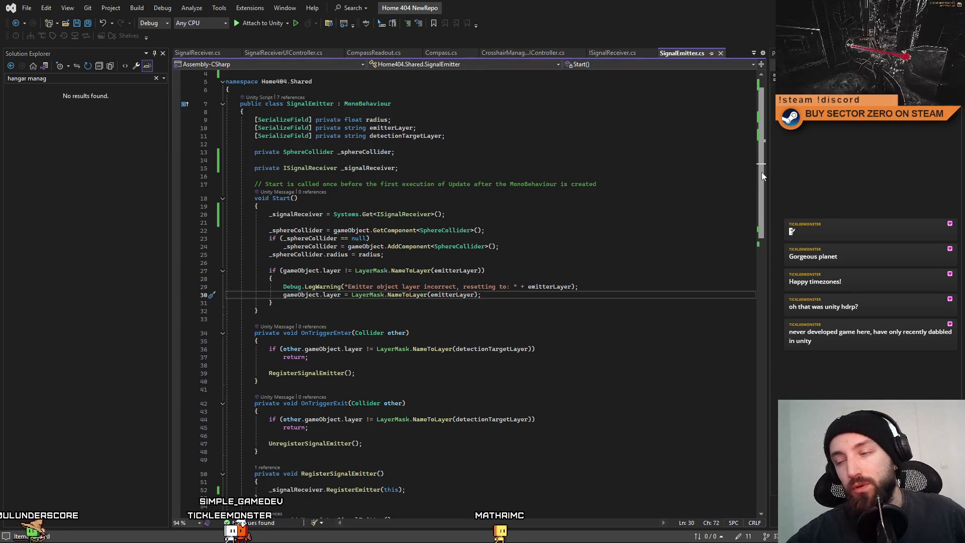
mouse_move(761, 173)
mouse_down()
mouse_move(784, 330)
mouse_move(774, 194)
mouse_up()
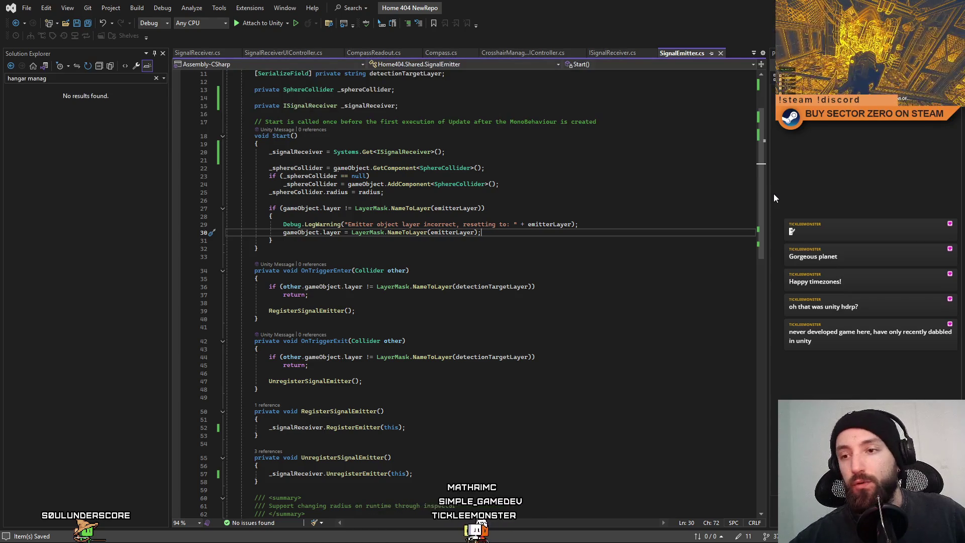
mouse_move(763, 188)
mouse_down()
mouse_move(764, 202)
mouse_move(752, 159)
mouse_move(753, 176)
mouse_up()
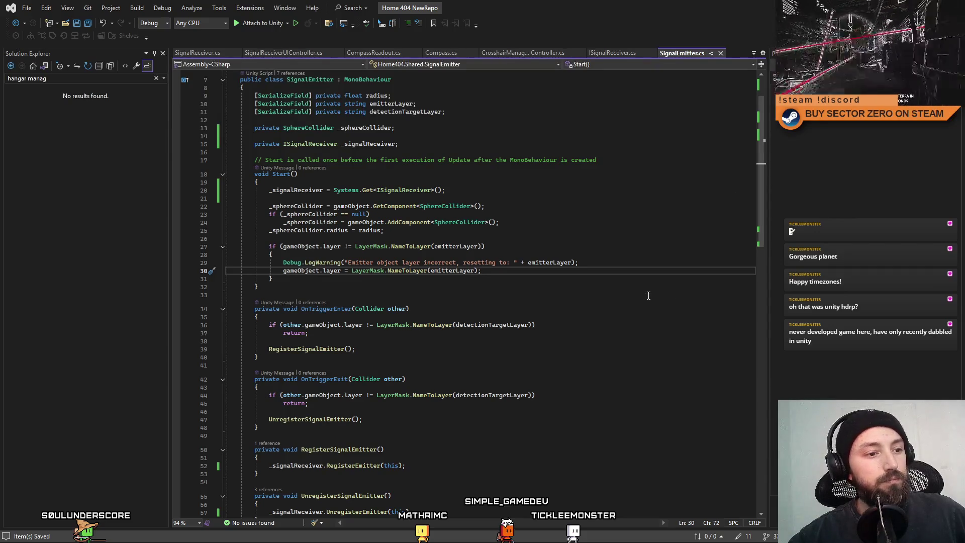
scroll(638, 305, down, 3)
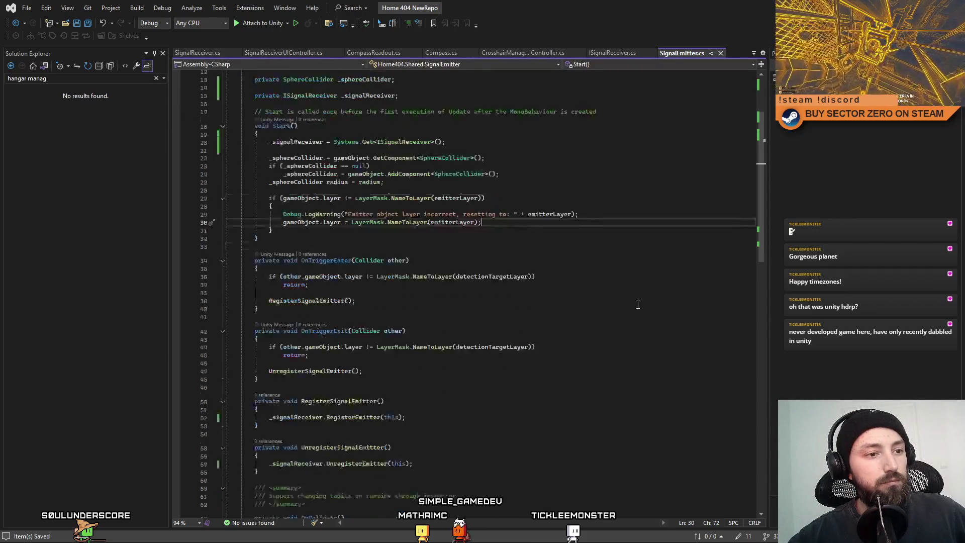
Step: Look over the SignalReceiver and SignalReceiverUIController scripts among the open files
click(638, 304)
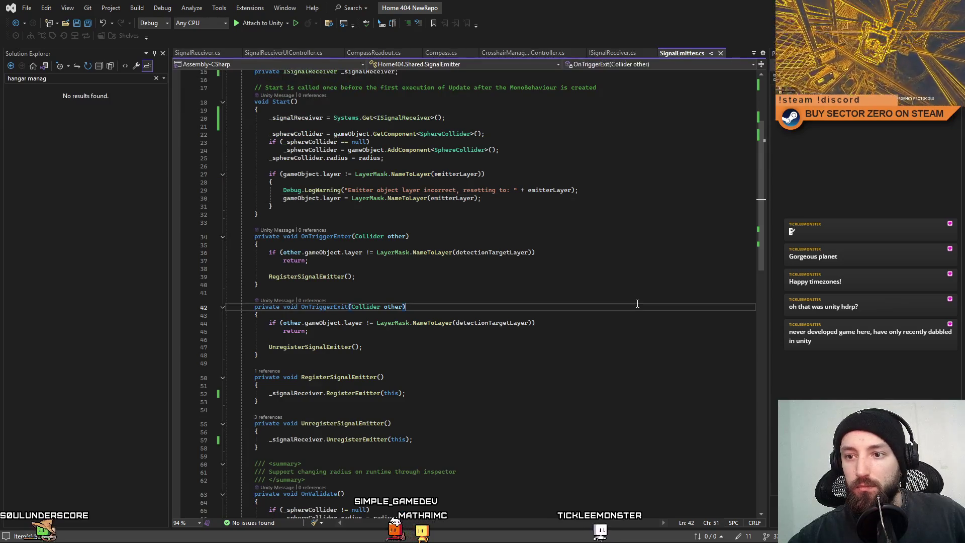
scroll(637, 304, up, 3)
scroll(637, 304, up, 2)
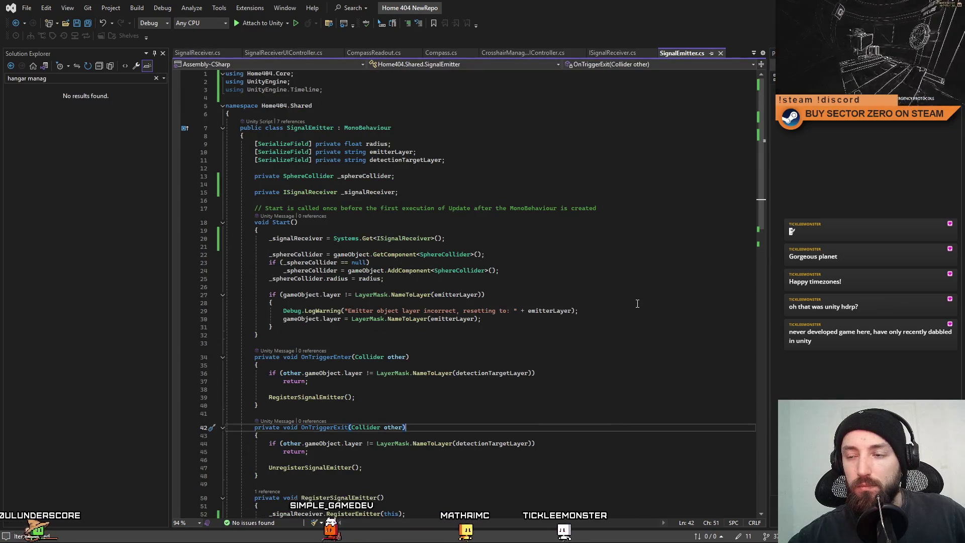
scroll(765, 215, down, 2)
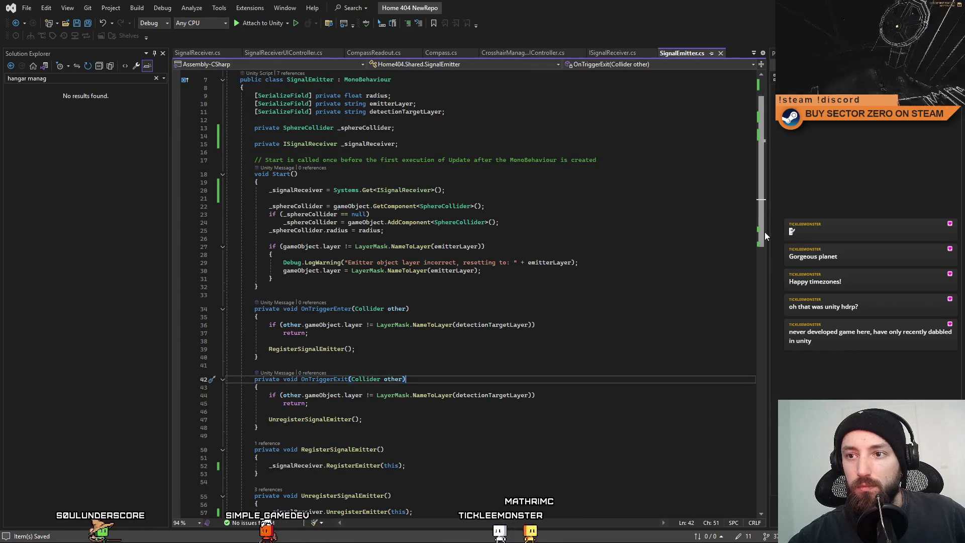
drag(764, 232, 766, 249)
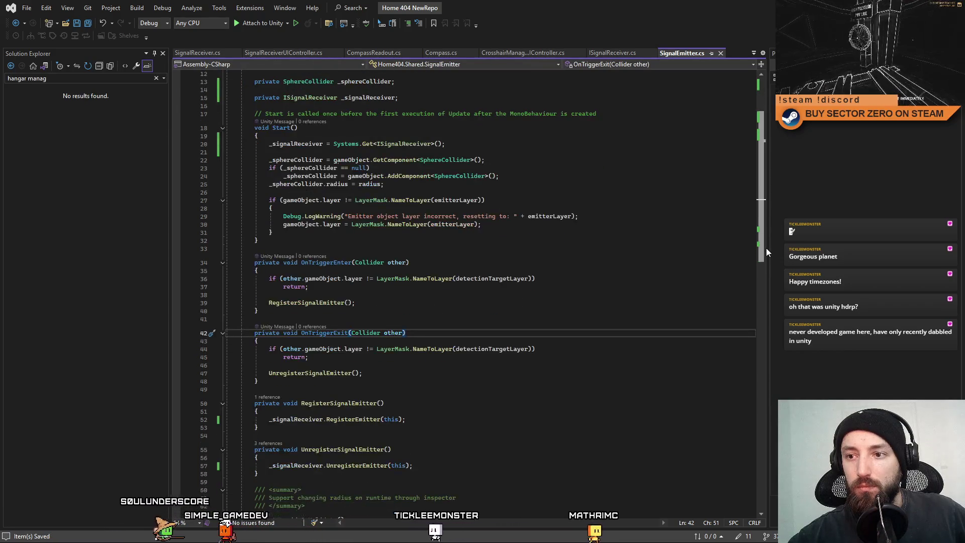
scroll(766, 248, down, 3)
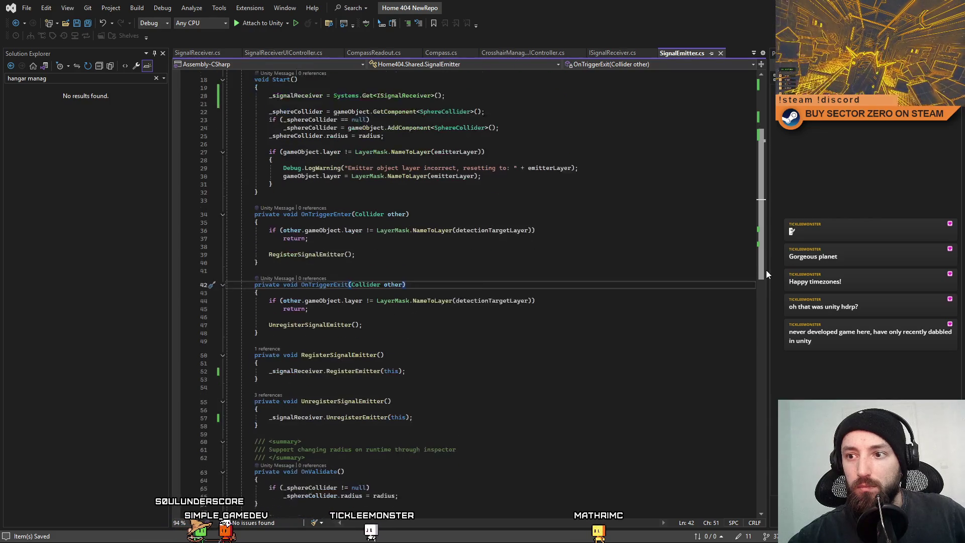
scroll(764, 249, down, 1)
mouse_move(765, 261)
mouse_down()
mouse_move(759, 202)
mouse_move(753, 327)
mouse_move(722, 268)
mouse_up()
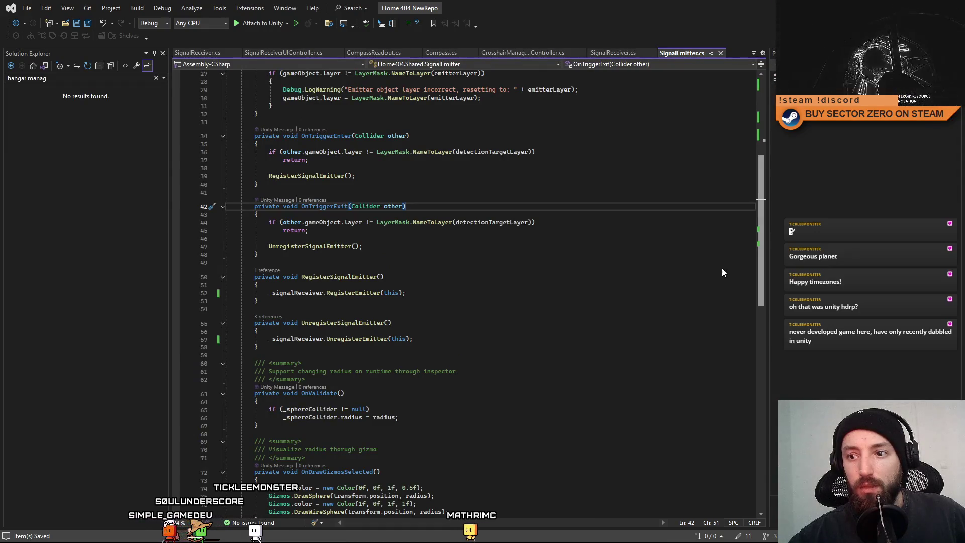
scroll(722, 268, up, 9)
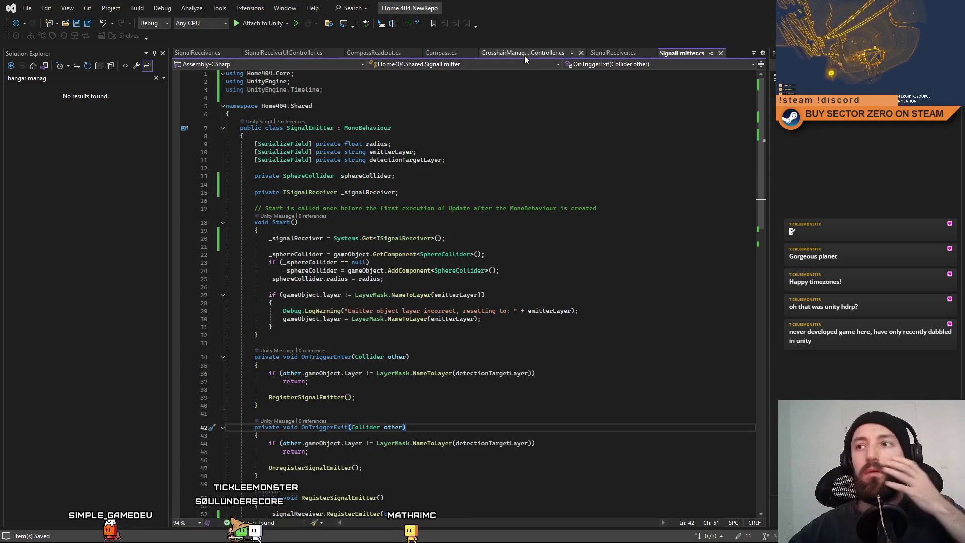
click(277, 52)
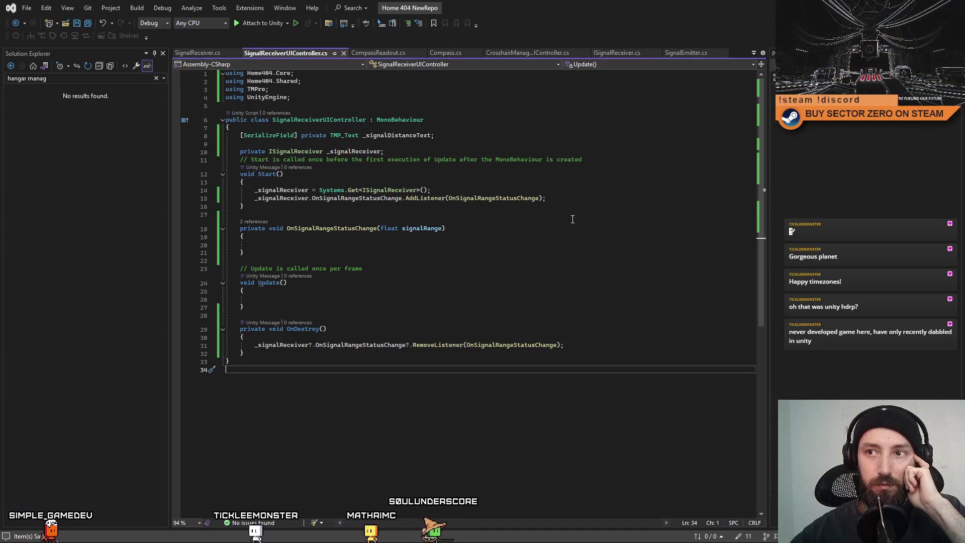
click(198, 53)
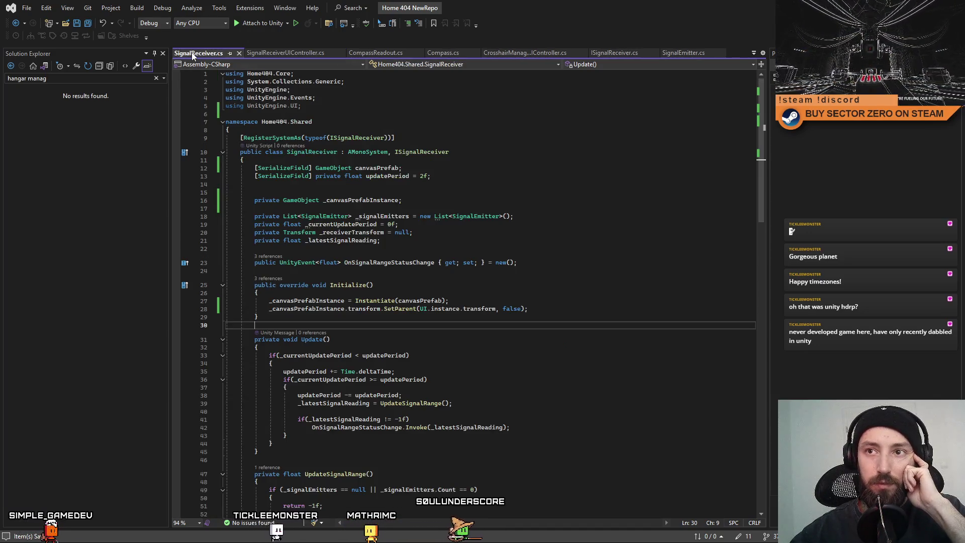
click(294, 54)
Step: Close the CompassReadout, Compass and CrosshairManager scripts
click(400, 53)
click(400, 53)
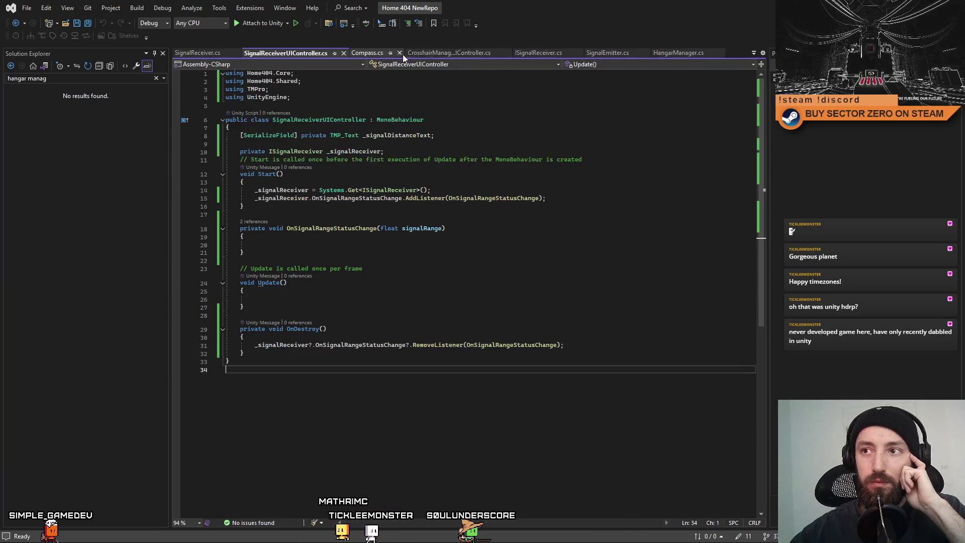
click(400, 53)
click(450, 53)
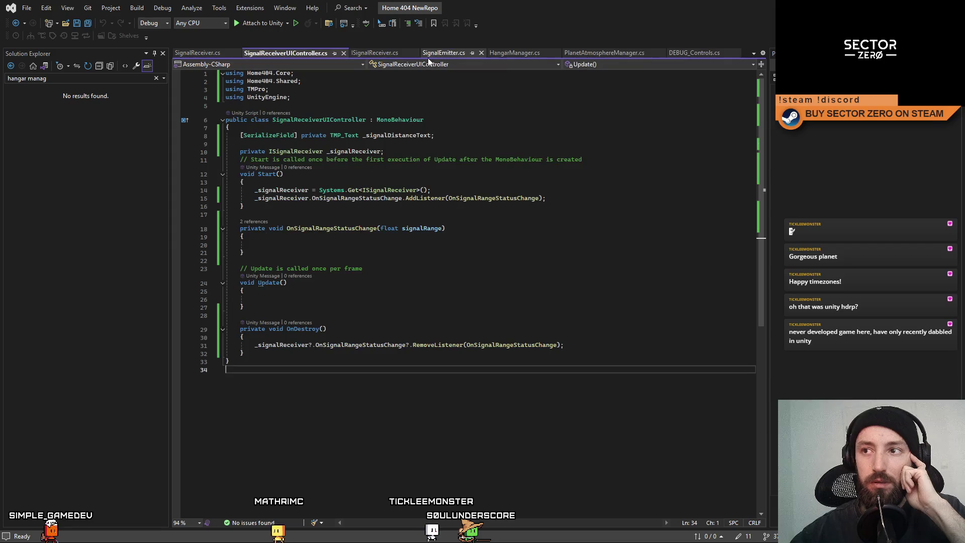
Step: Move ISignalReceiver.cs to the front of the open files and show SignalReceiver.cs
click(391, 54)
click(441, 53)
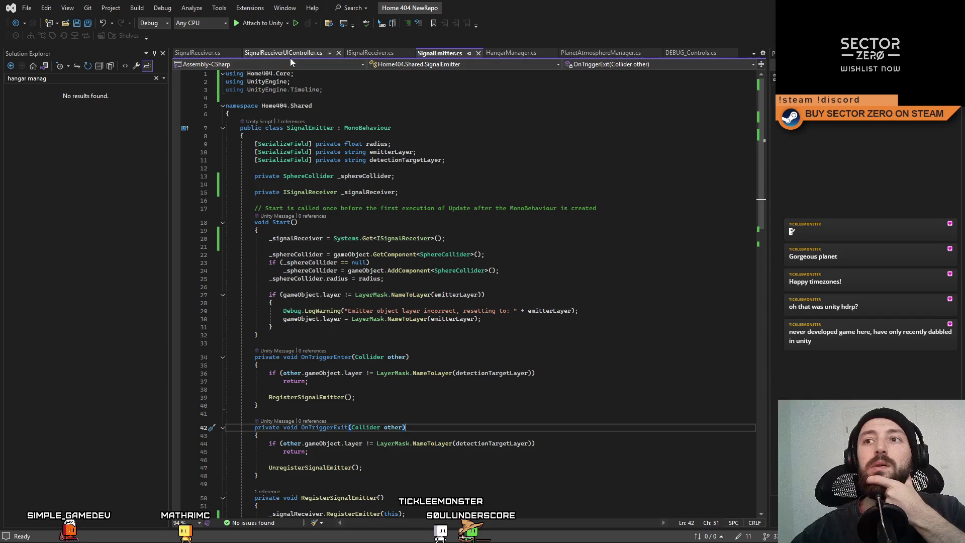
click(214, 53)
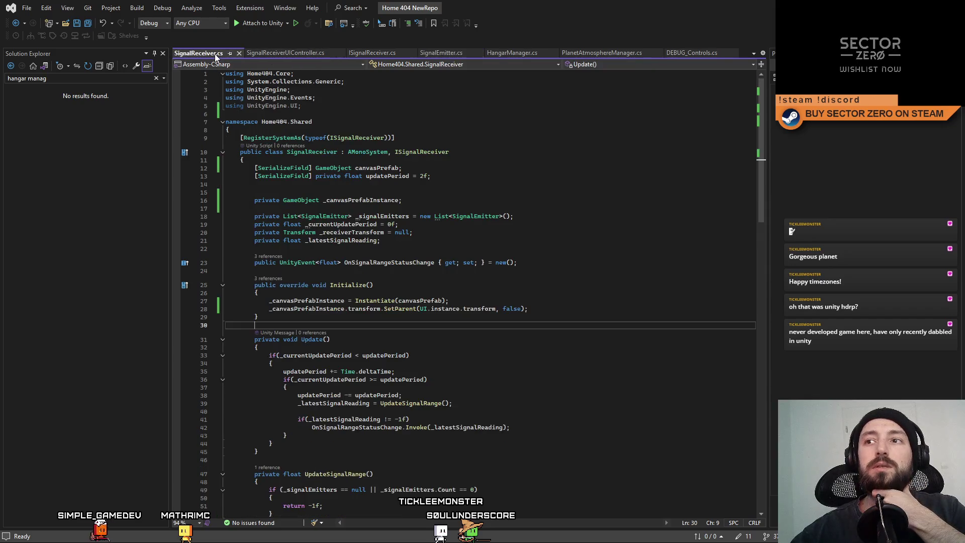
click(430, 53)
click(381, 55)
drag(380, 57, 198, 55)
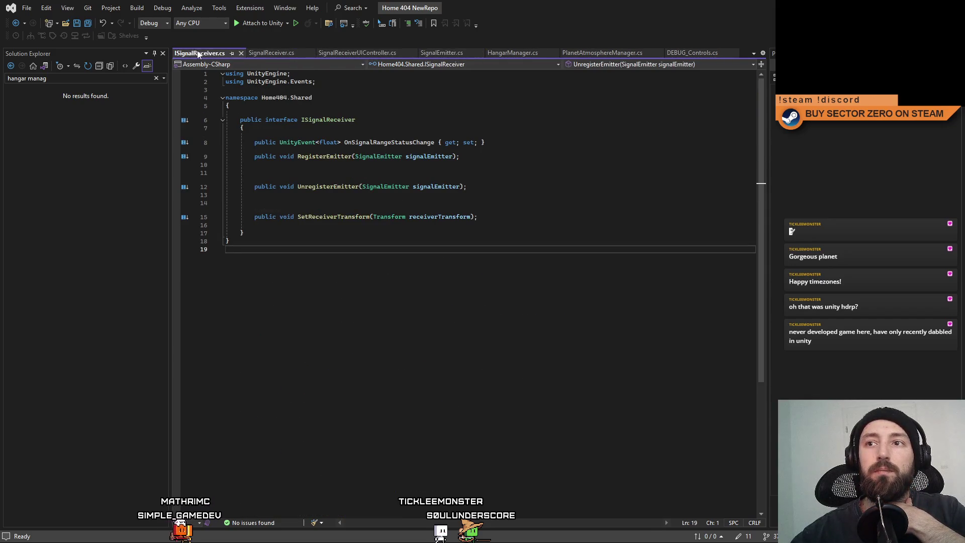
click(262, 53)
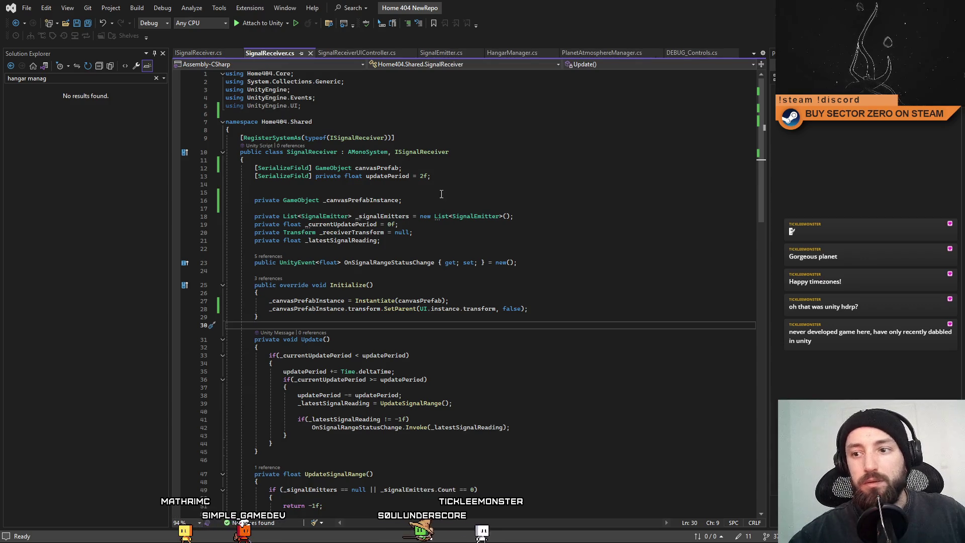
scroll(441, 194, down, 3)
scroll(442, 194, down, 4)
scroll(441, 194, down, 5)
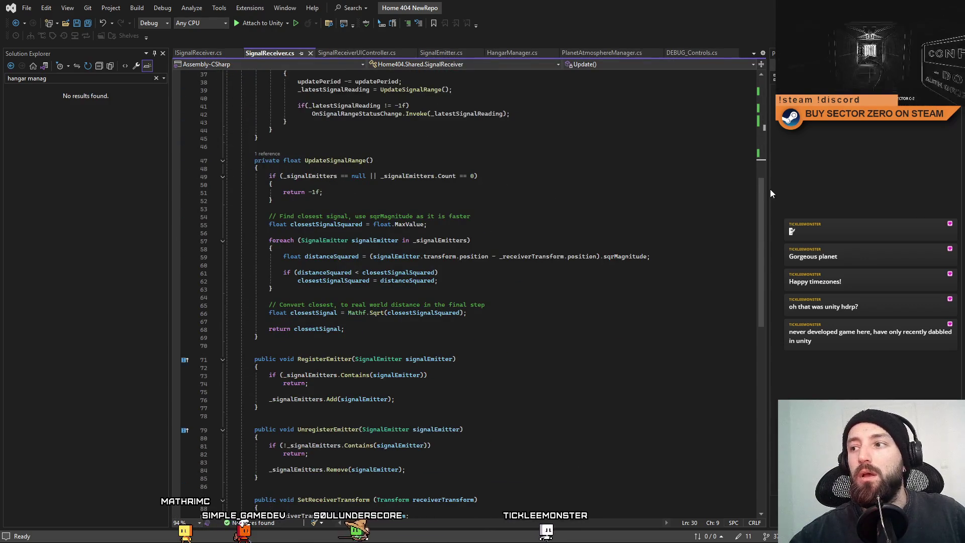
drag(760, 210, 757, 206)
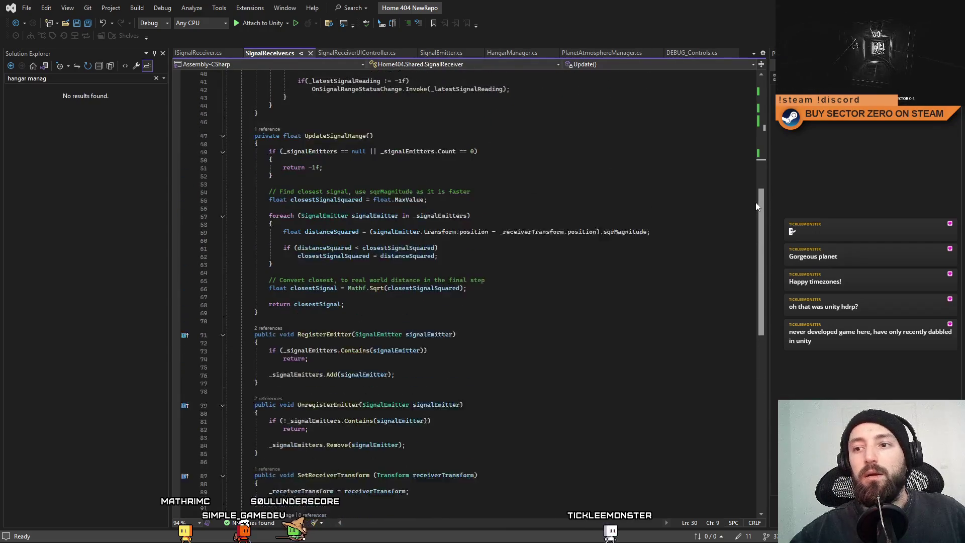
scroll(752, 176, up, 3)
scroll(751, 176, up, 10)
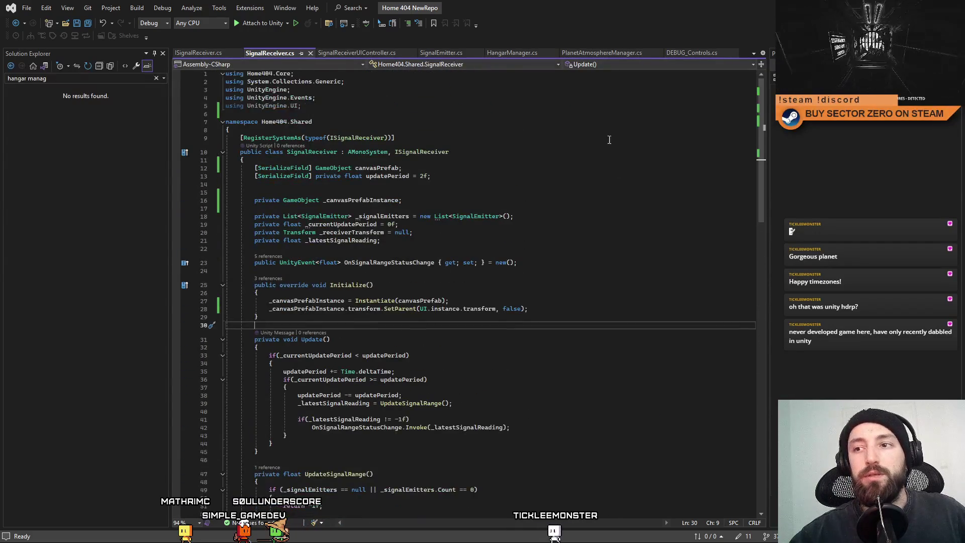
Step: Highlight the uses of _canvasPrefabInstance, then show SignalReceiverUIController.cs
double_click(362, 200)
scroll(311, 134, down, 3)
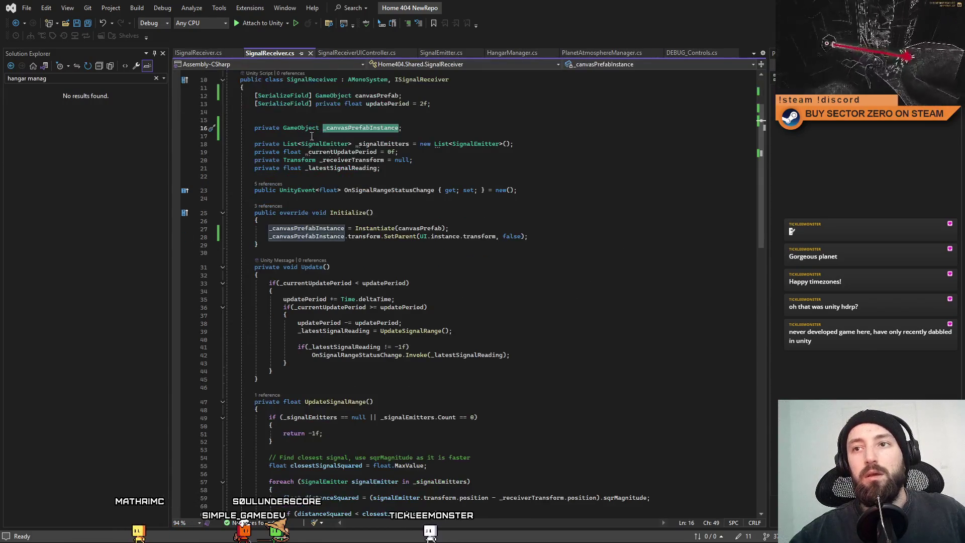
click(361, 55)
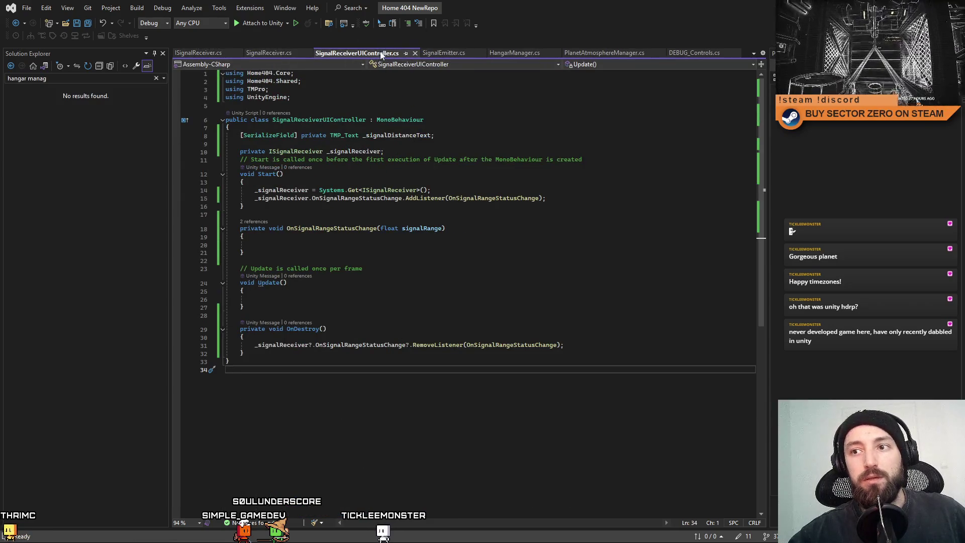
click(436, 305)
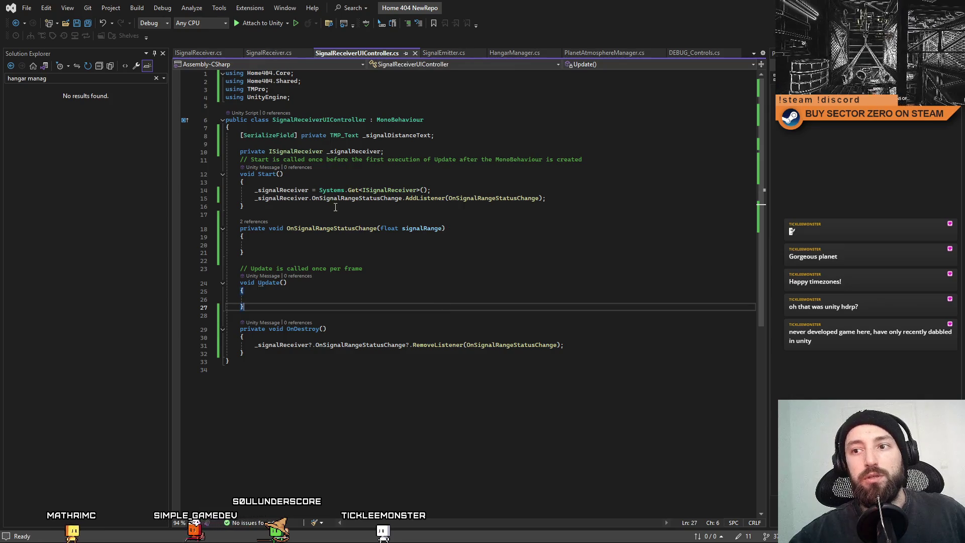
drag(311, 198, 558, 197)
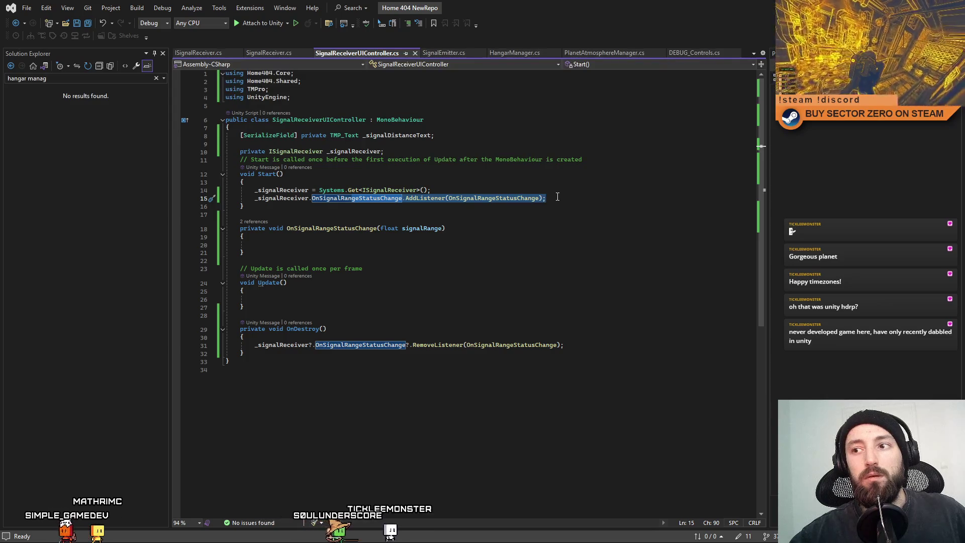
click(559, 198)
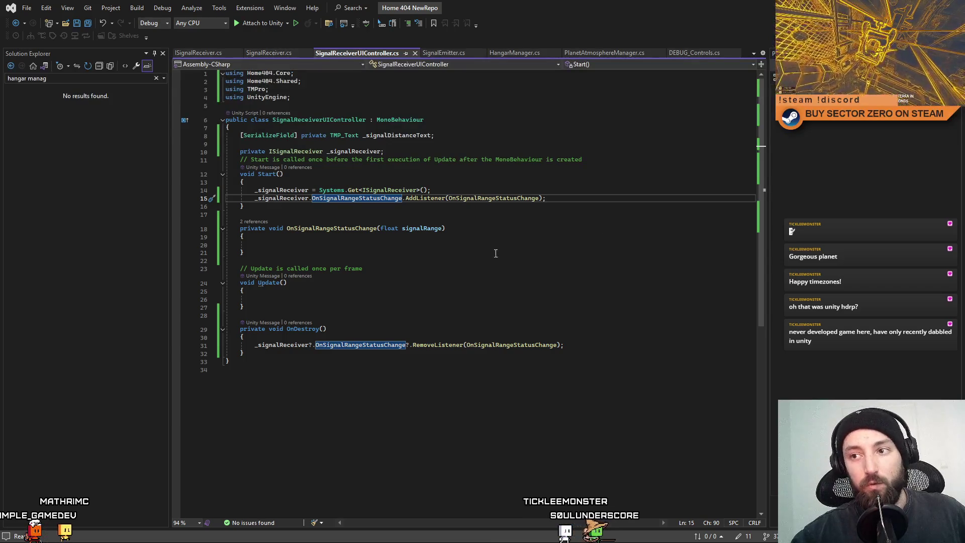
click(540, 282)
double_click(402, 135)
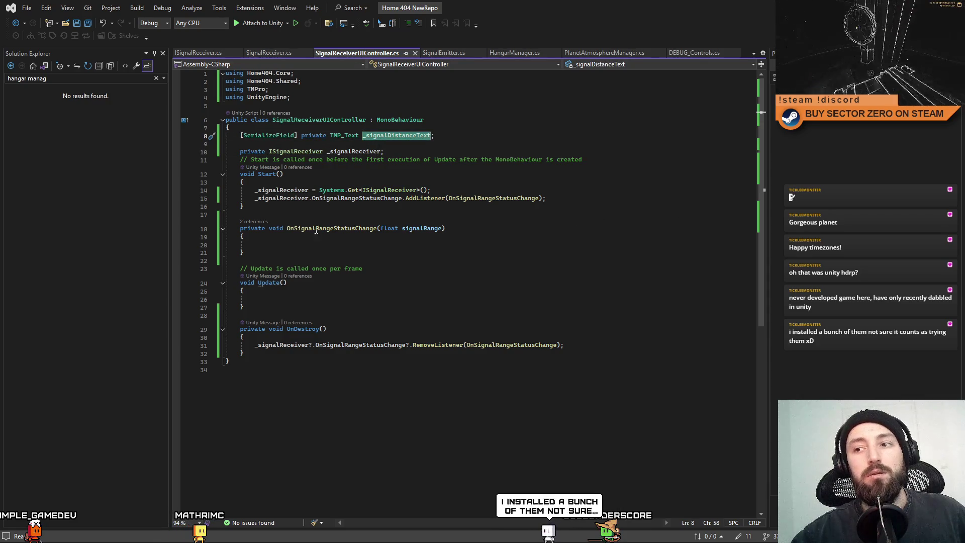
mouse_move(423, 227)
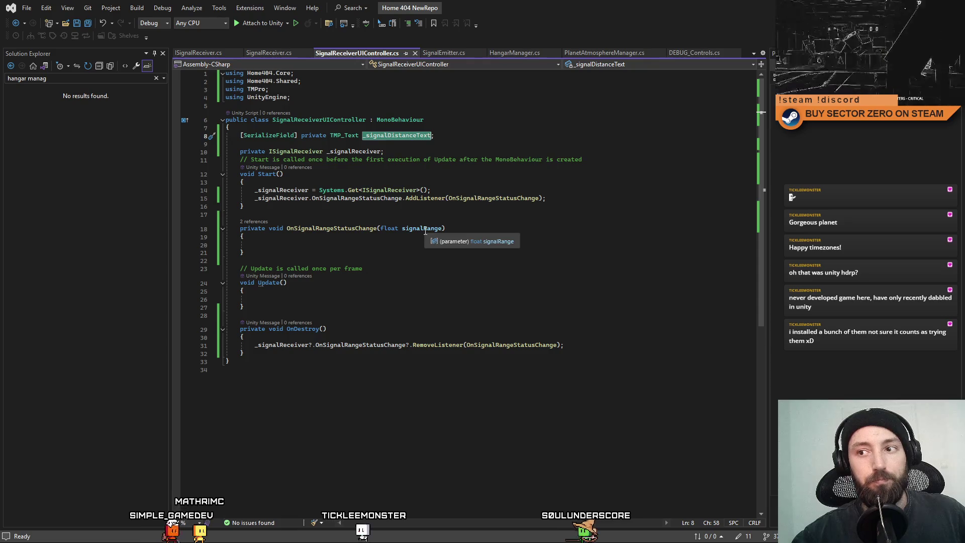
click(354, 244)
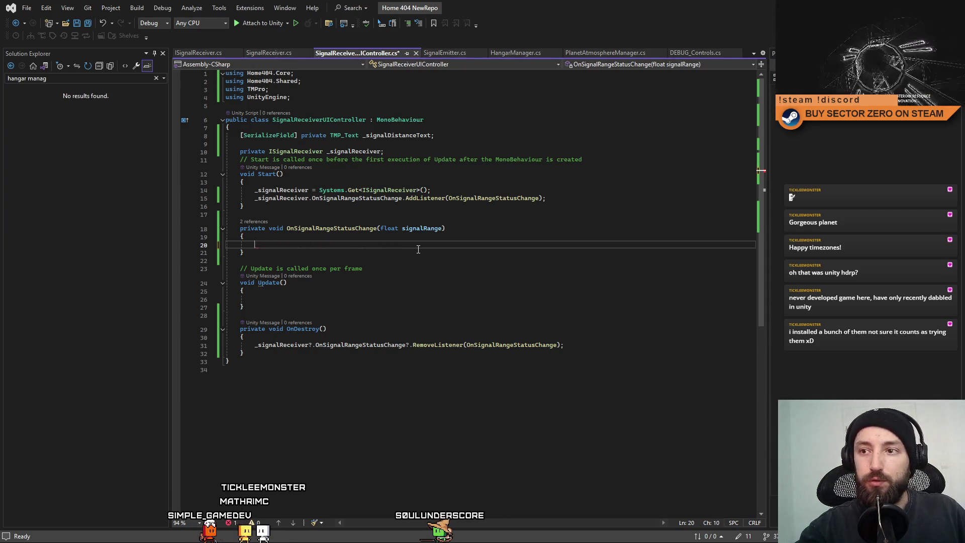
Step: Write _signalDistanceText.text = signalRange.ToString("D2"); in OnSignalRangeStatusChange and check the error
double_click(392, 136)
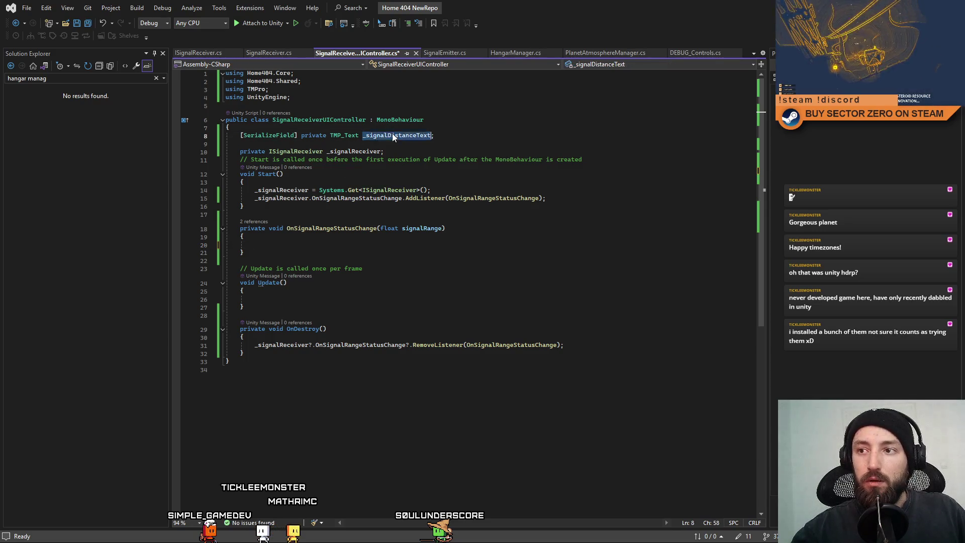
click(328, 241)
text(_signalDistanceText.)
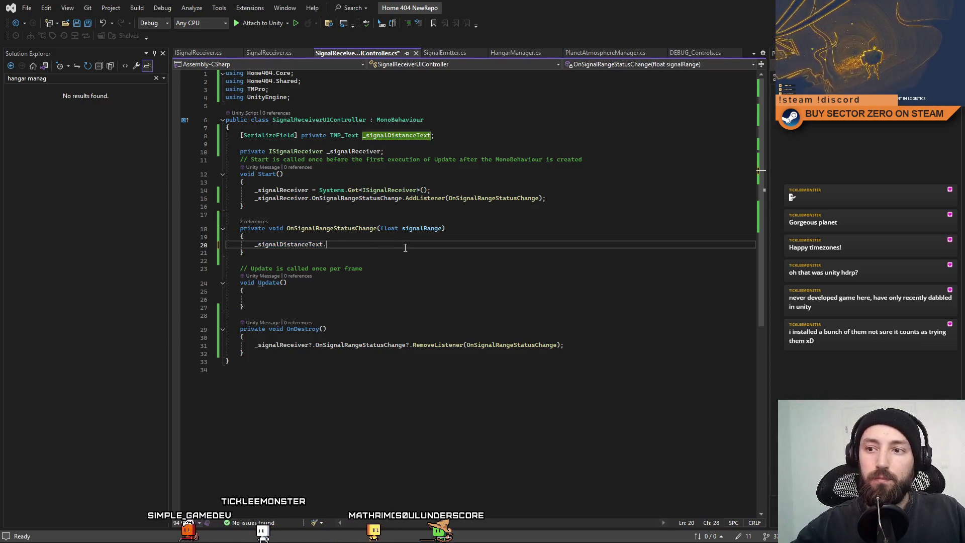
text(text)
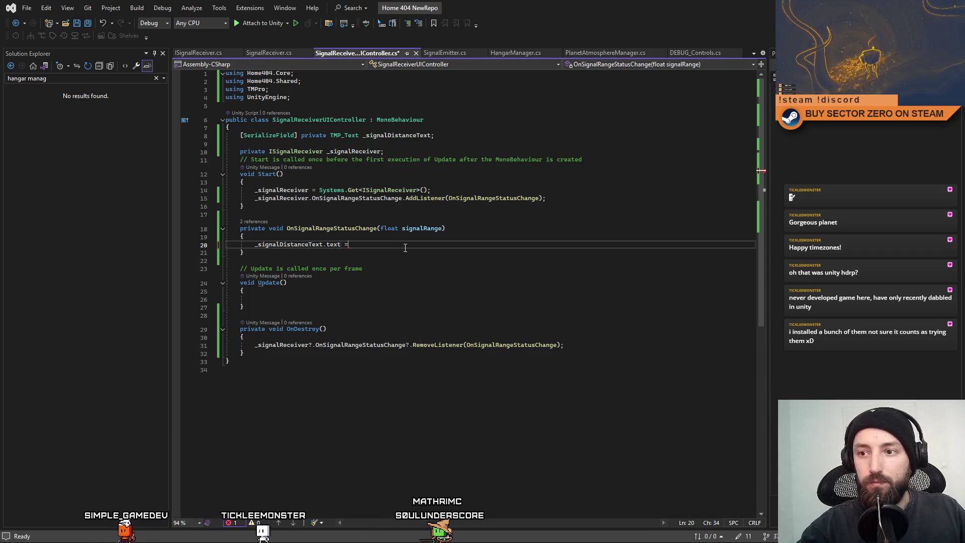
text( = )
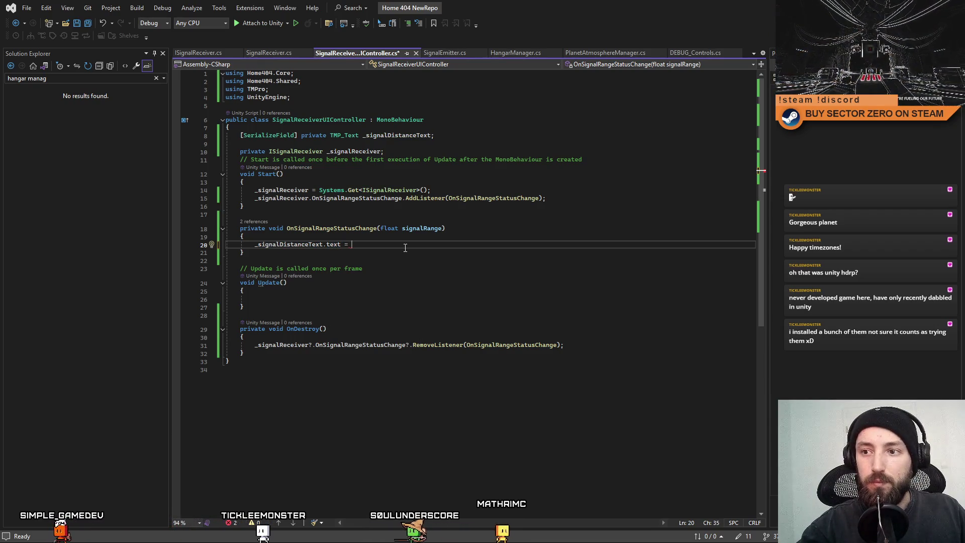
text(singalRa)
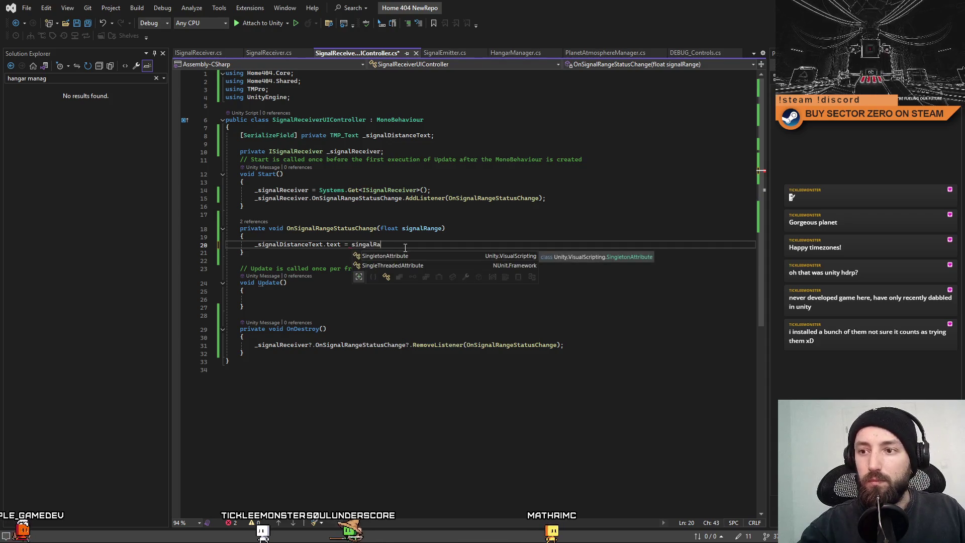
text(nge)
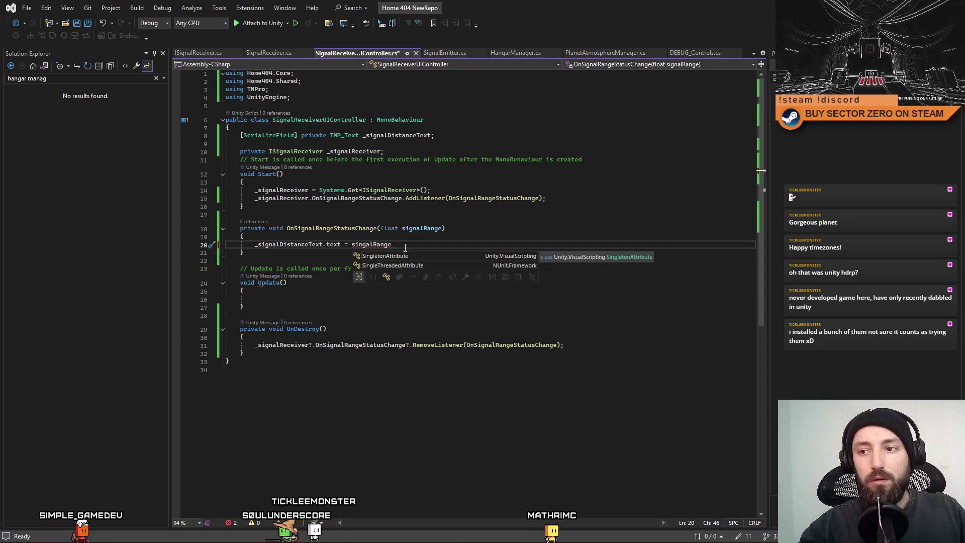
text(.To)
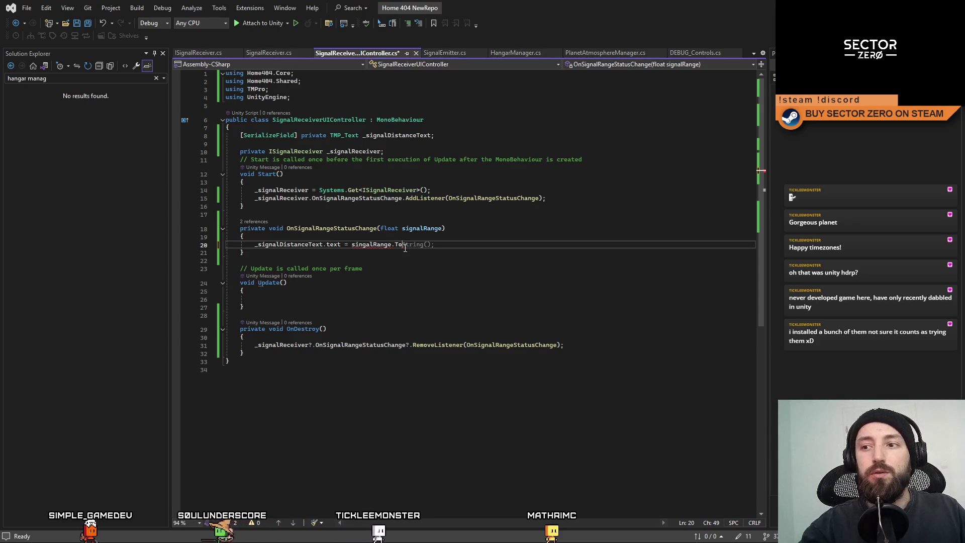
key(Tab)
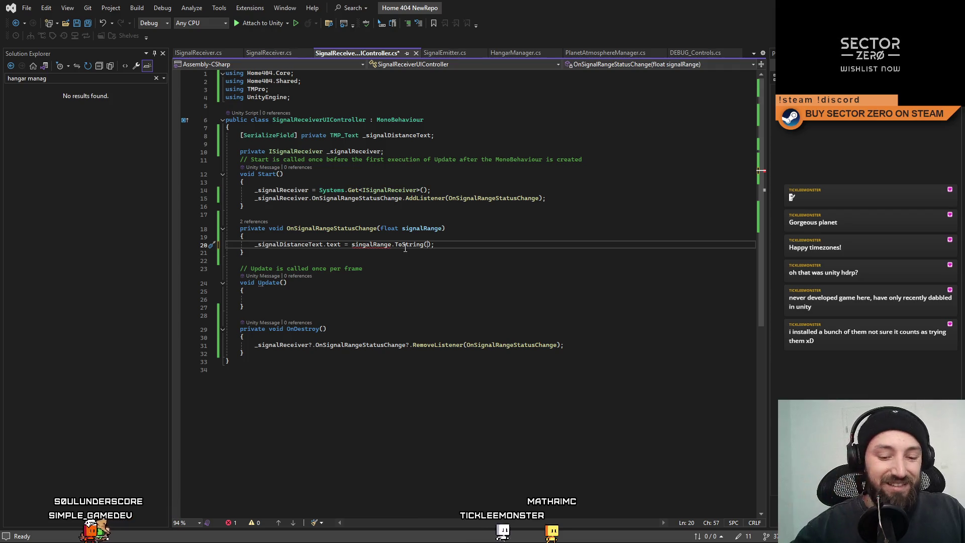
text(F)
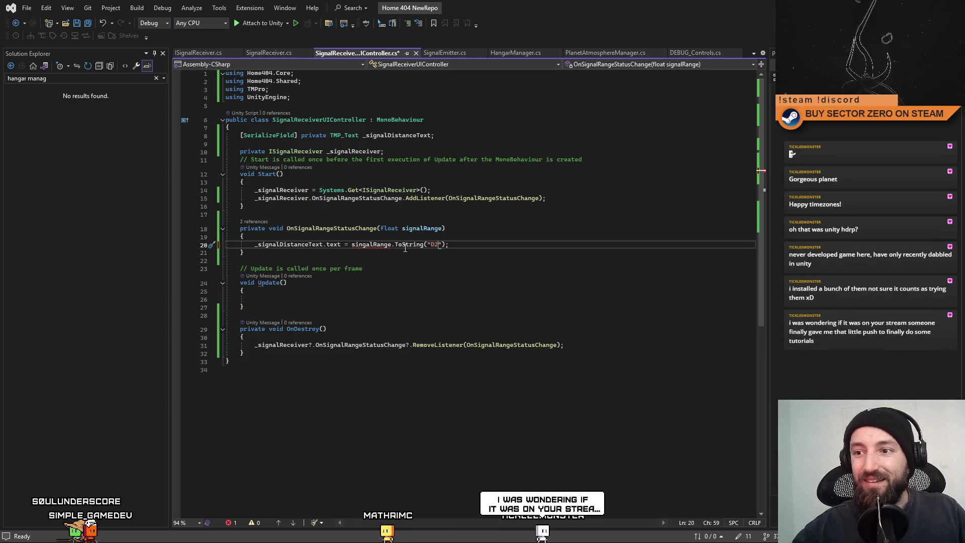
mouse_move(371, 244)
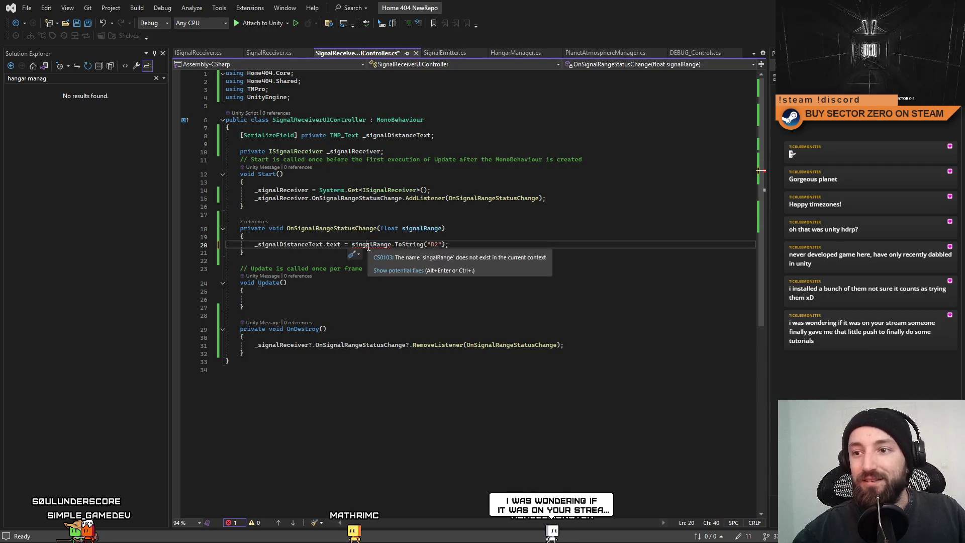
click(444, 269)
click(483, 245)
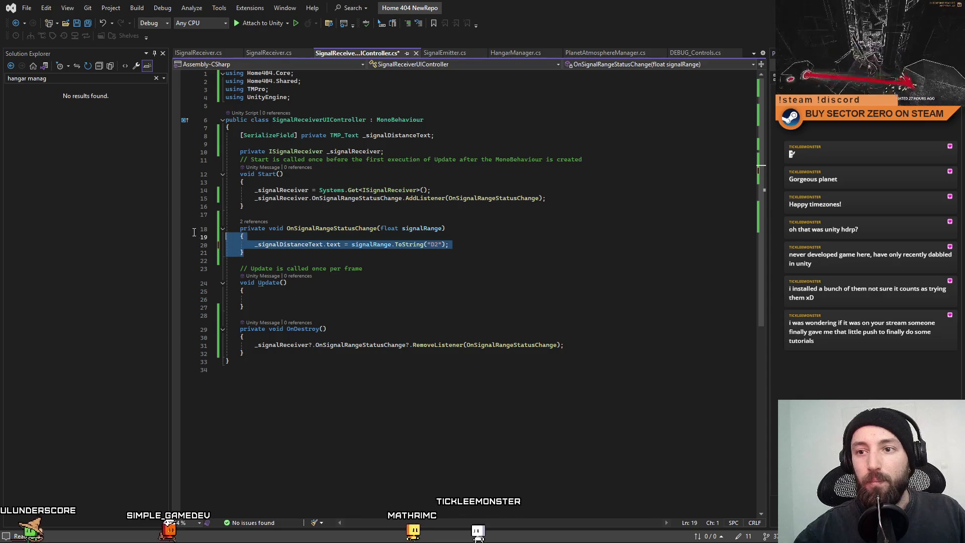
drag(285, 253, 234, 228)
click(454, 290)
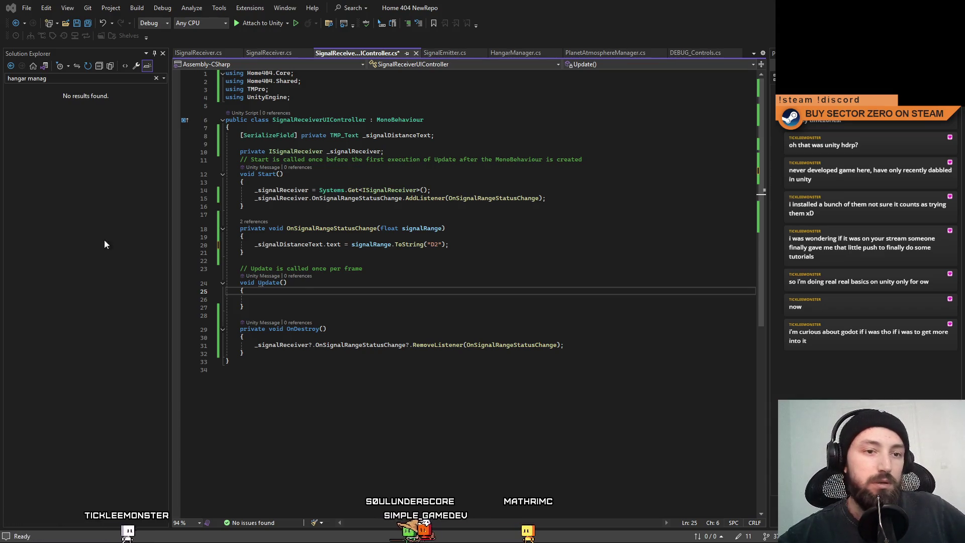
Step: Review the empty Update body and the distance text assignment line
key(Down)
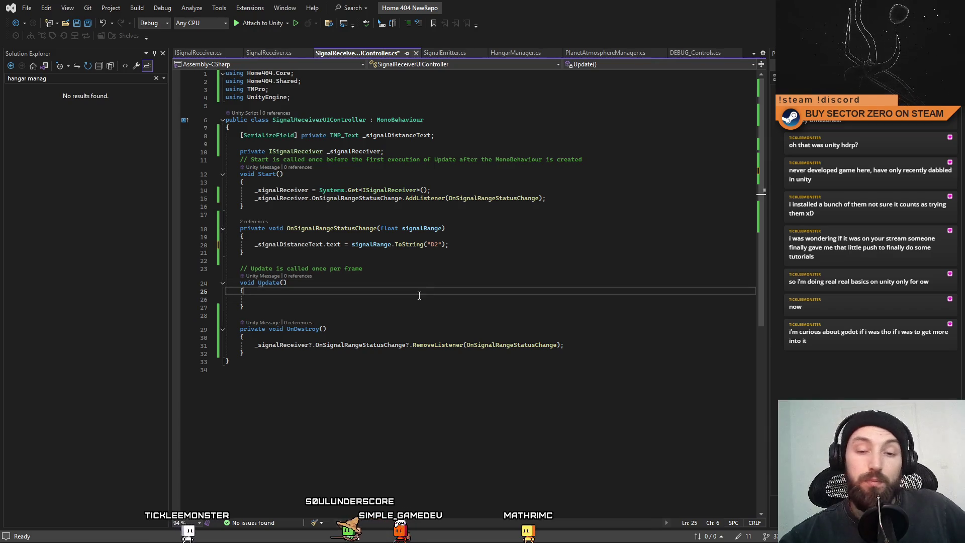
click(487, 275)
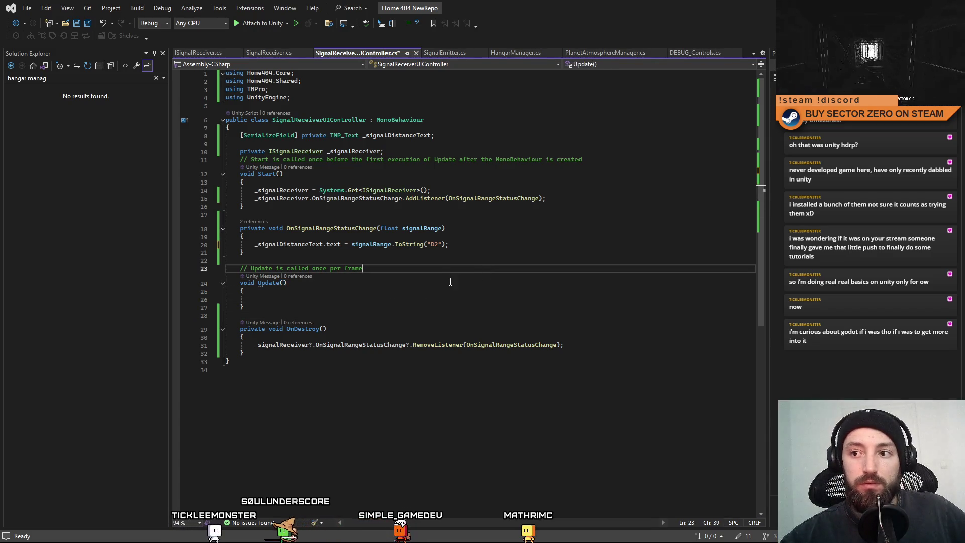
click(374, 302)
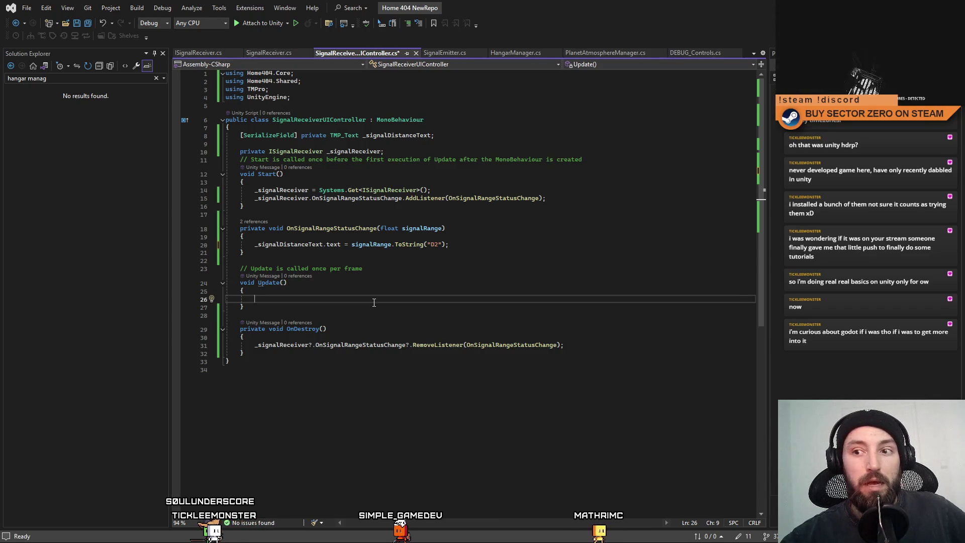
click(453, 228)
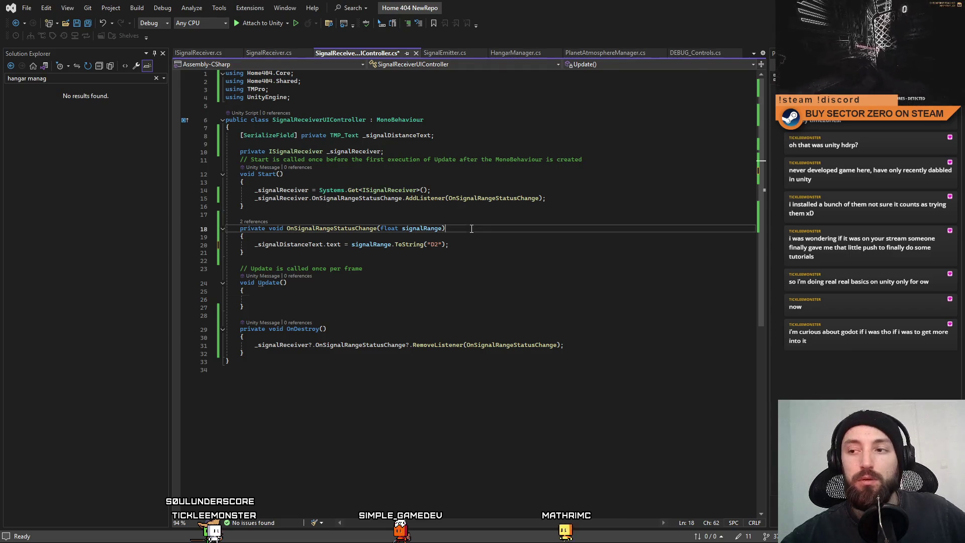
click(464, 245)
click(431, 301)
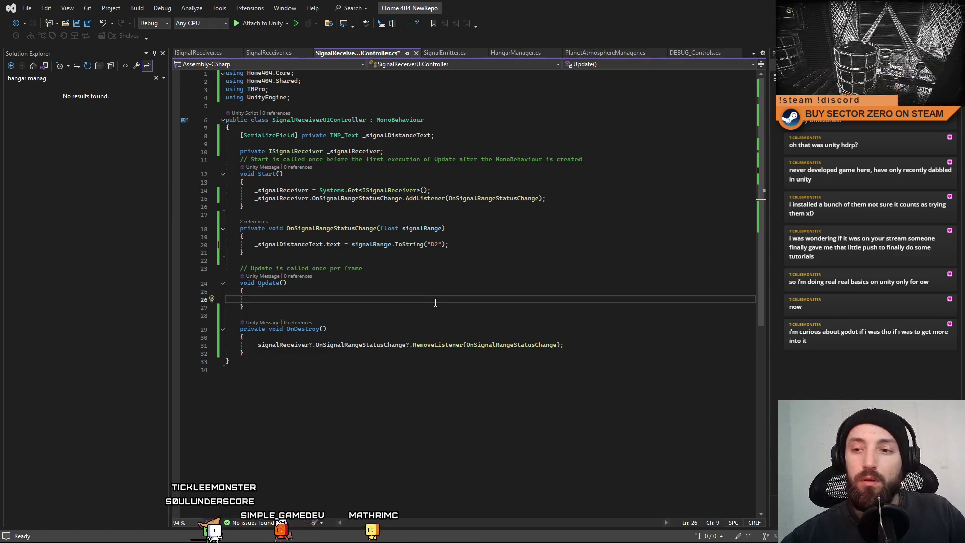
click(445, 283)
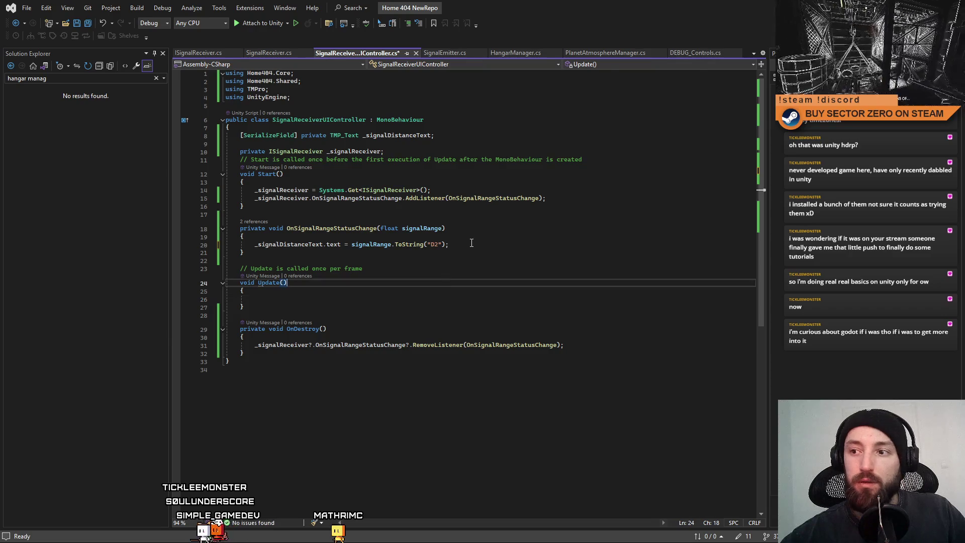
click(472, 243)
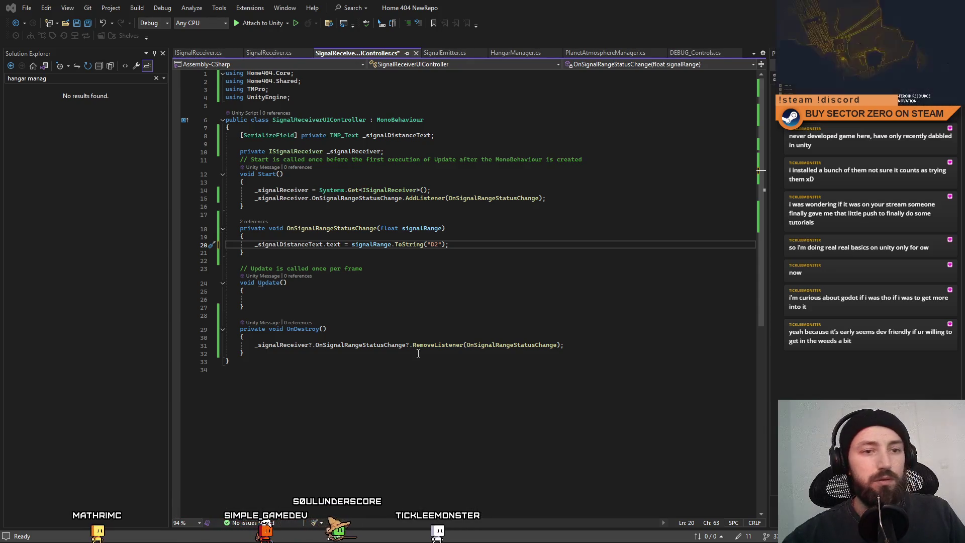
Step: Replace the D2 format code with F0 and check references to OnSignalRangeStatusChange
key(shift+Home)
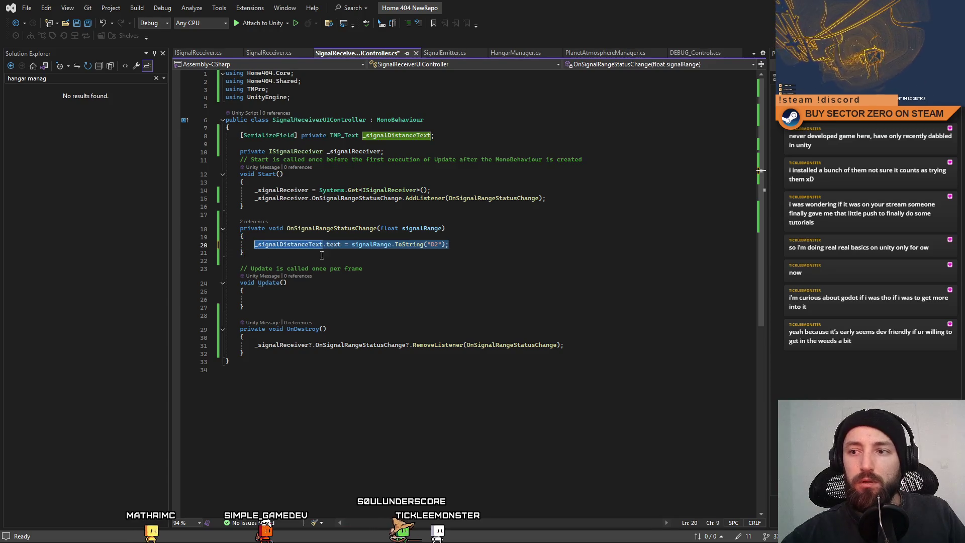
double_click(434, 243)
text(F)
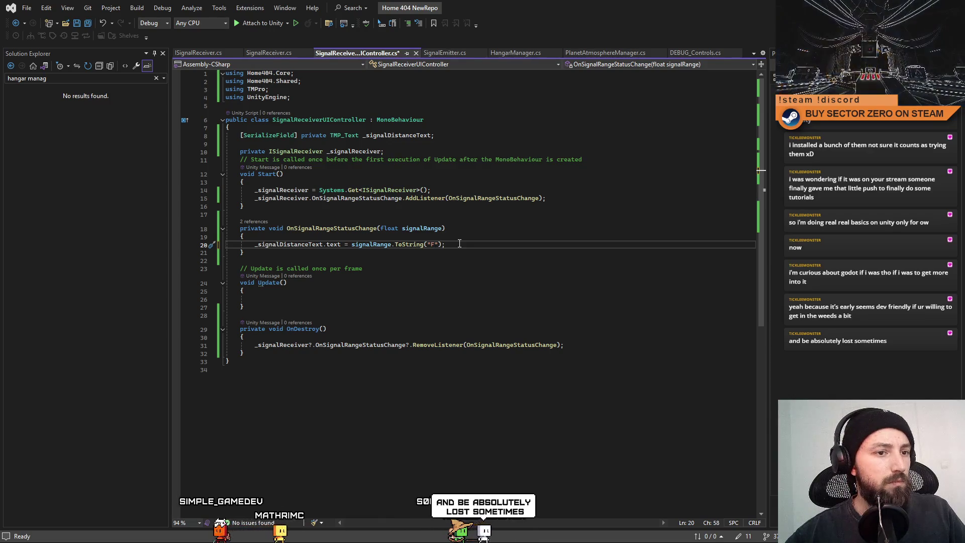
text(0)
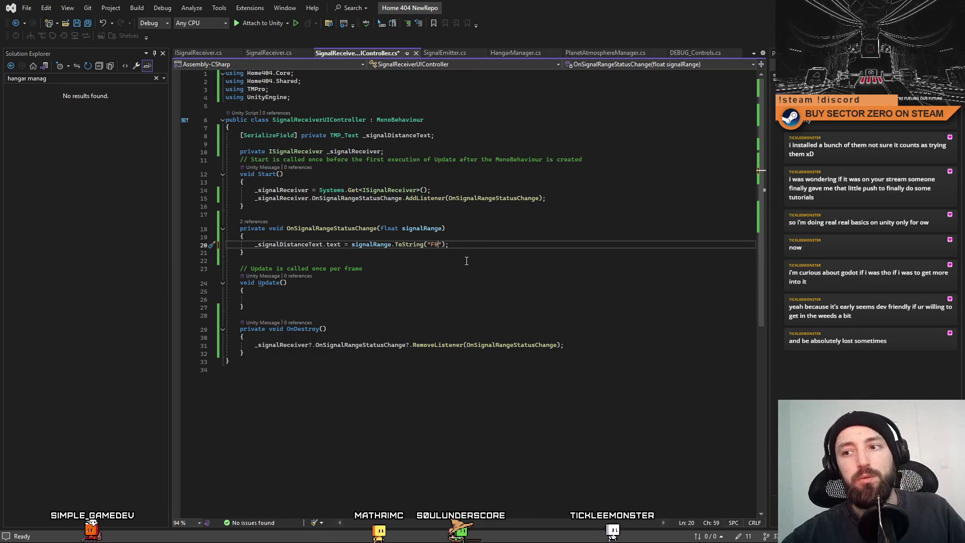
click(484, 242)
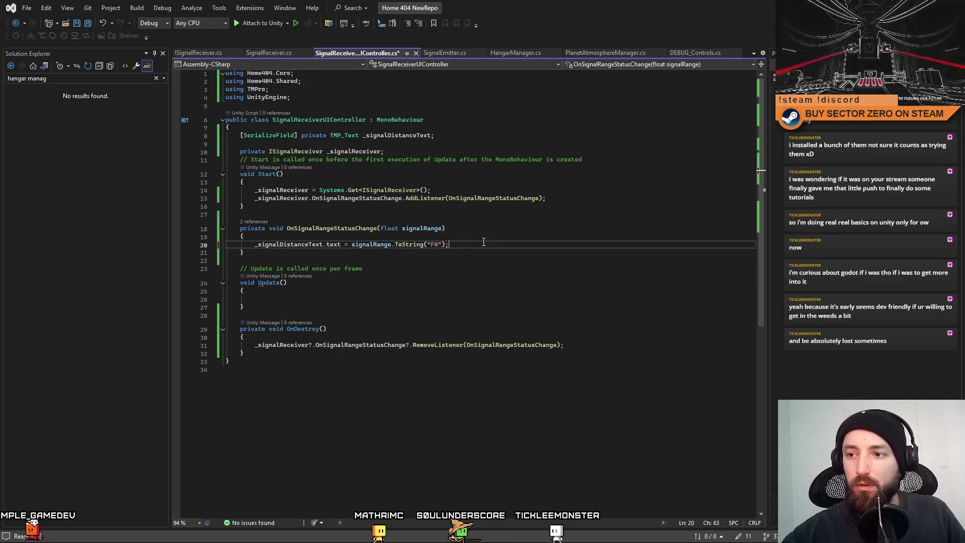
double_click(343, 230)
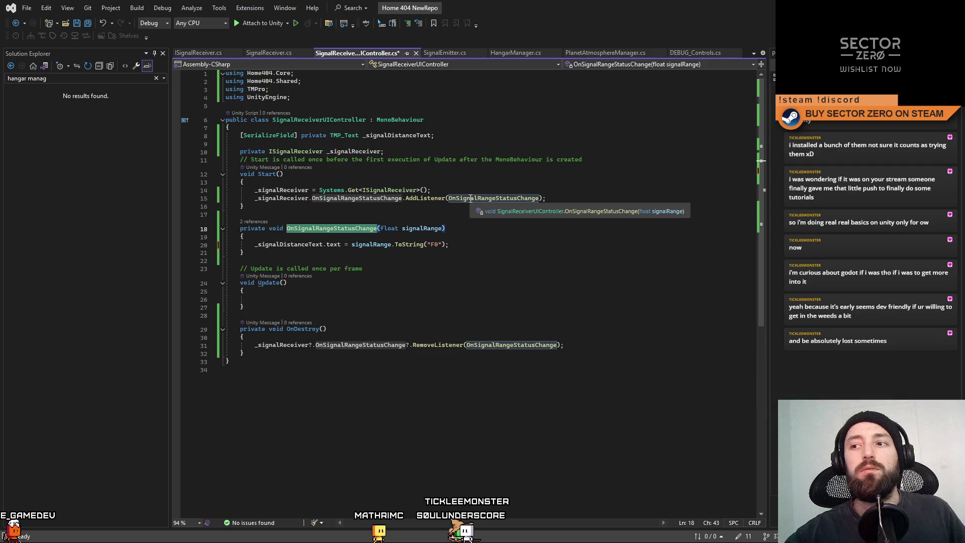
click(414, 255)
click(486, 240)
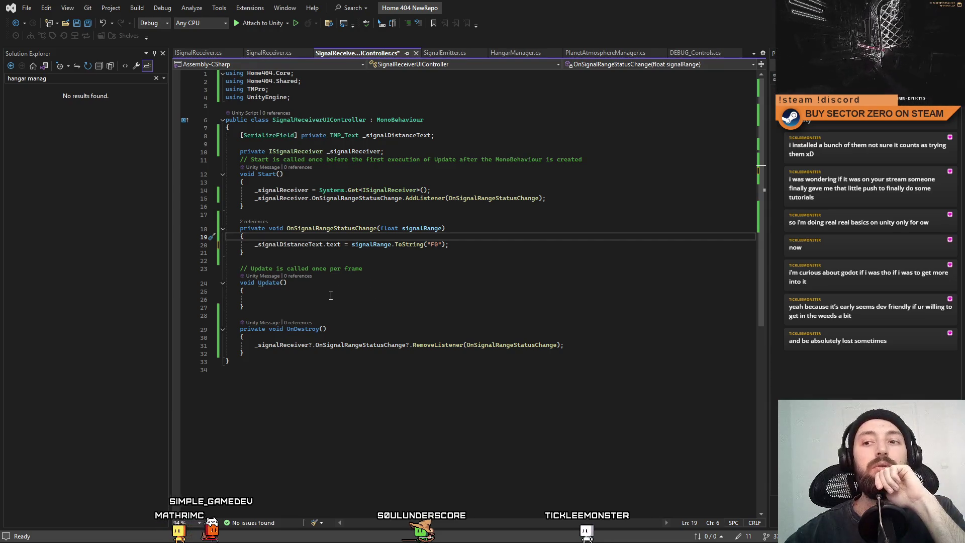
Step: Delete the empty Update method with its comment, keeping Start, the handler and OnDestroy
drag(284, 313, 222, 270)
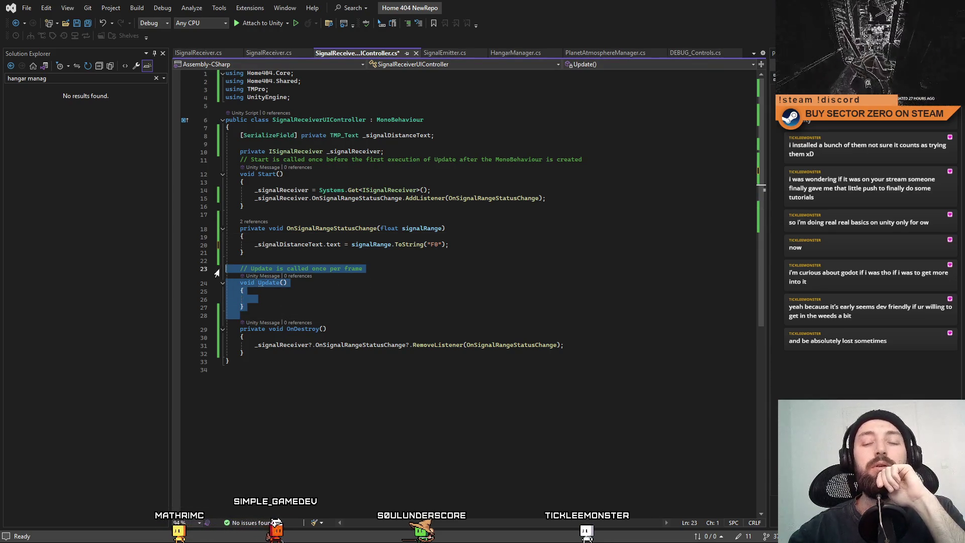
key(Delete)
click(396, 206)
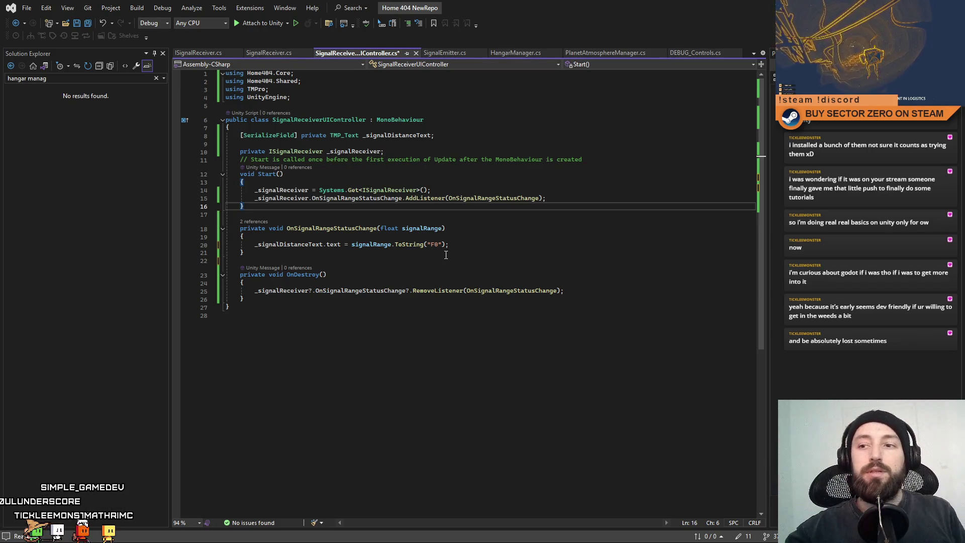
drag(254, 244, 490, 243)
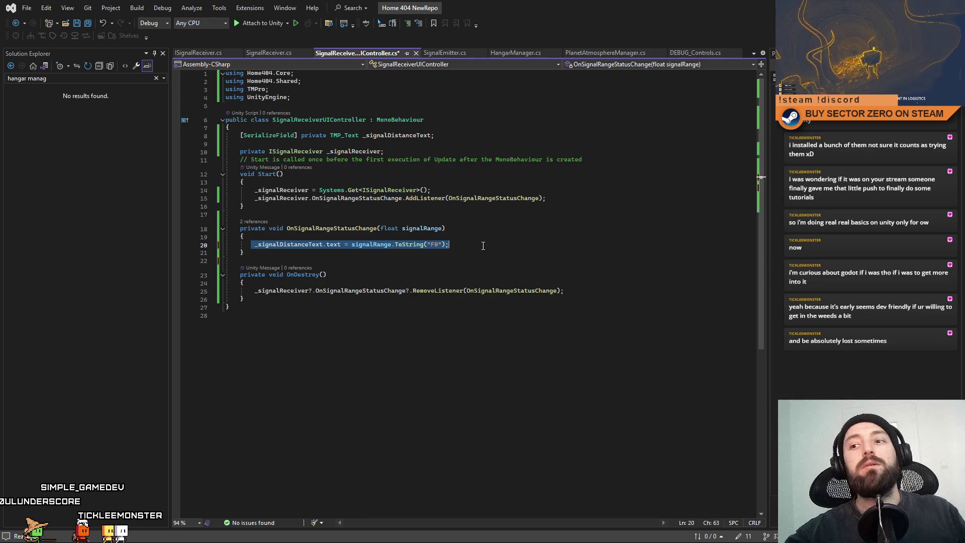
click(521, 244)
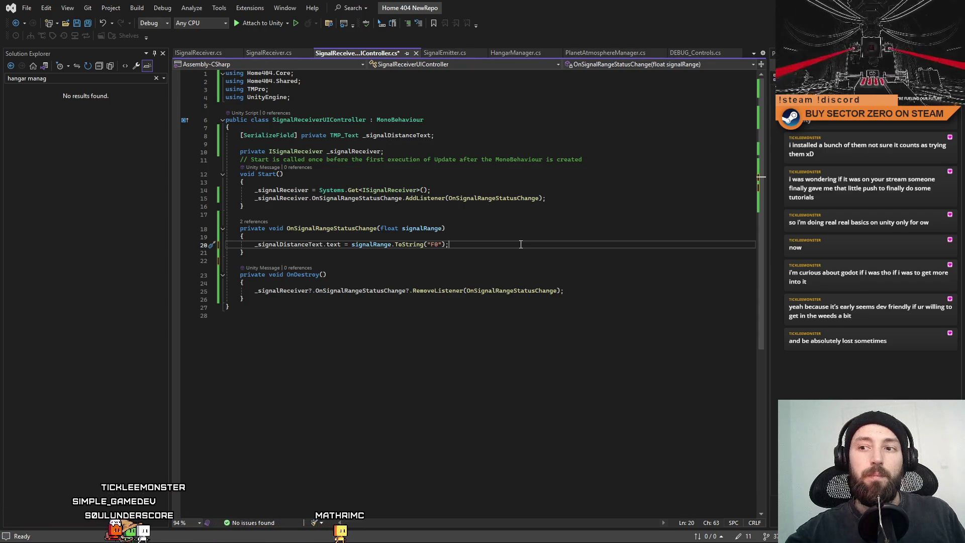
click(507, 135)
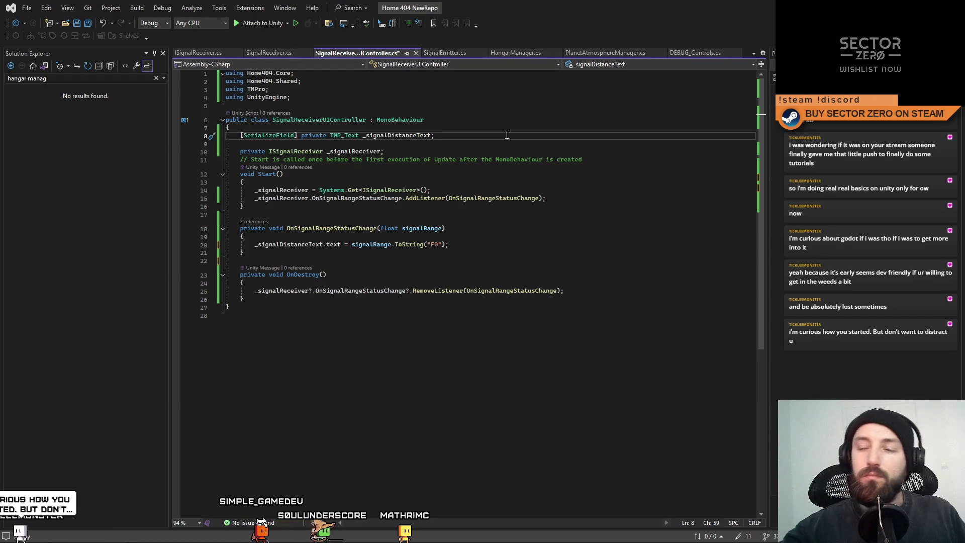
Step: Declare a currentTextAlpha field below the distance text field, starting at 0f
key(Down)
key(Down)
key(Up)
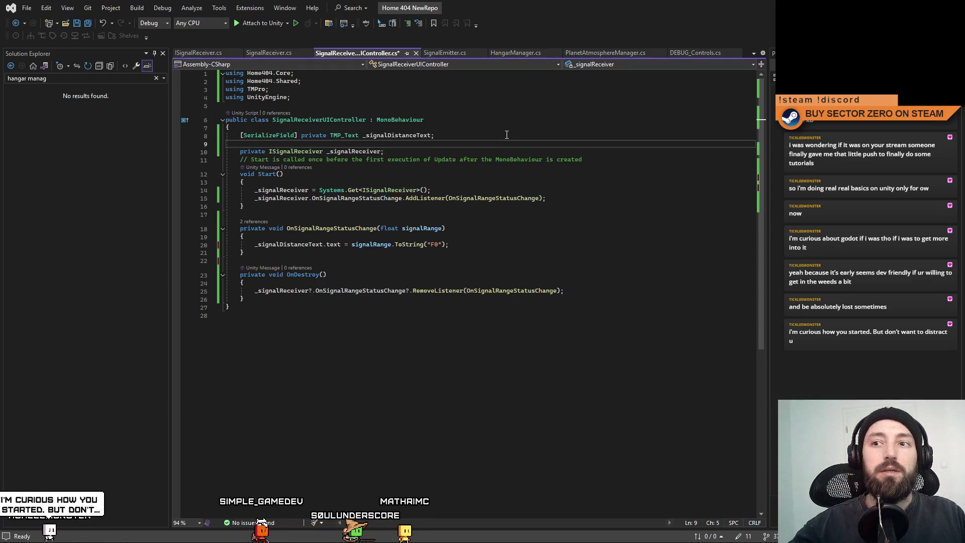
key(Return)
key(Return)
key(Return)
key(Up)
text(private floa)
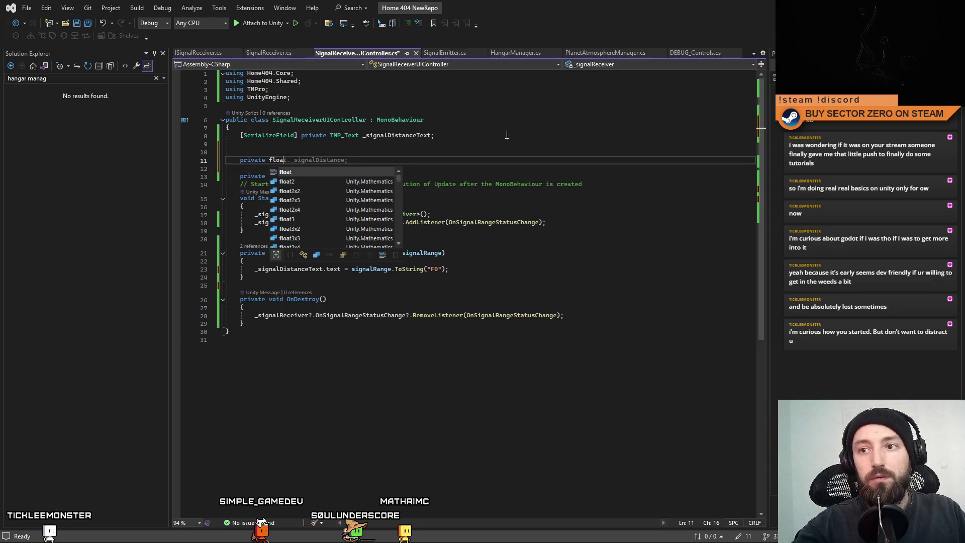
text(t currentTextAlpha)
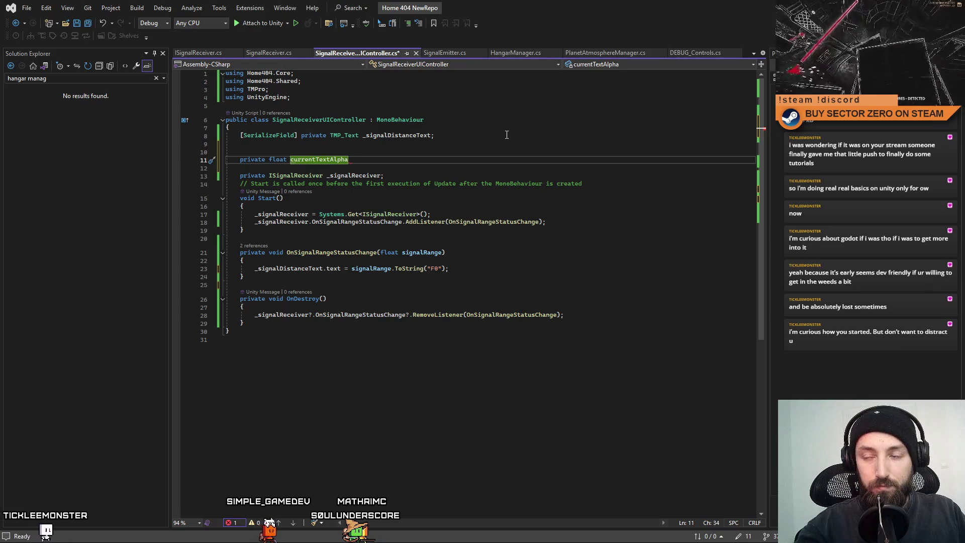
text(= 1)
key(BackSpace)
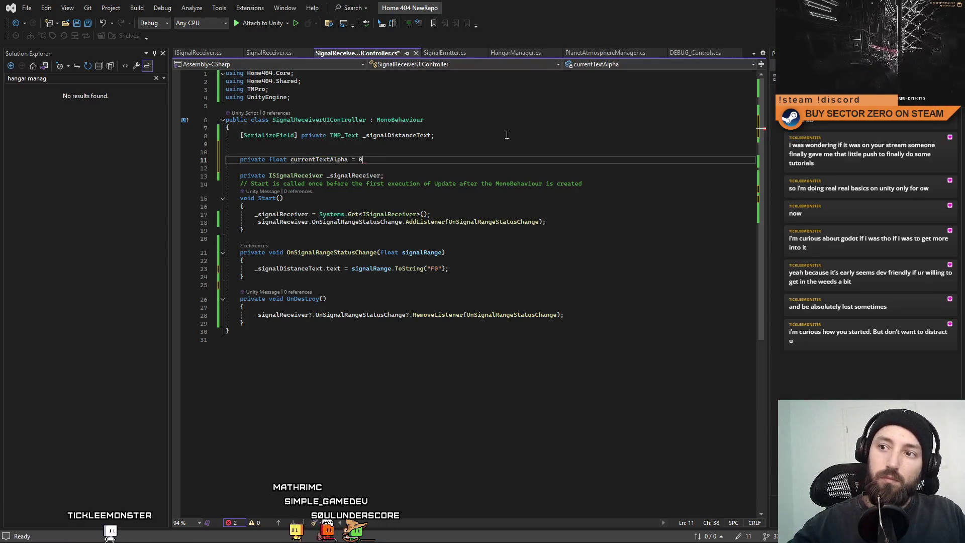
text(0f;)
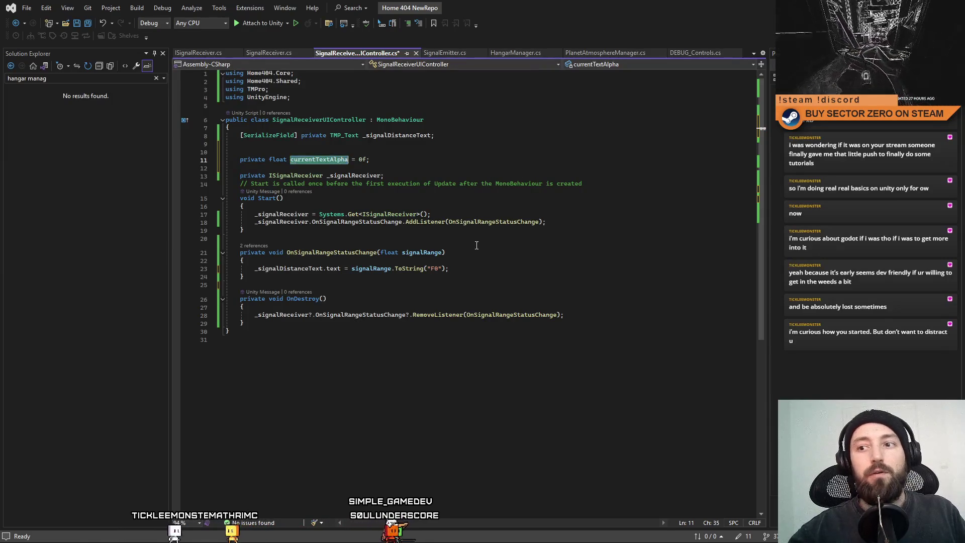
Step: Set currentTextAlpha = 1f after the distance text line in OnSignalRangeStatusChange
click(491, 268)
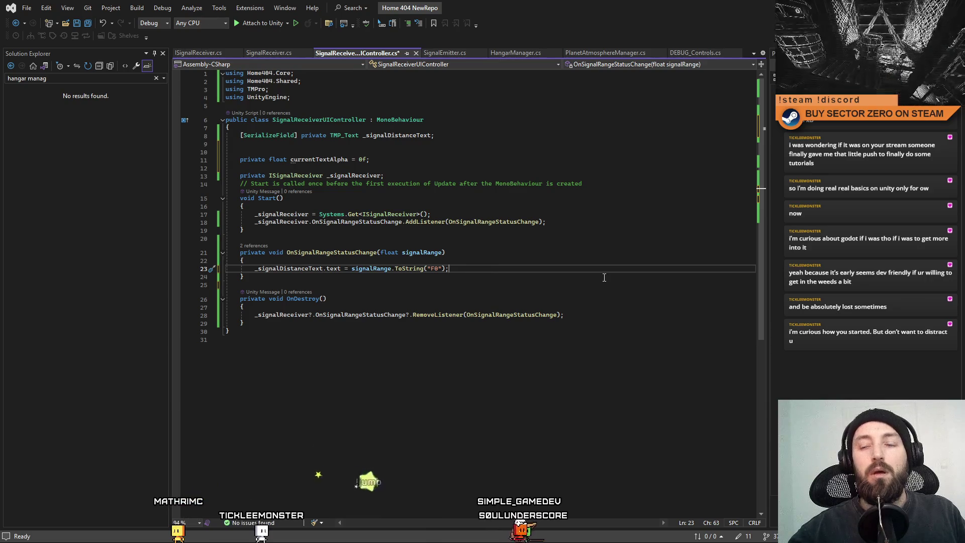
key(Return)
text(currentTextAlpha)
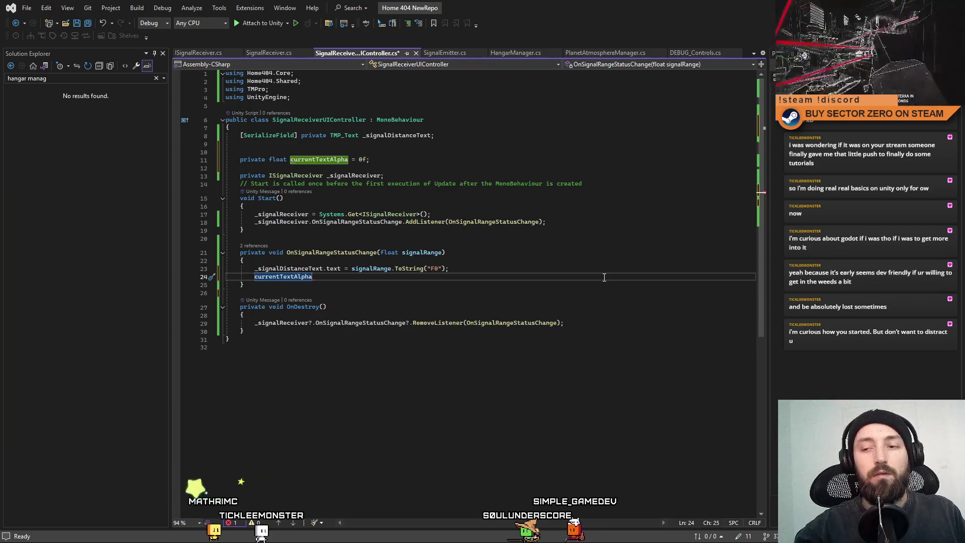
text( = 1f)
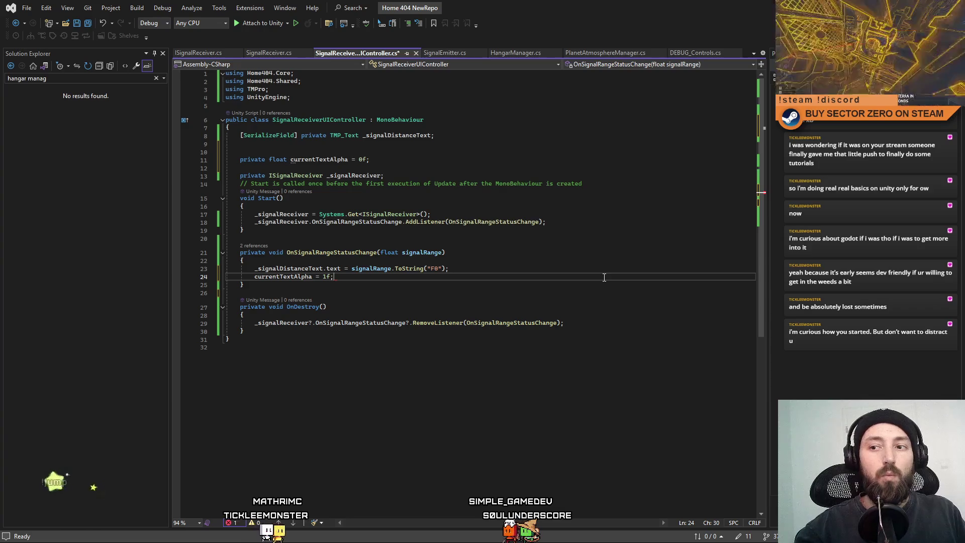
text(;)
key(Return)
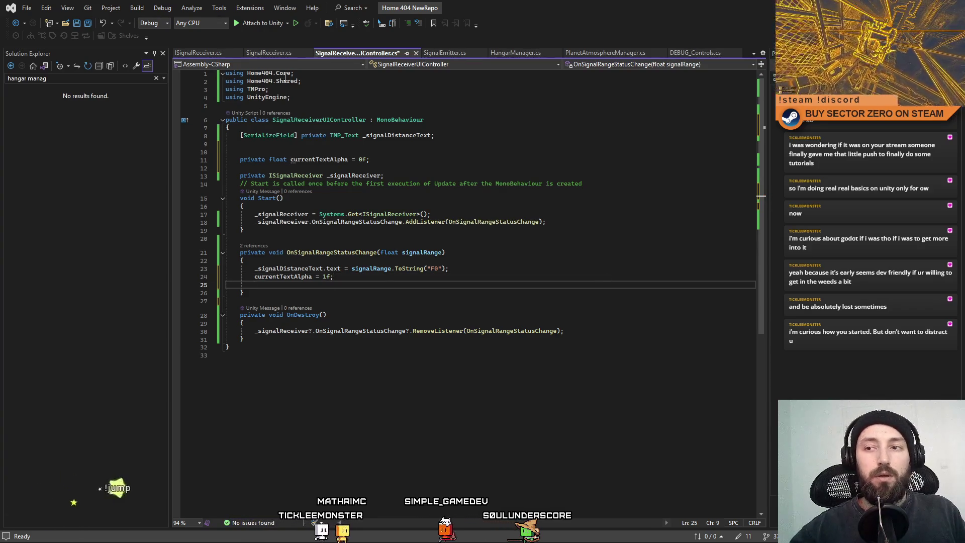
drag(238, 160, 384, 161)
Step: Declare alphaDecayDelay = 0.5f and currentAlphaDecayDelay fields below currentTextAlpha
key(End)
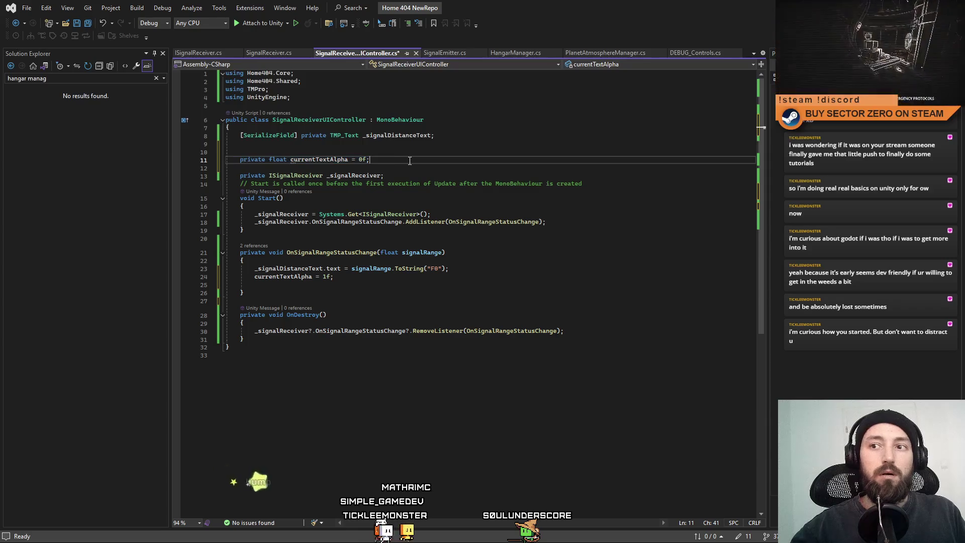
key(Return)
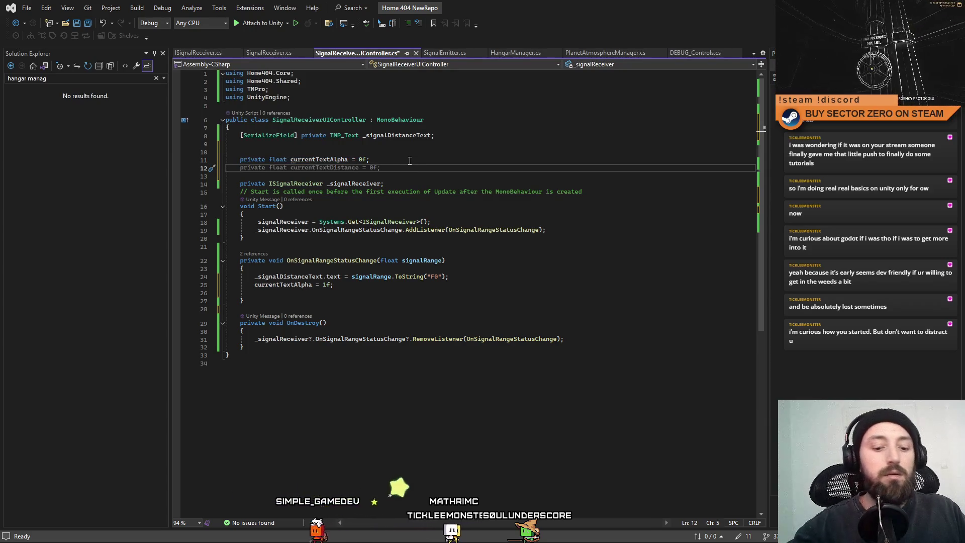
text(private float alphaDe)
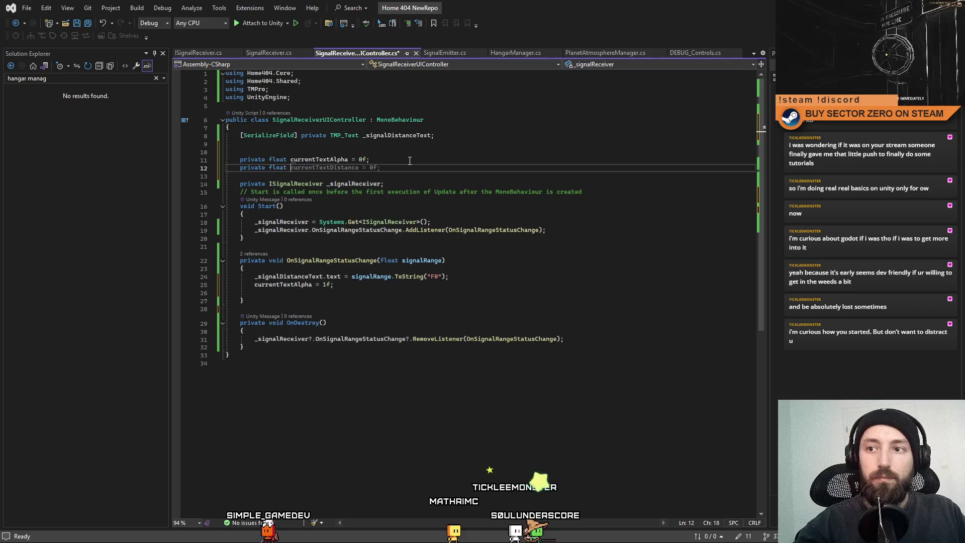
text(cayDelay = 1f)
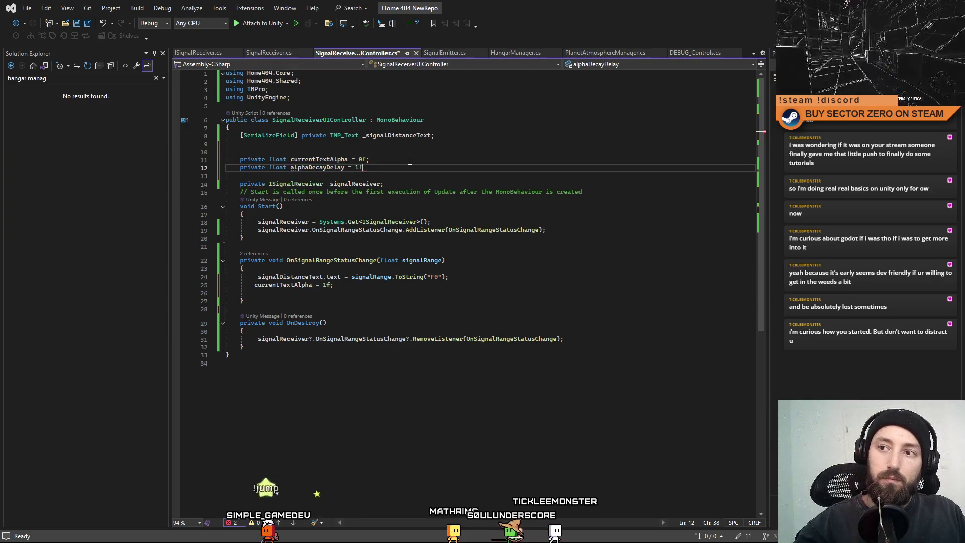
text(;)
key(Return)
text(p)
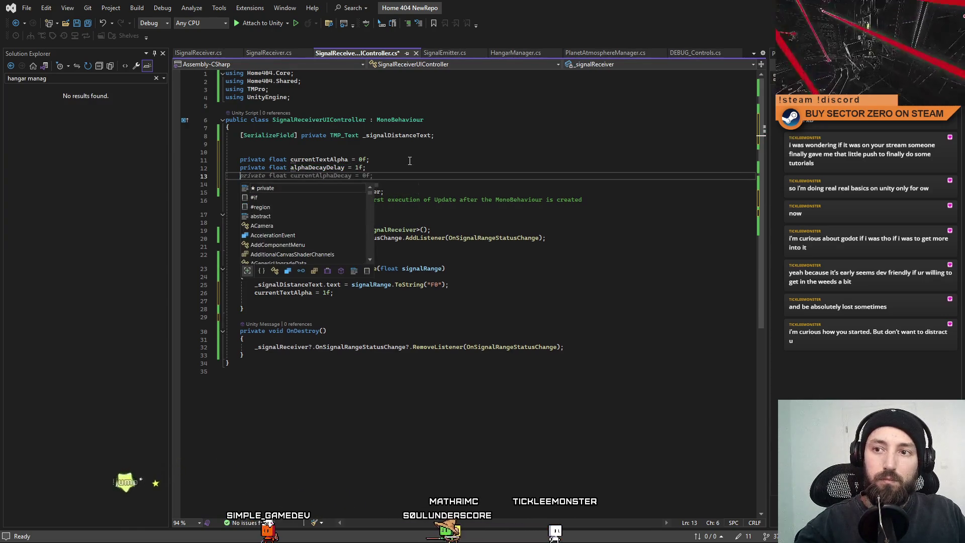
key(BackSpace)
click(452, 165)
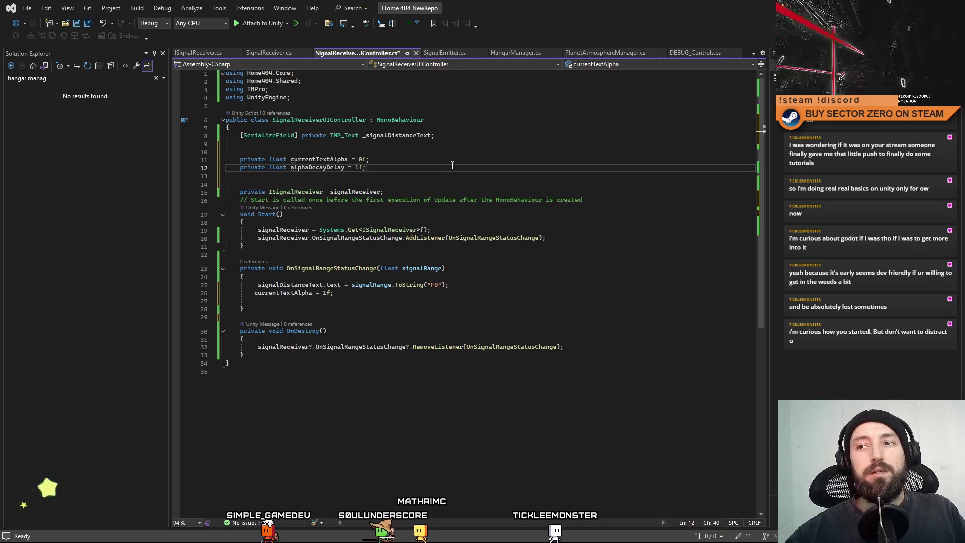
key(Left)
key(Left)
key(BackSpace)
text(0.5)
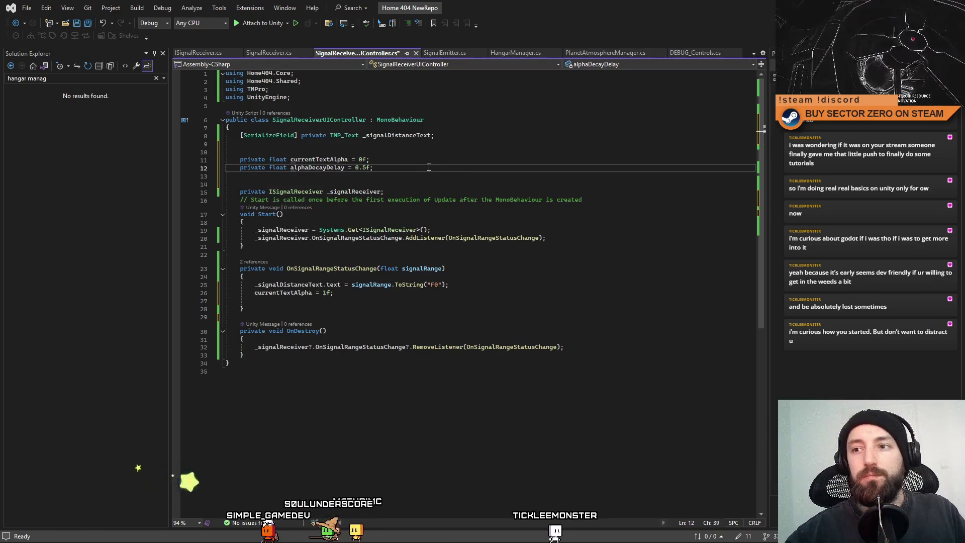
key(Down)
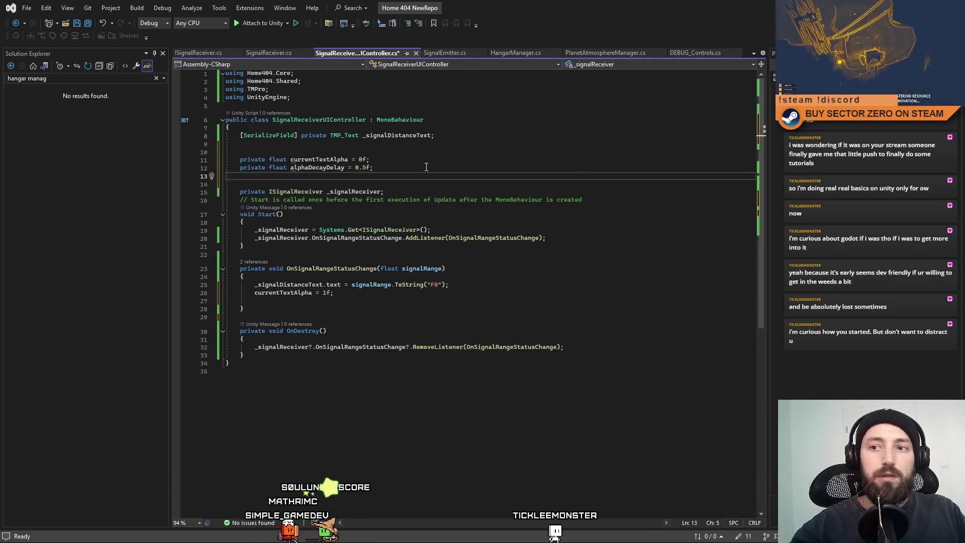
text(private)
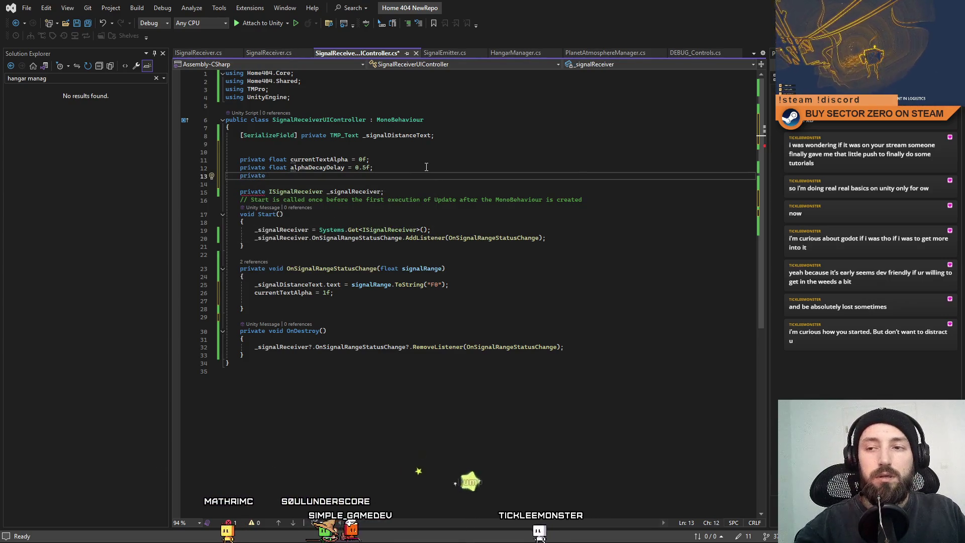
text( float)
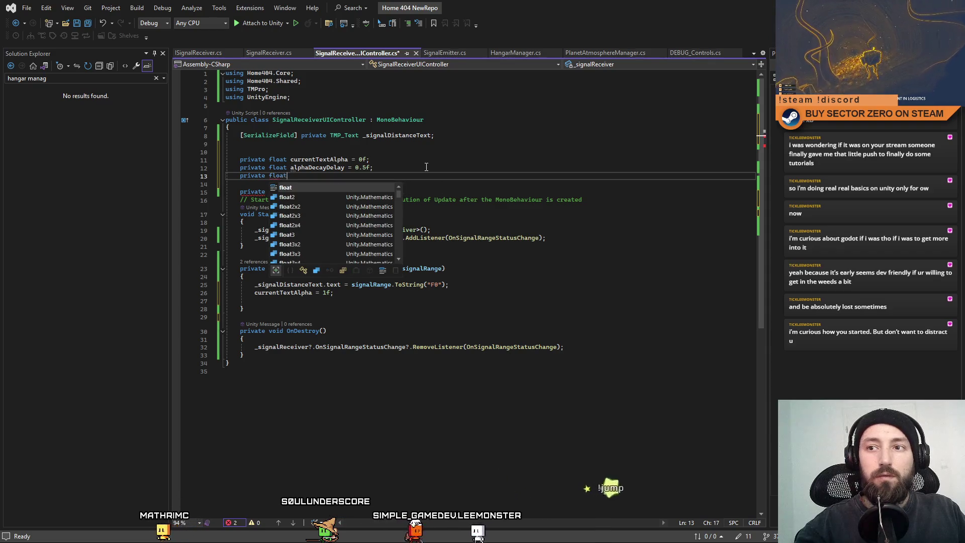
text( currentAlp)
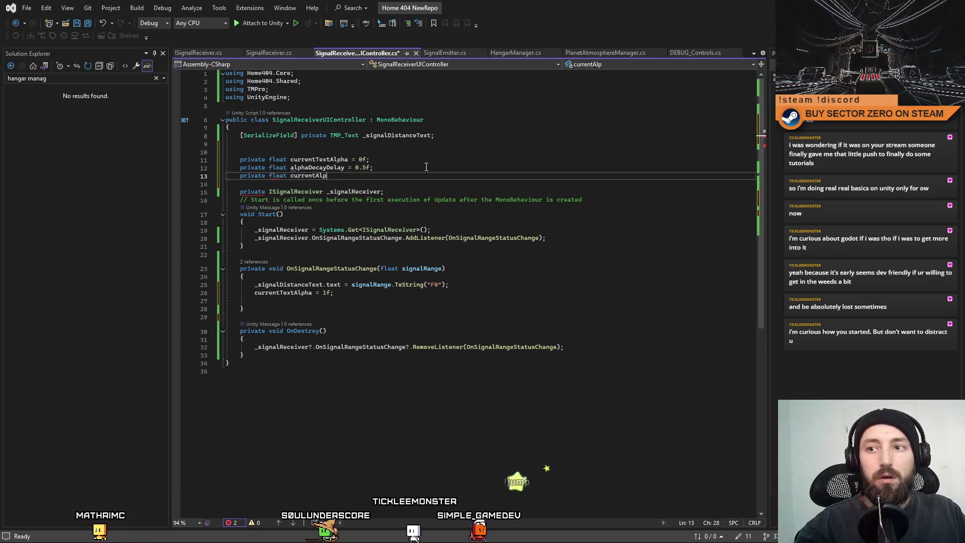
text(haDecayDelay;)
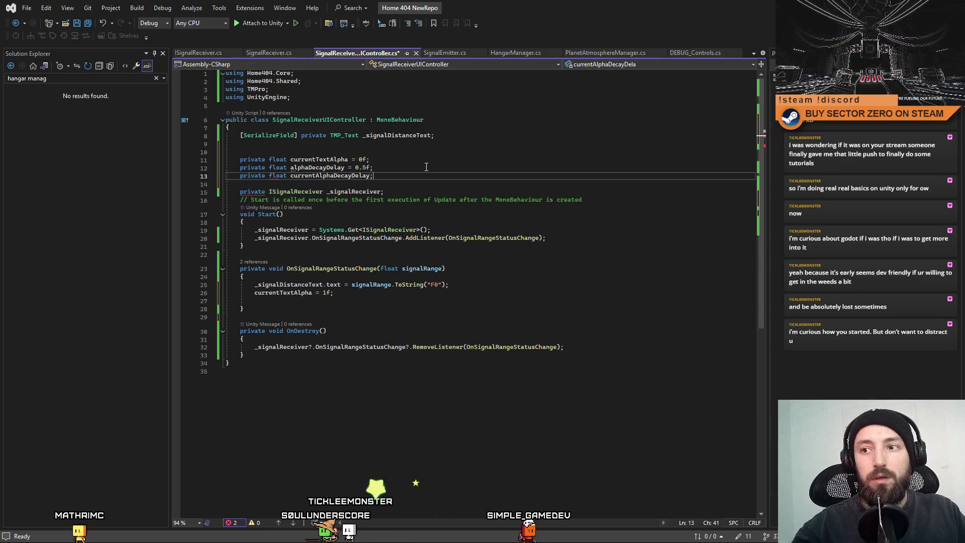
Step: Assign currentAlphaDecayDelay = alphaDecayDelay in the handler, then show HangarManager.cs
double_click(321, 170)
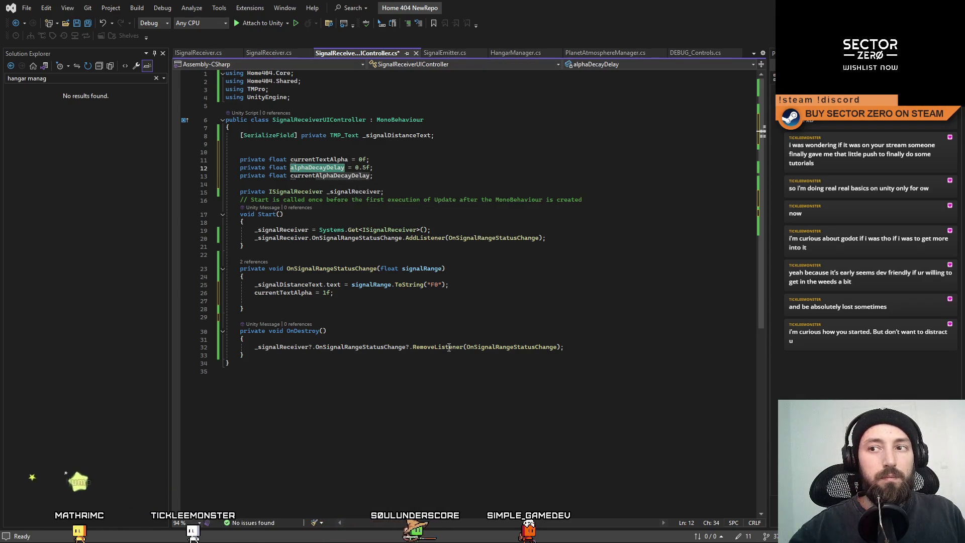
double_click(361, 176)
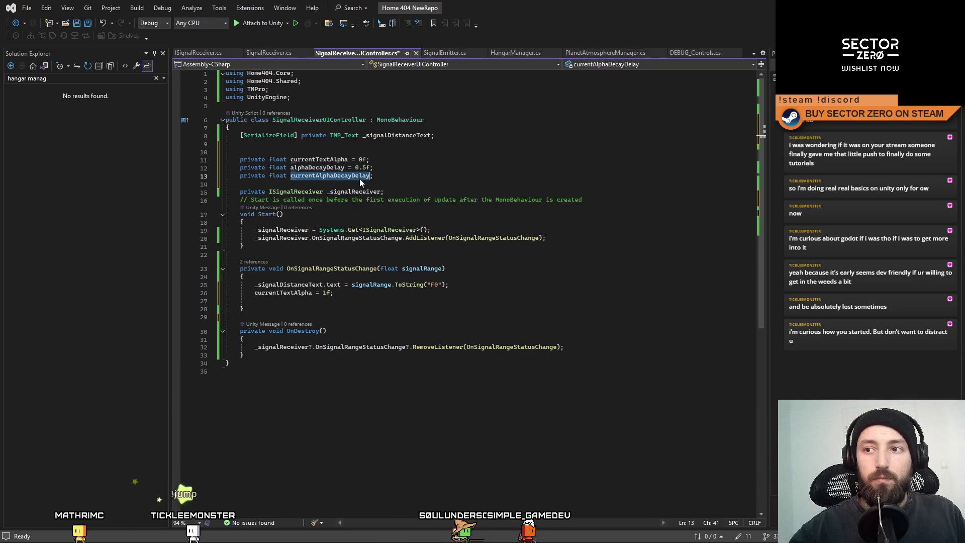
key(ctrl+c)
click(363, 295)
key(Return)
key(ctrl+v)
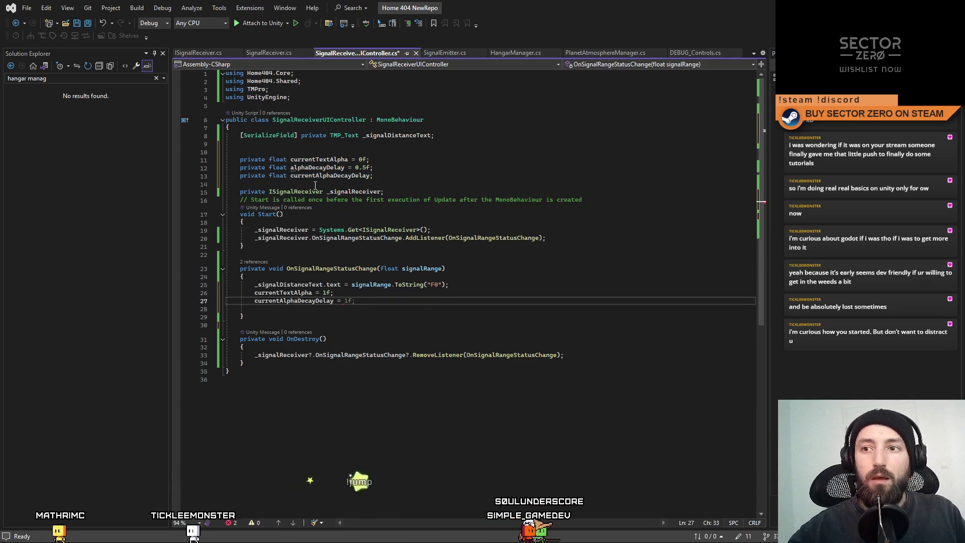
key(Up)
key(Up)
key(Up)
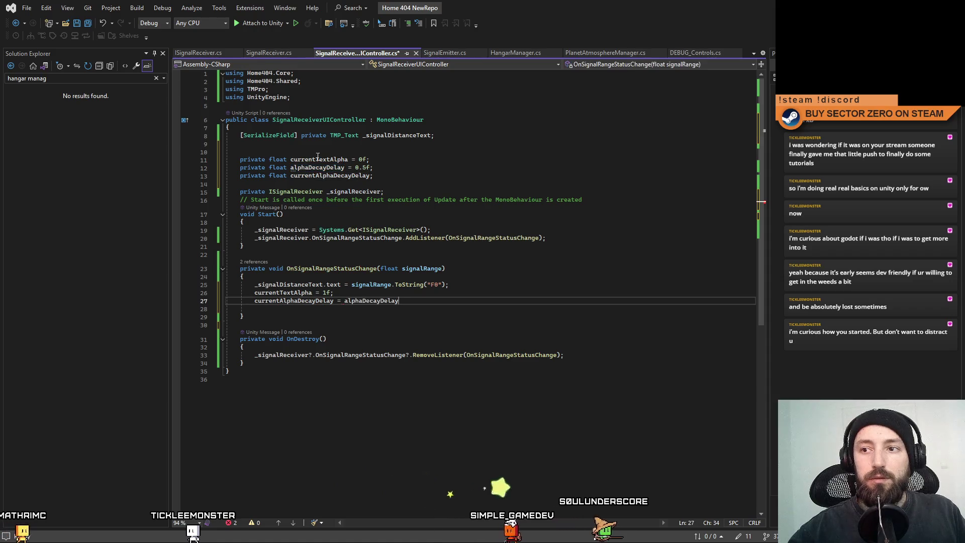
key(ctrl+Tab)
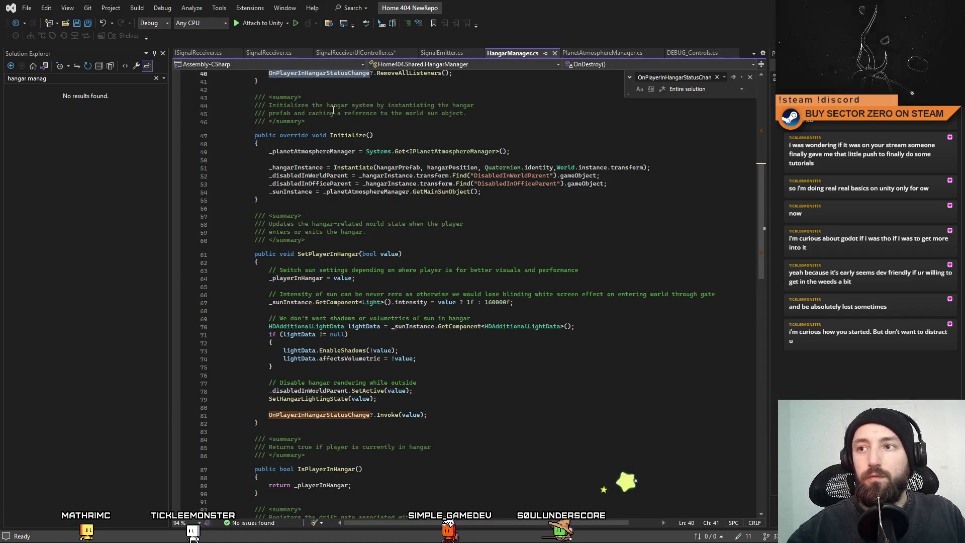
Step: Return from HangarManager.cs to SignalReceiverUIController.cs to rename currentTextAlpha
click(20, 29)
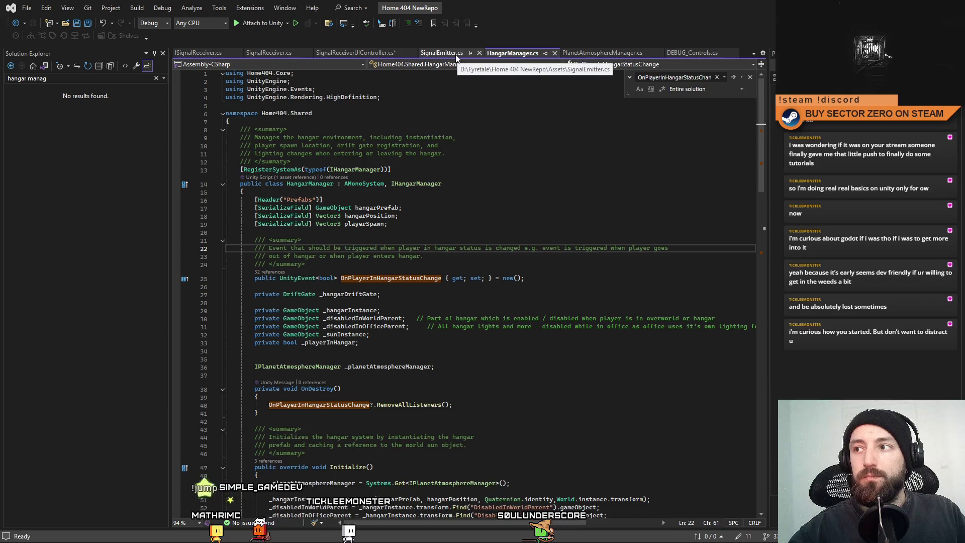
click(355, 53)
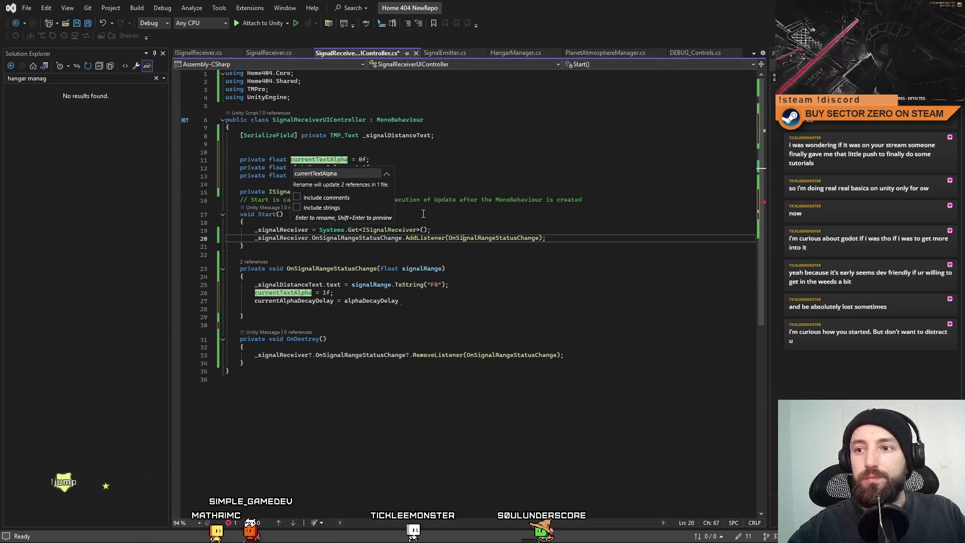
Step: Rename currentTextAlpha and alphaDecayDelay to _currentTextAlpha and _alphaDecayDelay everywhere
click(301, 173)
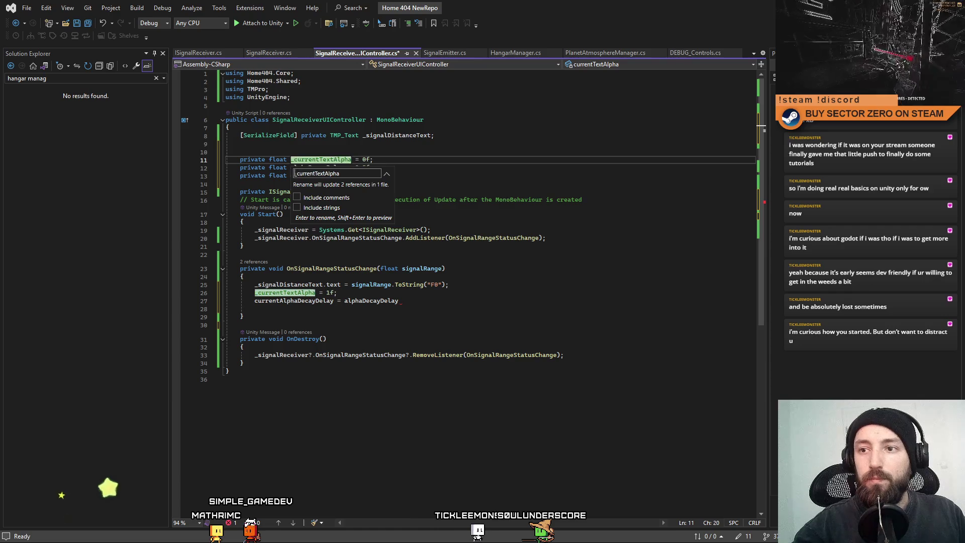
text(_)
key(Return)
double_click(336, 168)
key(ctrl+r)
key(ctrl+r)
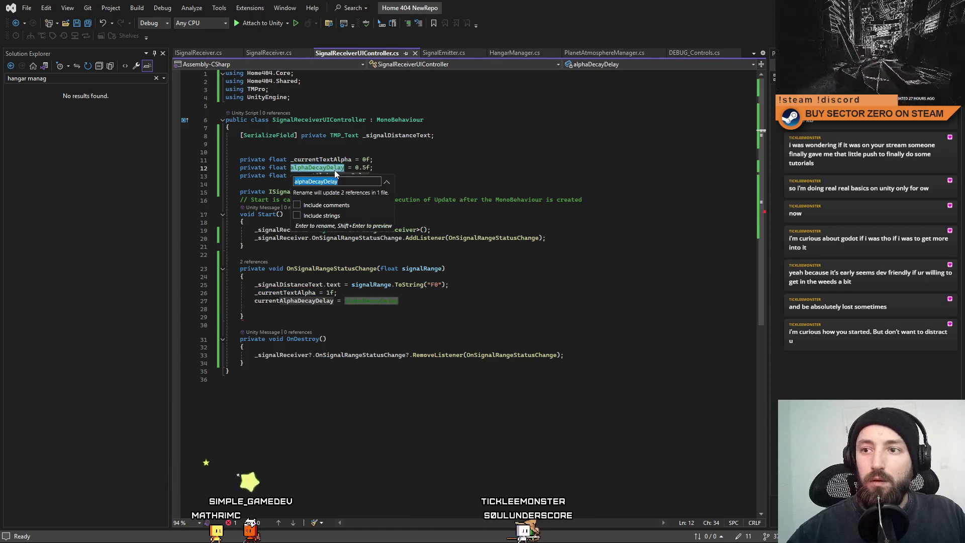
key(Home)
text(_)
key(Return)
Step: Rename currentAlphaDecayDelay to _currentAlphaDecayDelay everywhere, then switch away from the editor
double_click(324, 175)
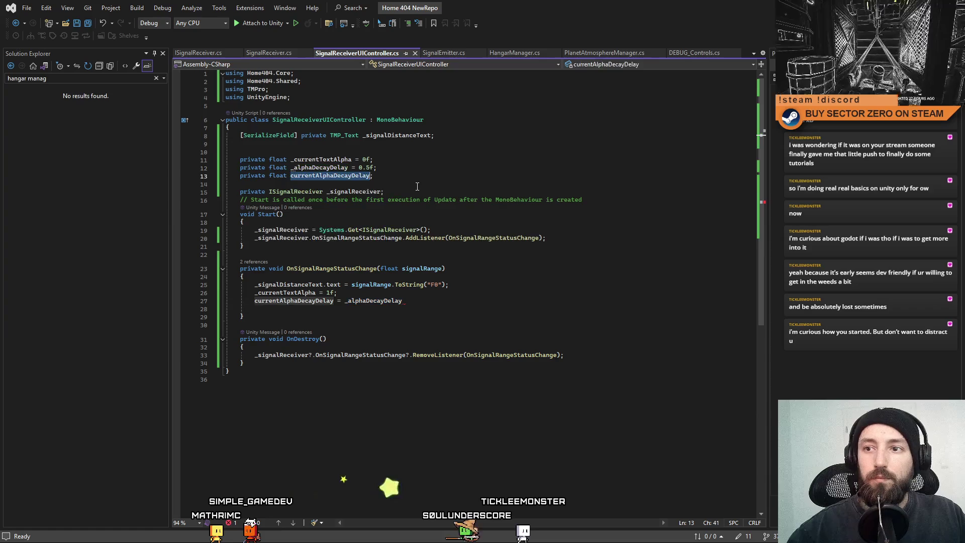
key(ctrl+r)
key(ctrl+r)
key(Home)
text(_)
key(Return)
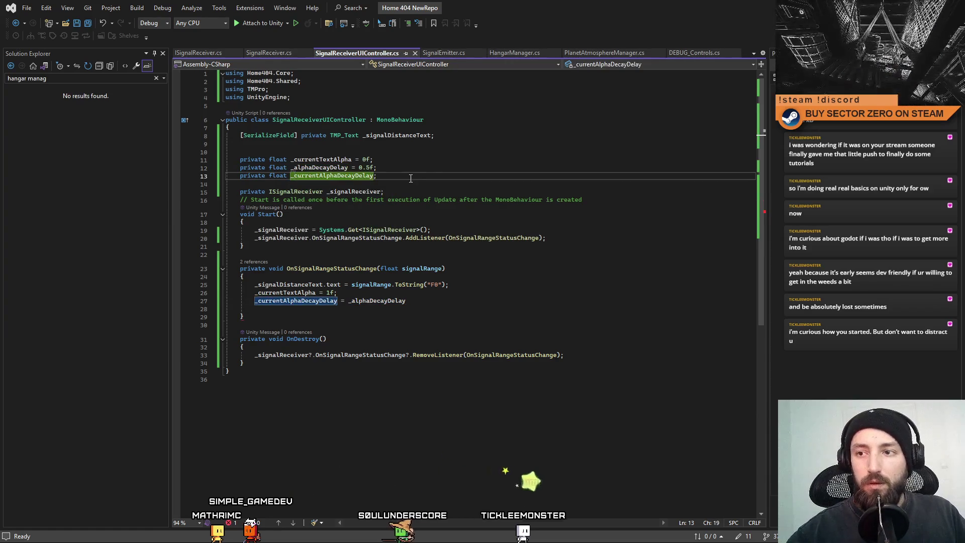
drag(418, 187, 361, 168)
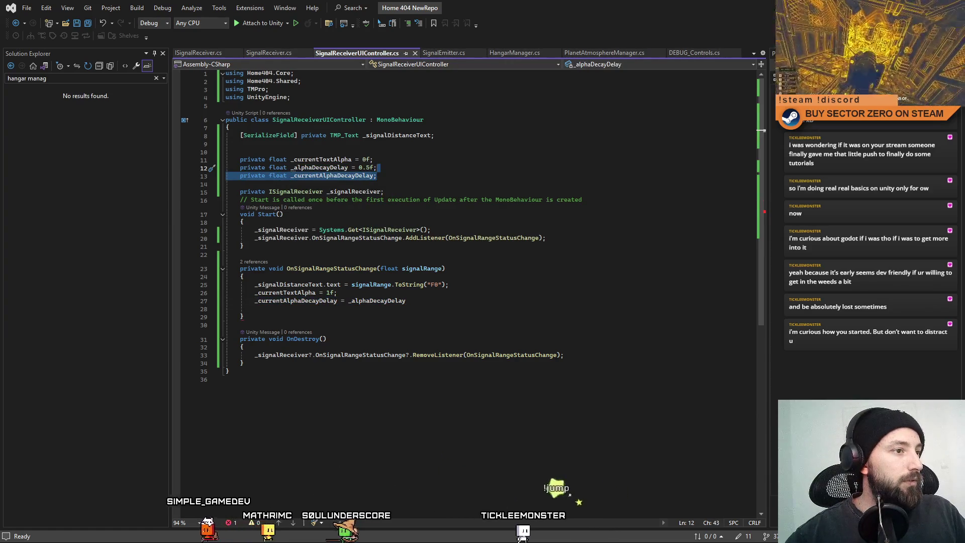
key(alt+Tab)
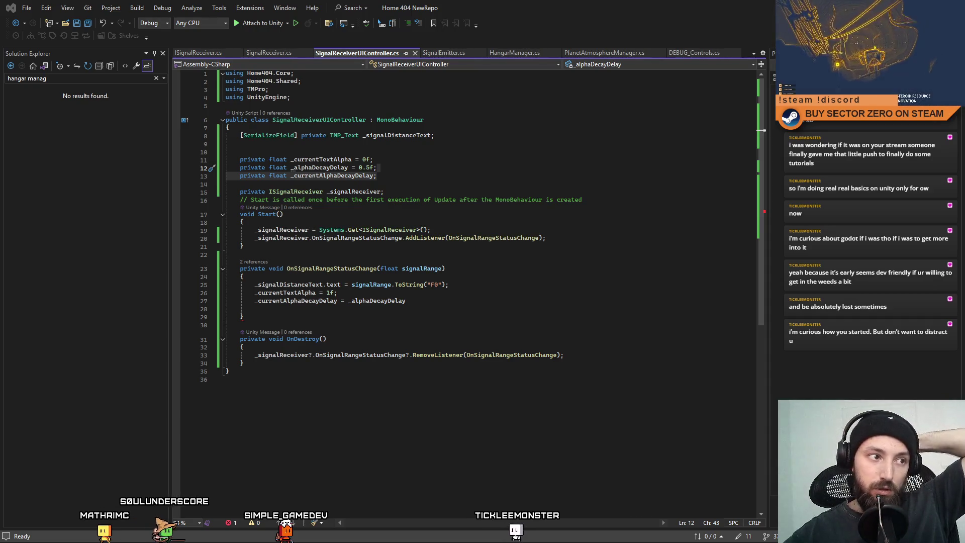
Step: Terminate the _currentAlphaDecayDelay = _alphaDecayDelay line with its missing semicolon
click(502, 317)
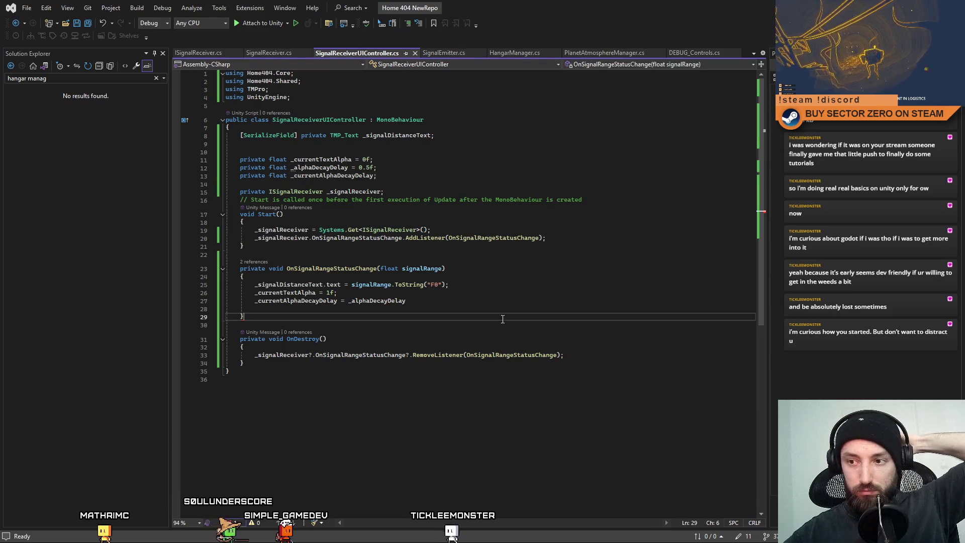
scroll(486, 381, down, 2)
scroll(486, 381, up, 2)
click(599, 268)
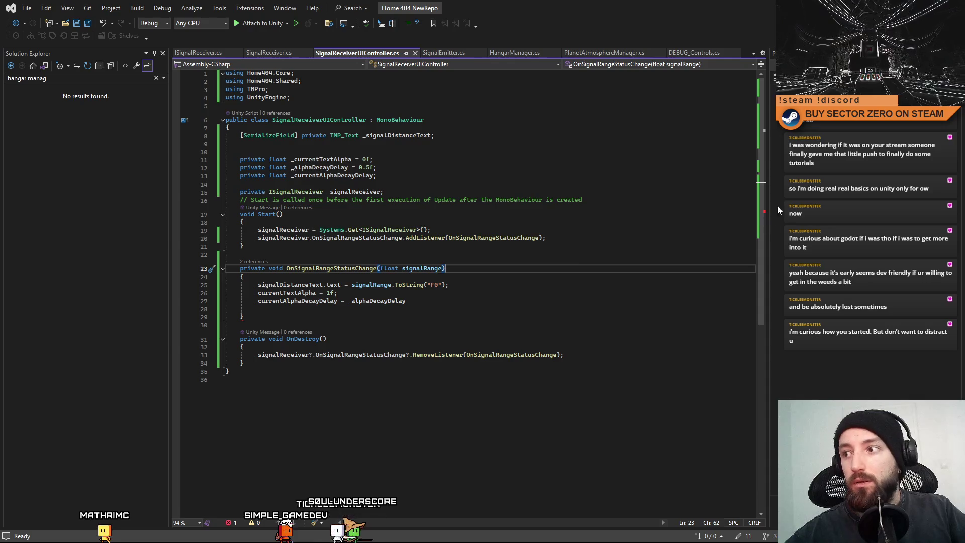
scroll(762, 212, down, 1)
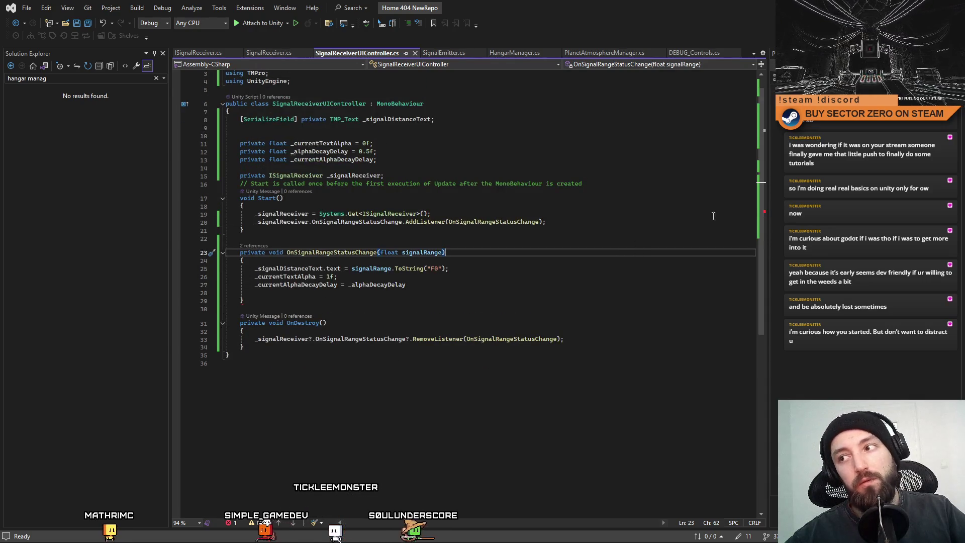
scroll(759, 208, down, 1)
scroll(760, 225, up, 1)
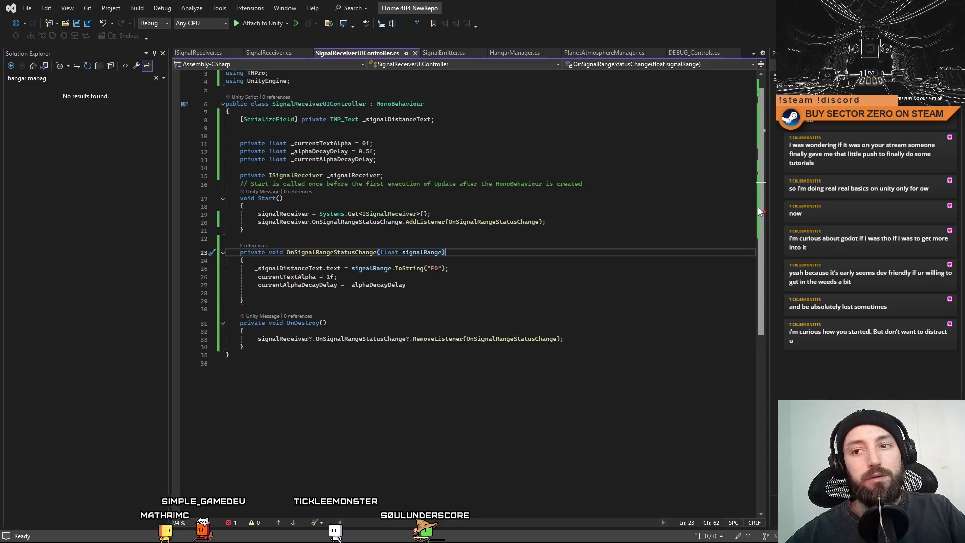
scroll(486, 263, down, 1)
click(486, 263)
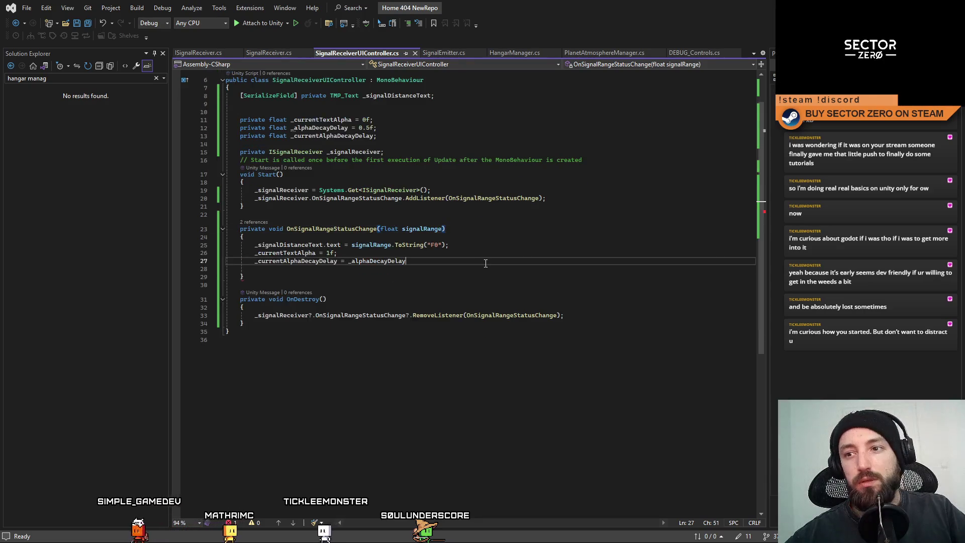
key(ctrl+w)
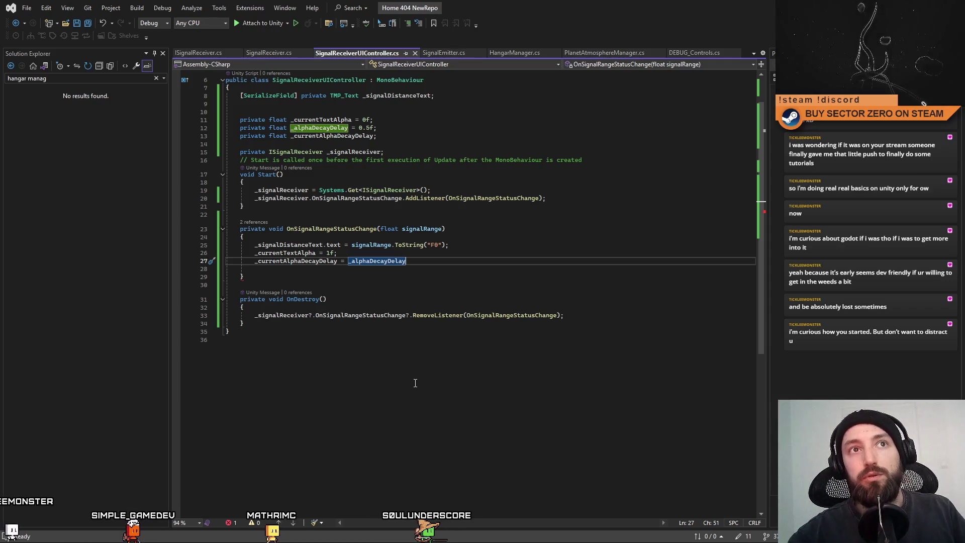
text(;)
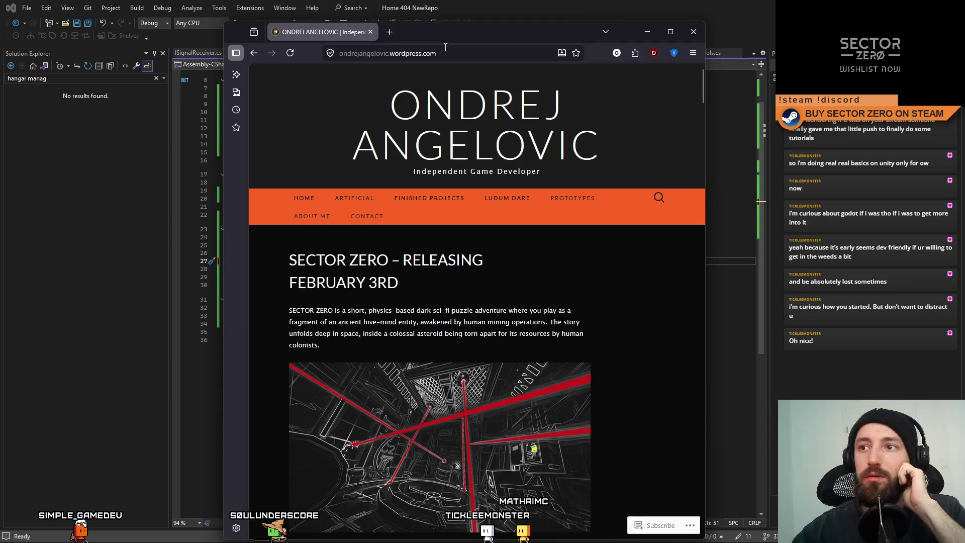
Step: Bring up the Ondrej Angelovic website maximized and go to the LD 22 – Alone with Zombies post
click(482, 50)
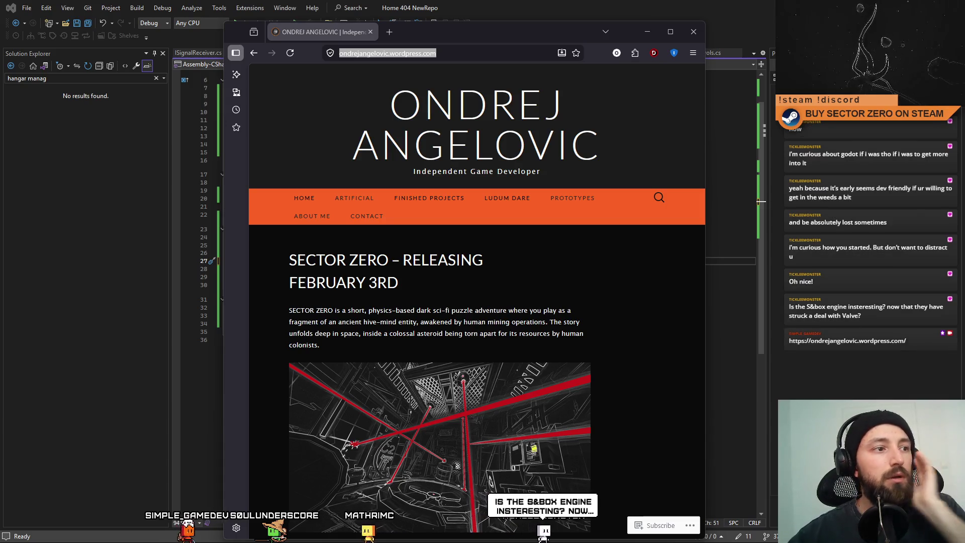
click(516, 28)
double_click(516, 29)
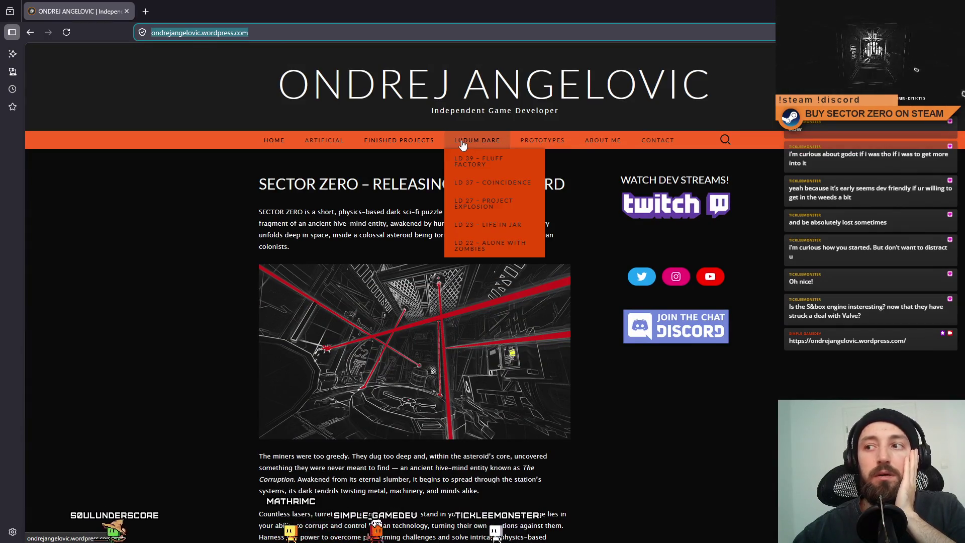
mouse_move(507, 197)
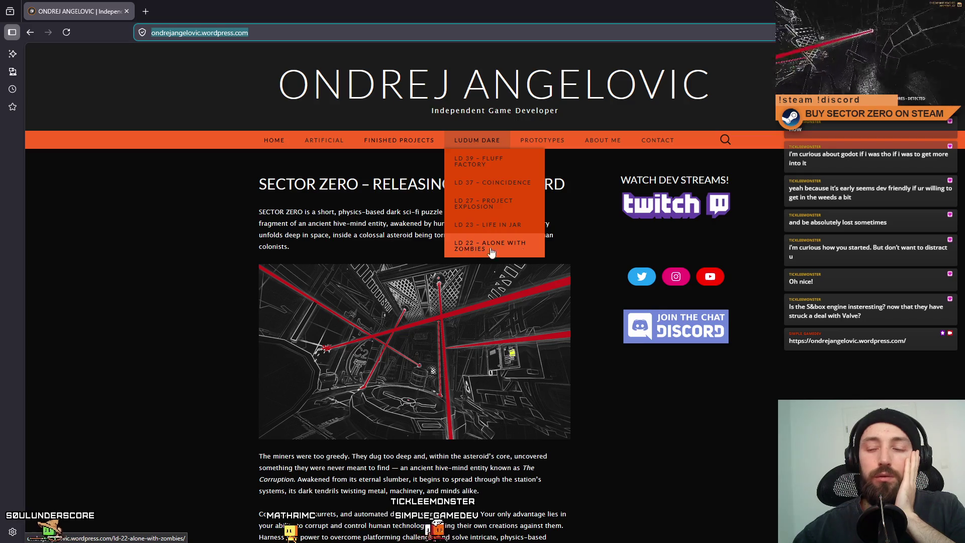
click(490, 250)
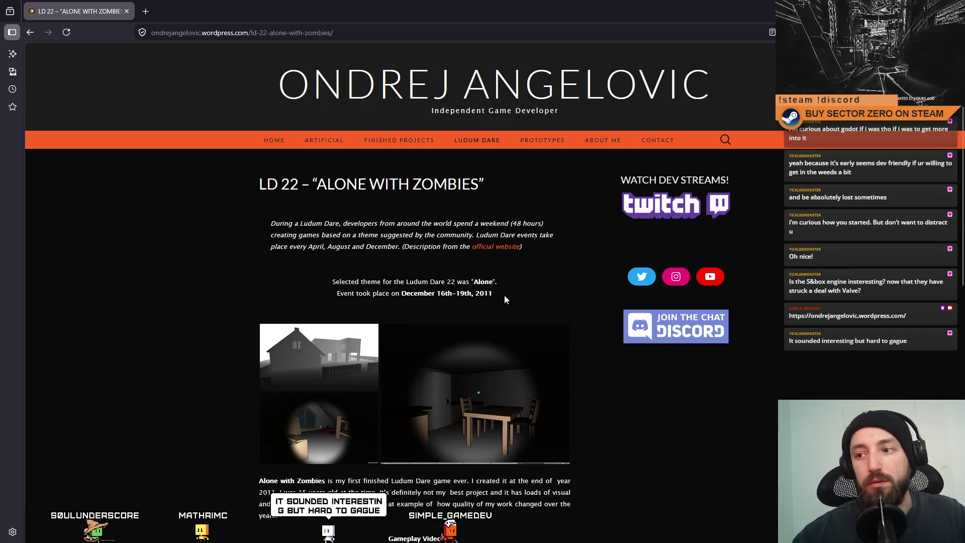
scroll(488, 295, down, 2)
scroll(504, 321, down, 5)
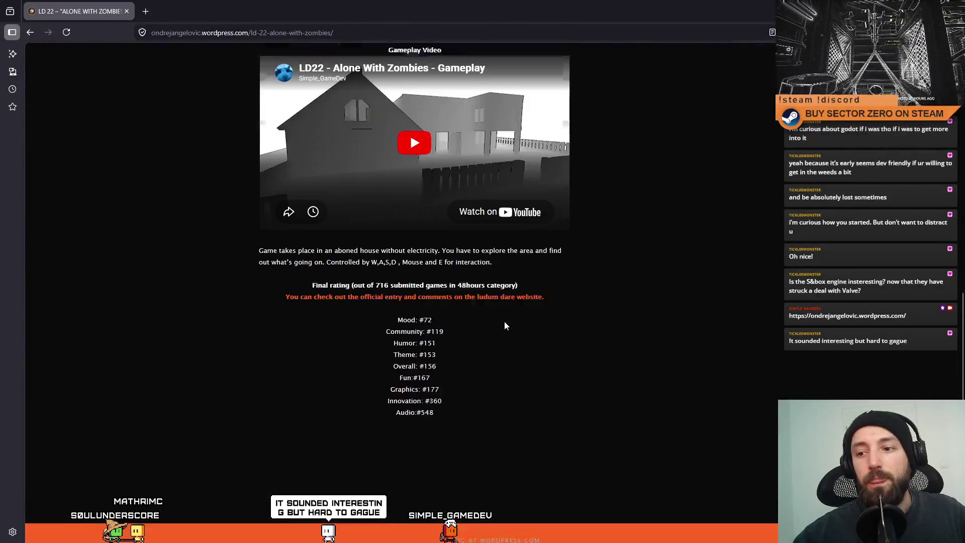
scroll(510, 96, up, 3)
scroll(509, 96, up, 4)
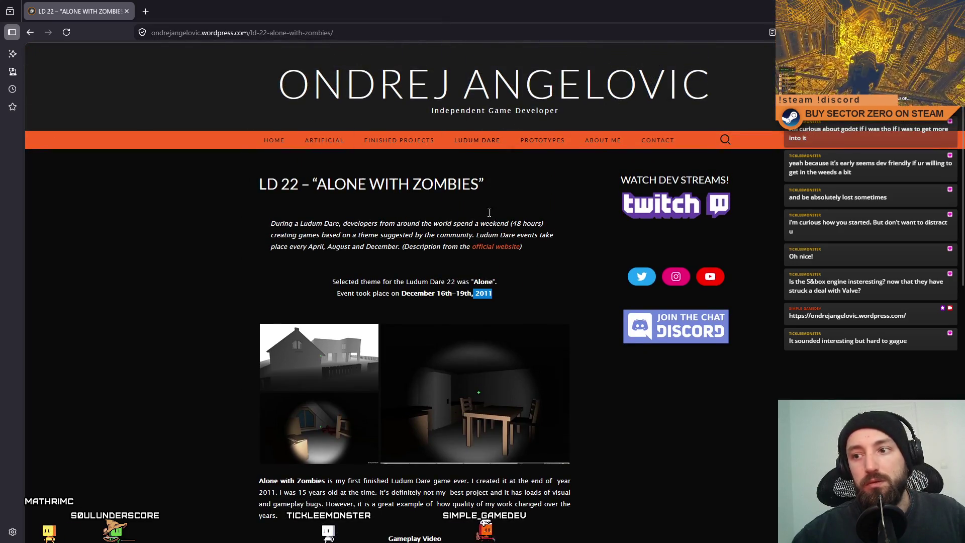
scroll(513, 218, down, 5)
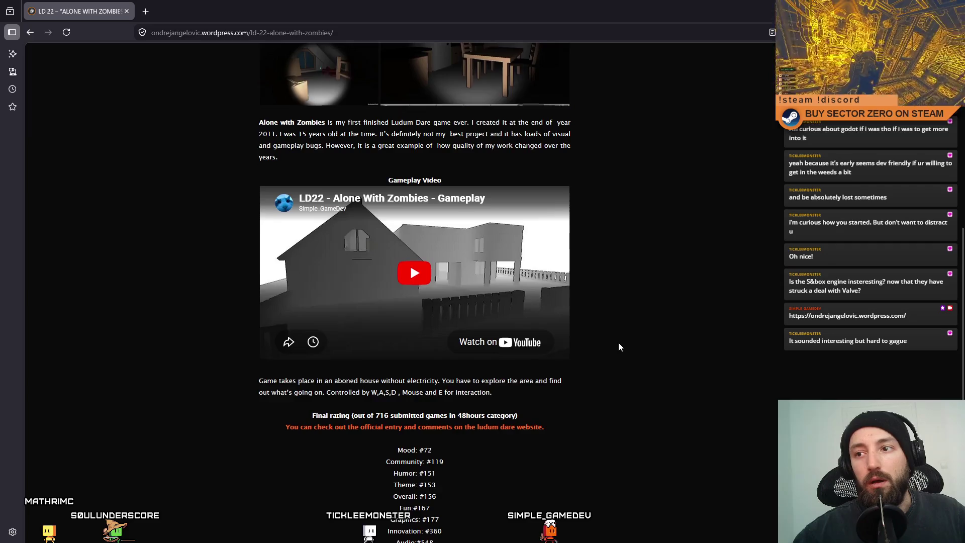
scroll(618, 342, up, 1)
scroll(618, 347, up, 2)
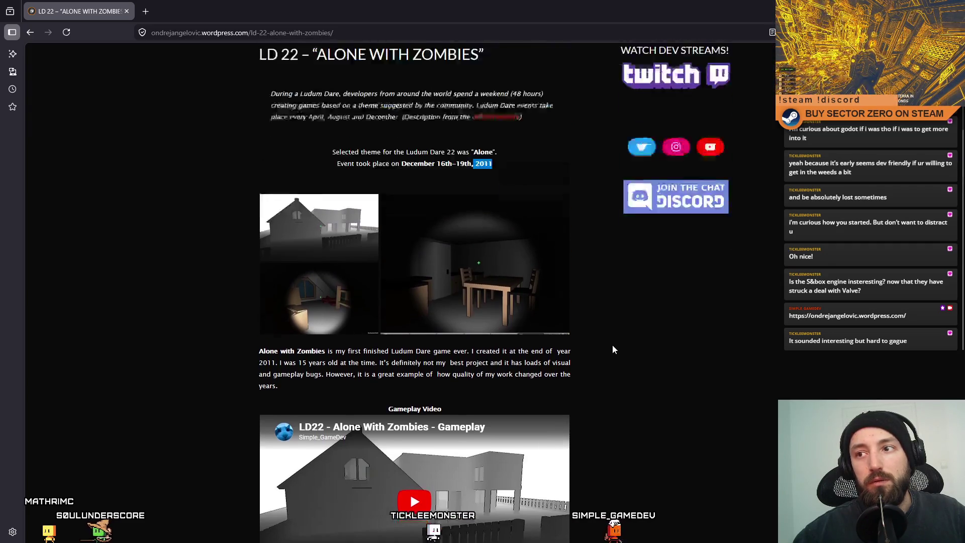
scroll(612, 347, up, 2)
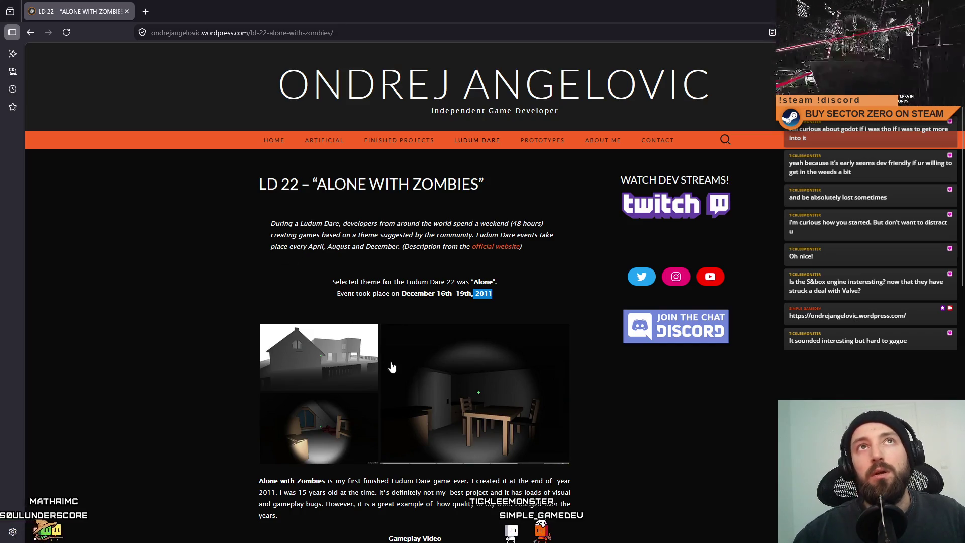
scroll(393, 394, down, 2)
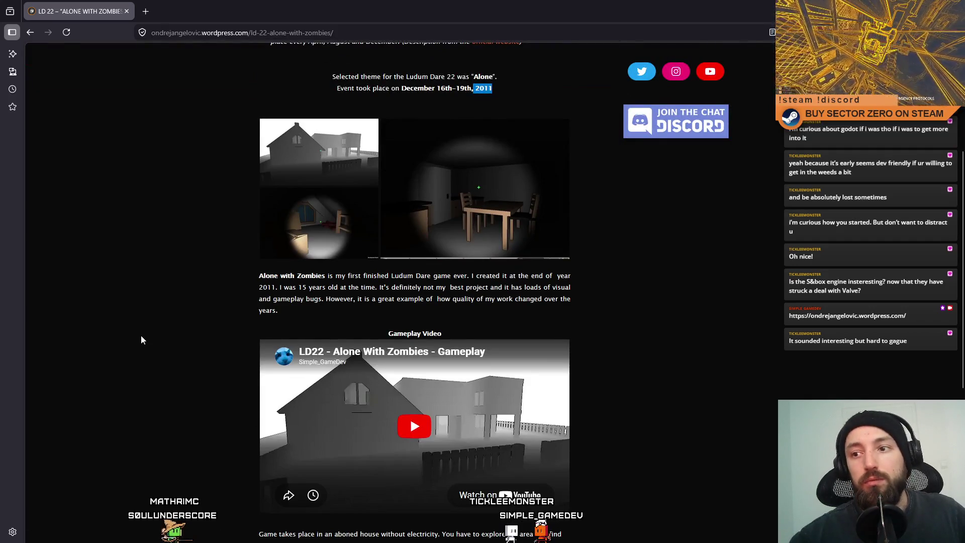
scroll(427, 155, up, 2)
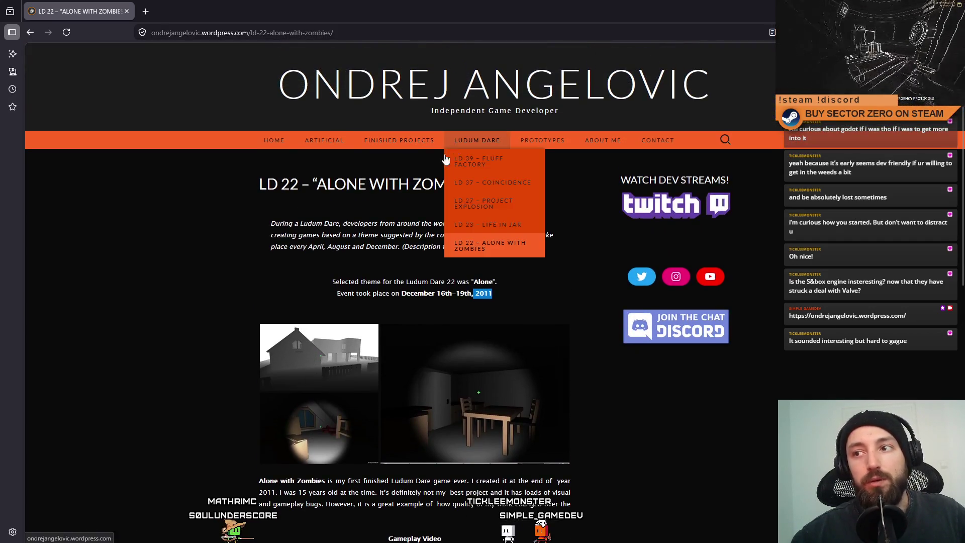
scroll(417, 297, down, 3)
scroll(417, 296, up, 1)
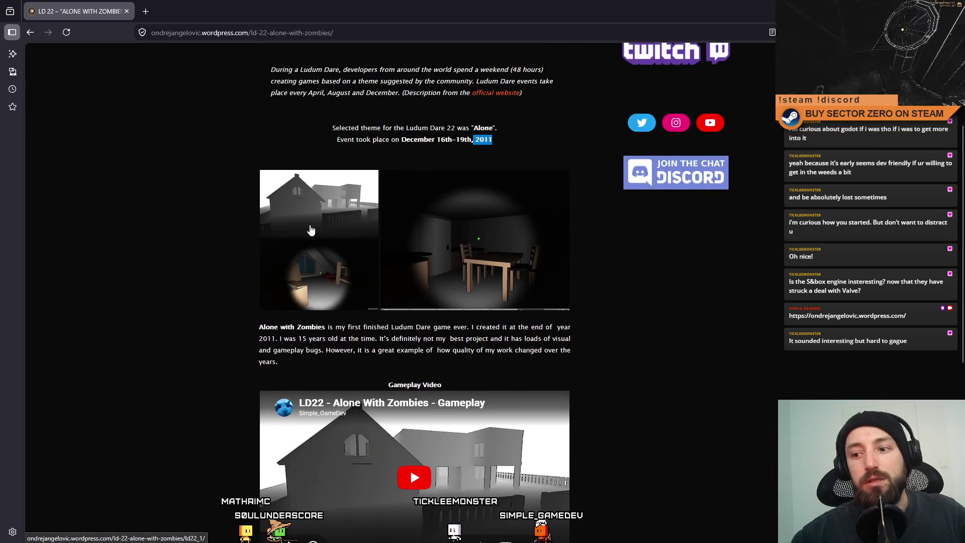
scroll(432, 375, down, 1)
Step: Start the embedded Alone with Zombies gameplay video and make it full screen
click(416, 374)
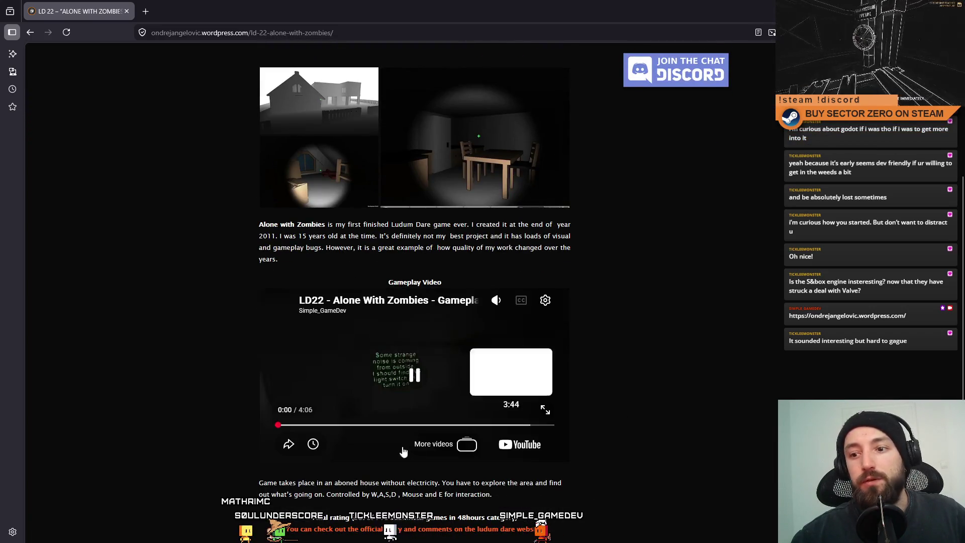
click(547, 408)
Step: Seek around the gameplay video (2:01, 1:56, 2:46), pausing and resuming, then leave full screen
click(477, 506)
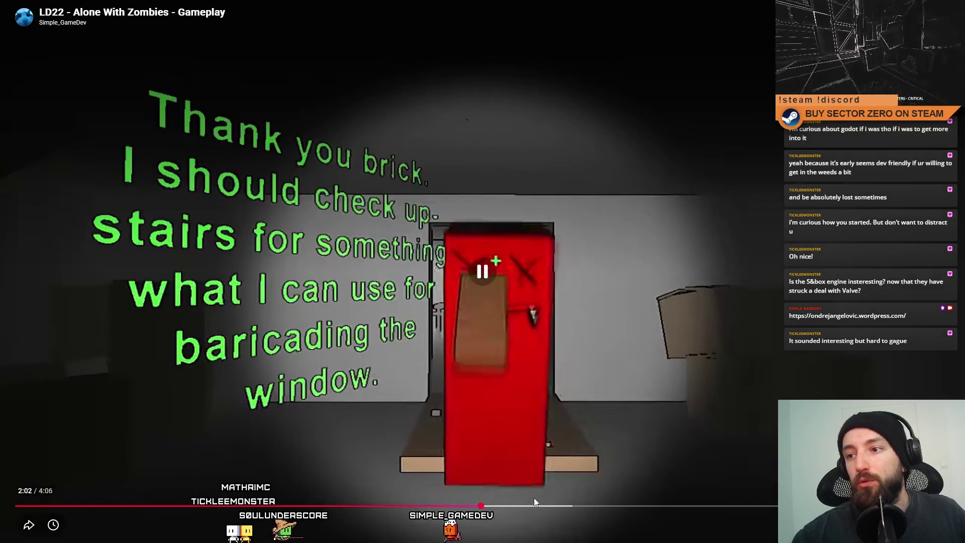
click(534, 498)
click(461, 510)
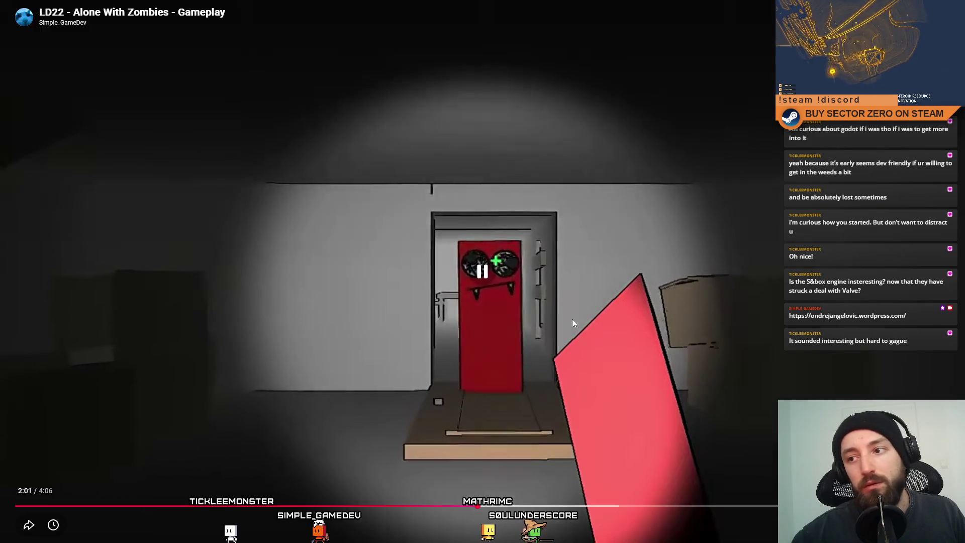
click(575, 319)
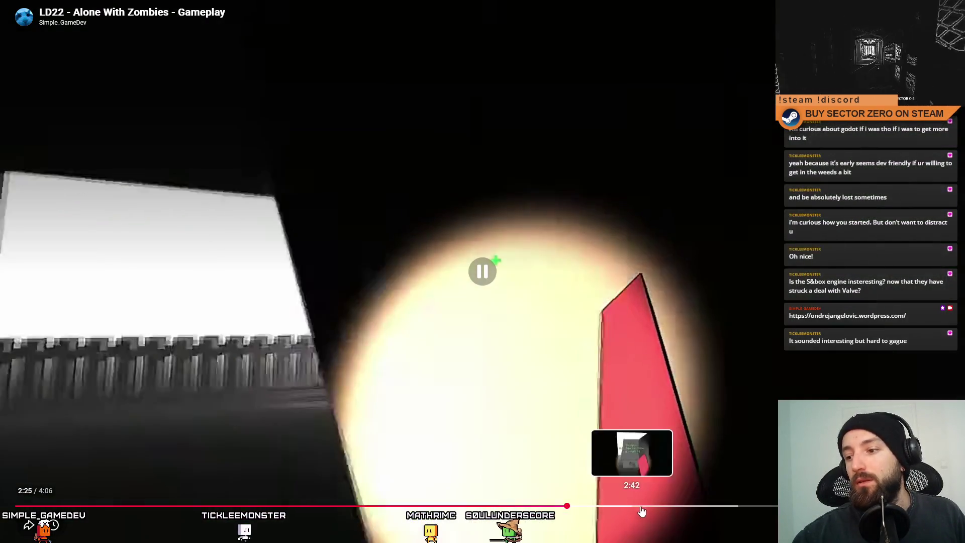
click(645, 506)
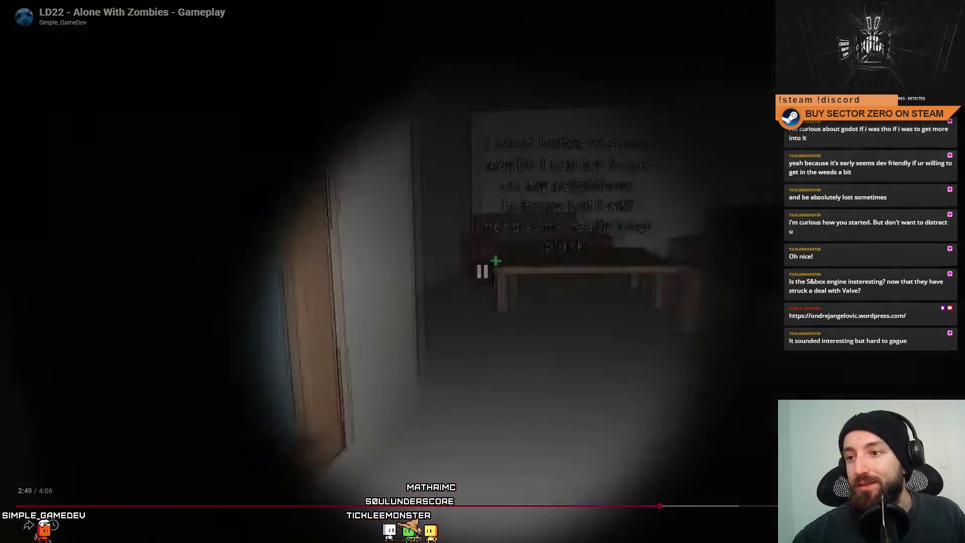
key(Escape)
scroll(519, 451, up, 2)
scroll(515, 429, up, 3)
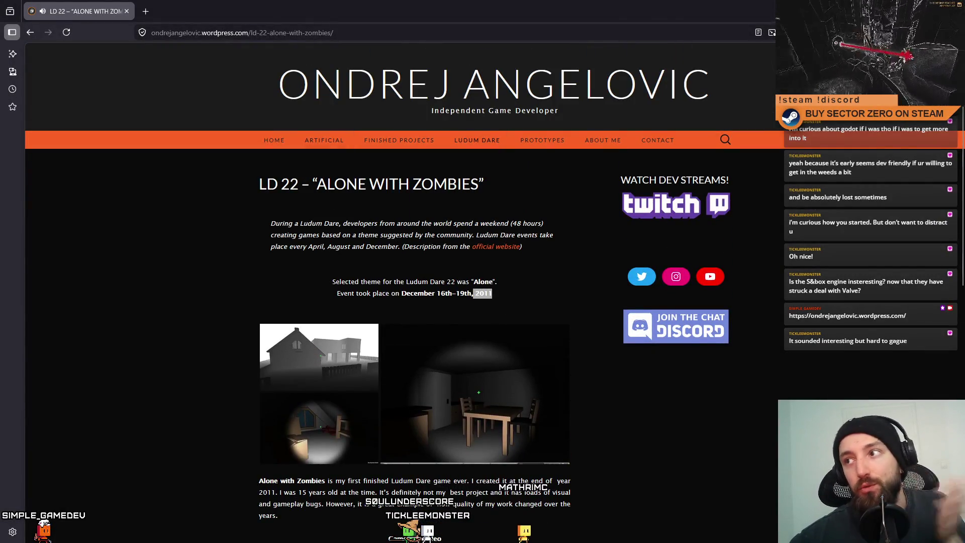
Step: Switch back to the SignalReceiverUIController script in Visual Studio
key(alt+Tab)
click(498, 242)
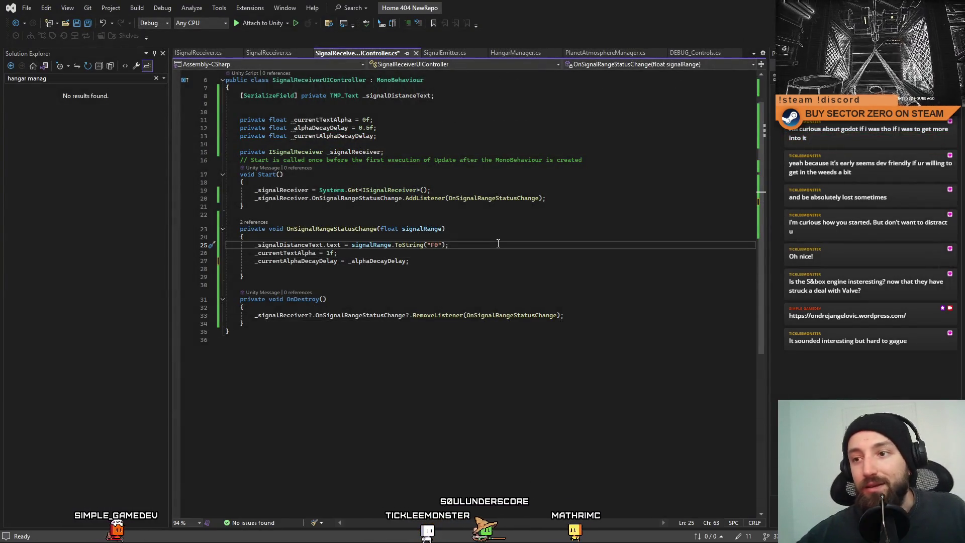
Step: Review the handler's reset lines for _currentTextAlpha and _currentAlphaDecayDelay and their usages
click(525, 258)
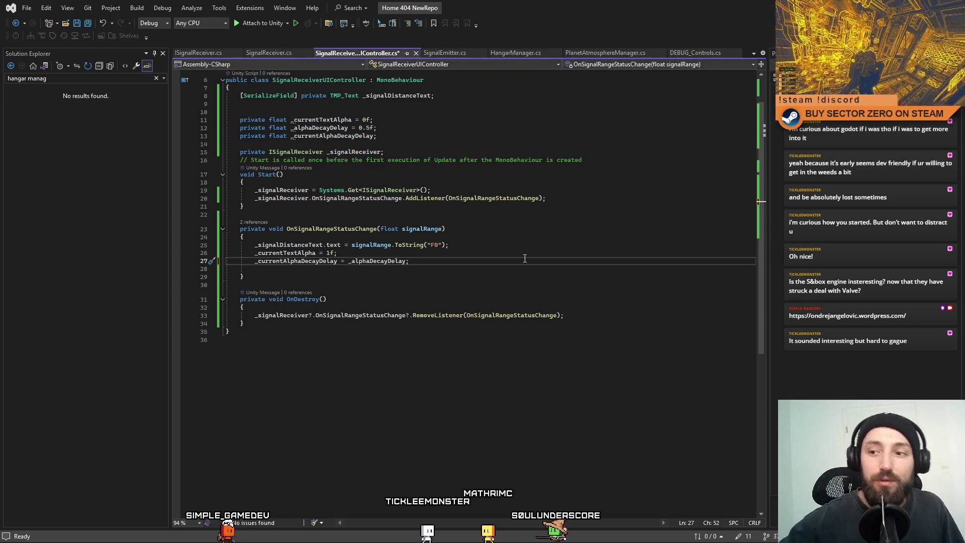
click(566, 349)
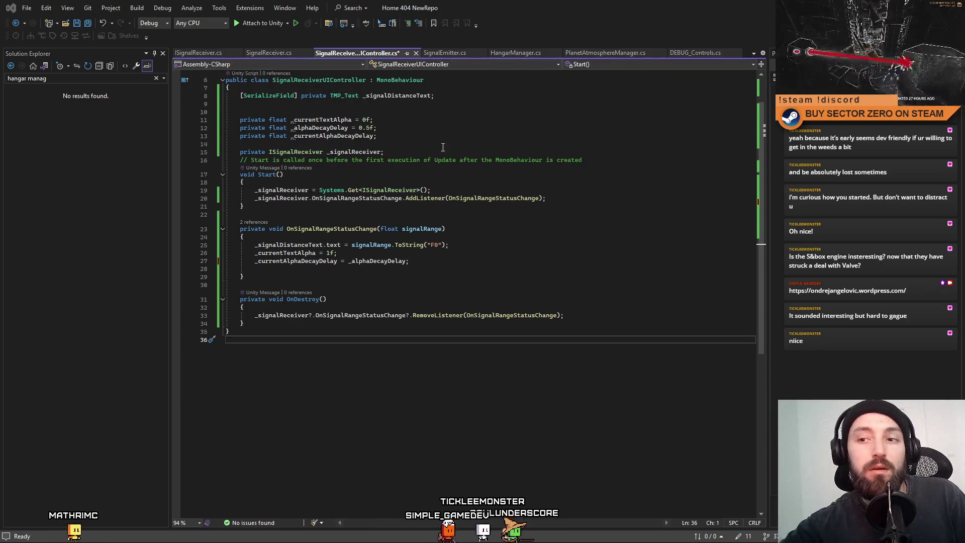
click(523, 225)
scroll(750, 180, up, 2)
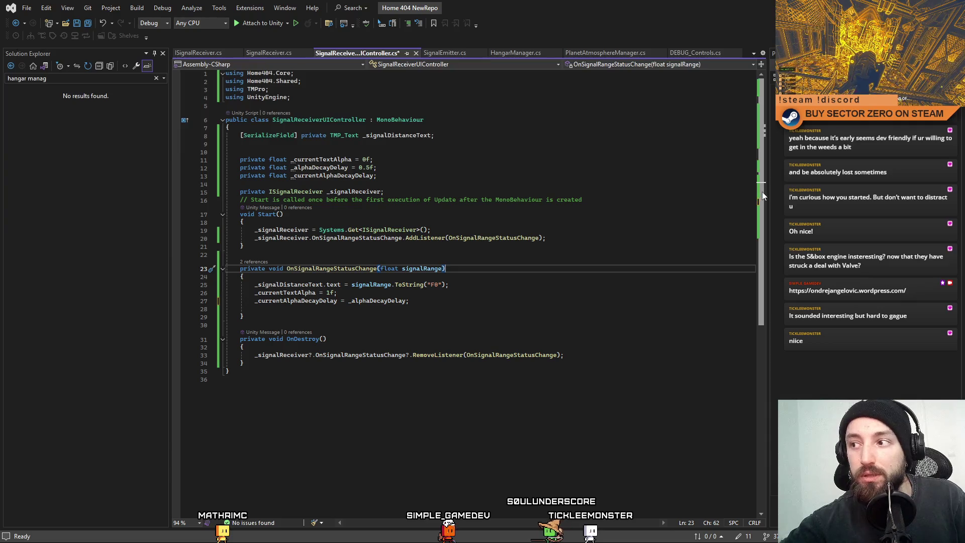
scroll(767, 212, down, 4)
scroll(767, 212, up, 3)
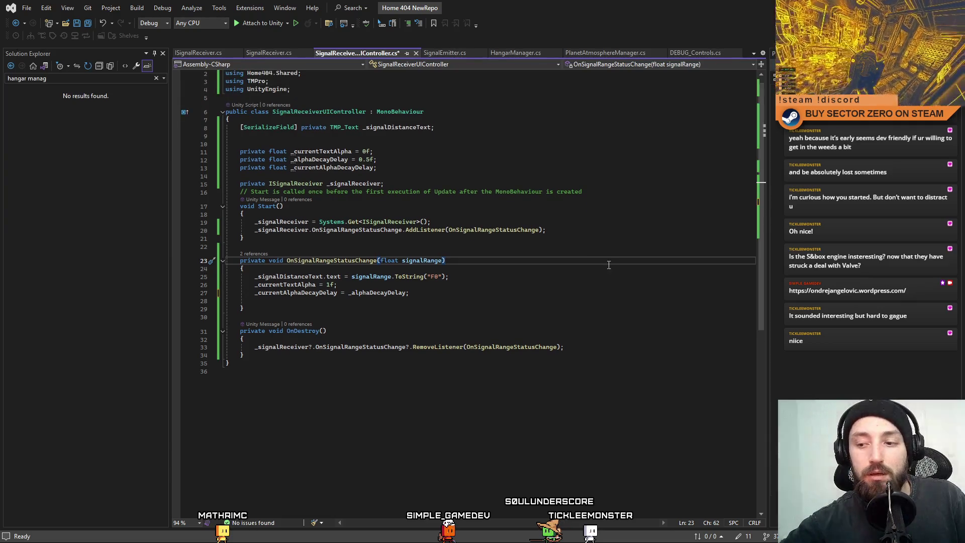
click(592, 271)
click(602, 284)
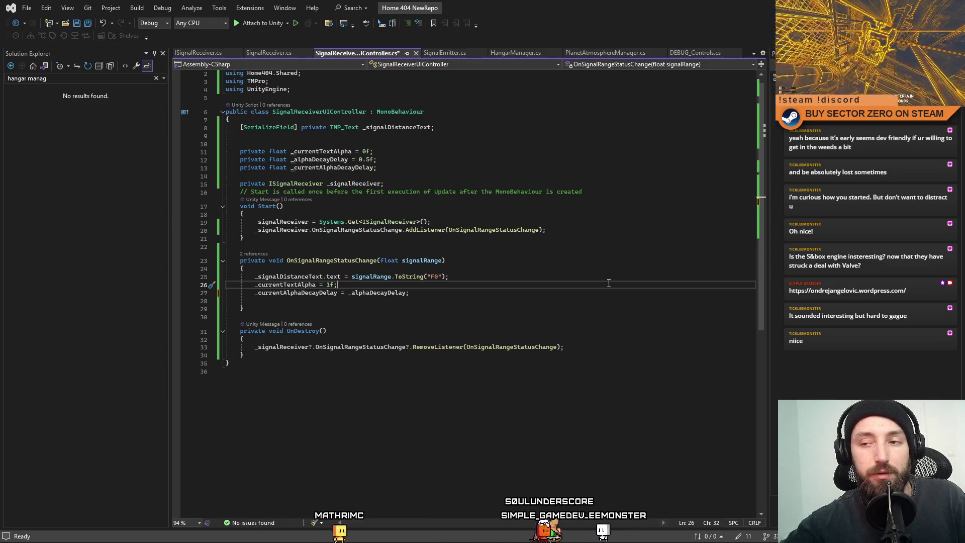
scroll(604, 281, down, 1)
click(254, 277)
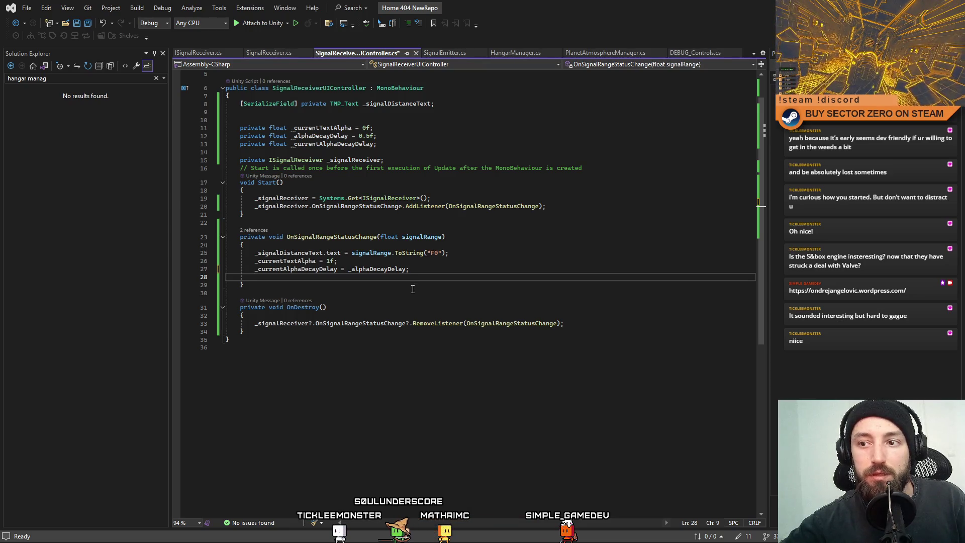
double_click(294, 269)
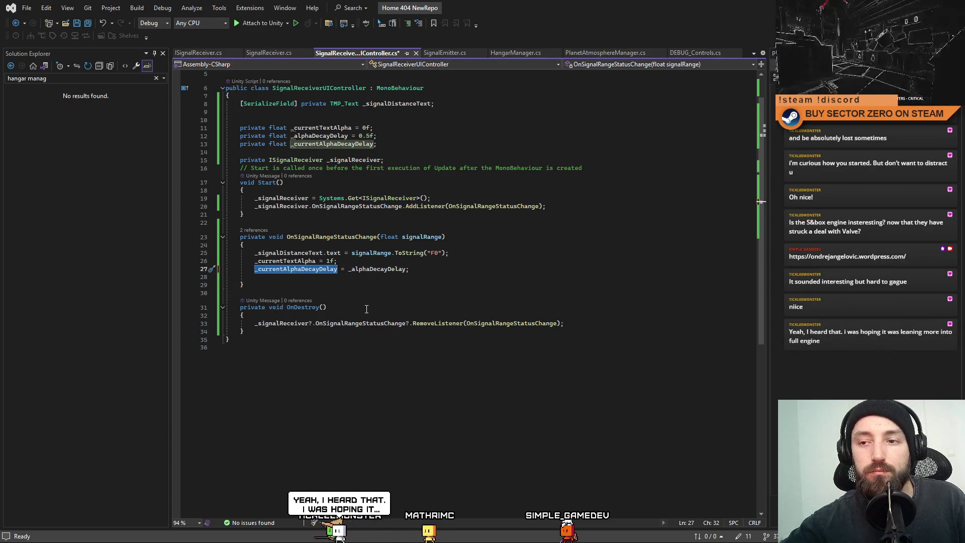
Step: Remove the stray blank line at the end of OnSignalRangeStatusChange
drag(325, 278, 177, 281)
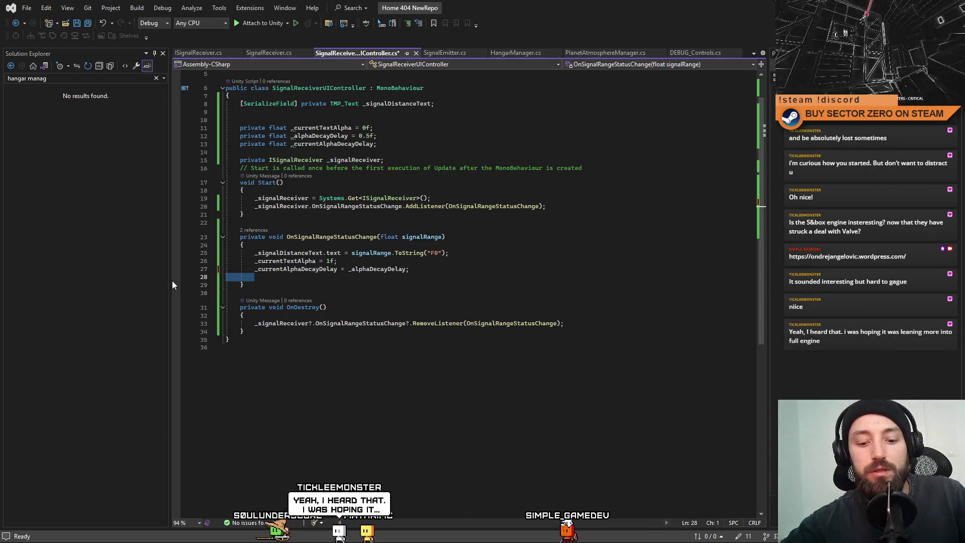
key(Delete)
key(Delete)
key(Down)
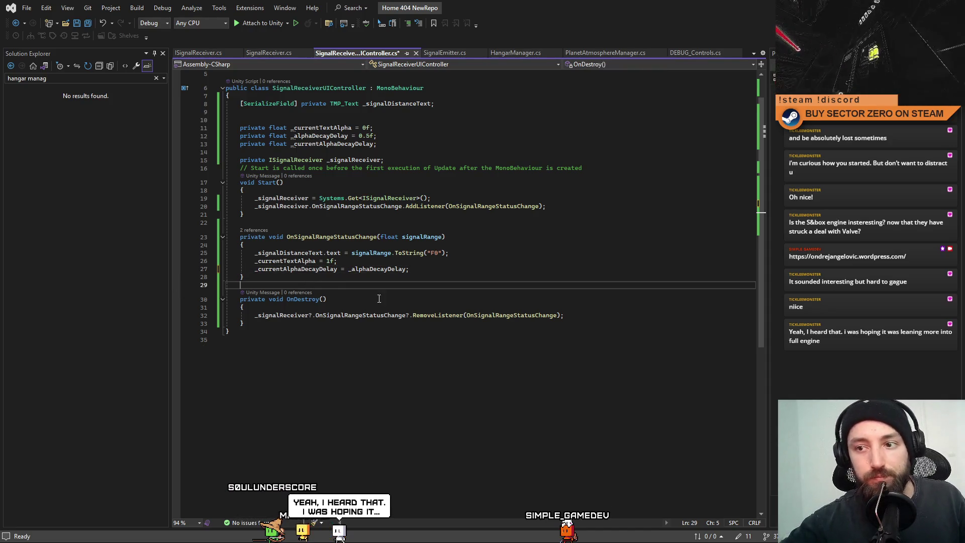
click(401, 300)
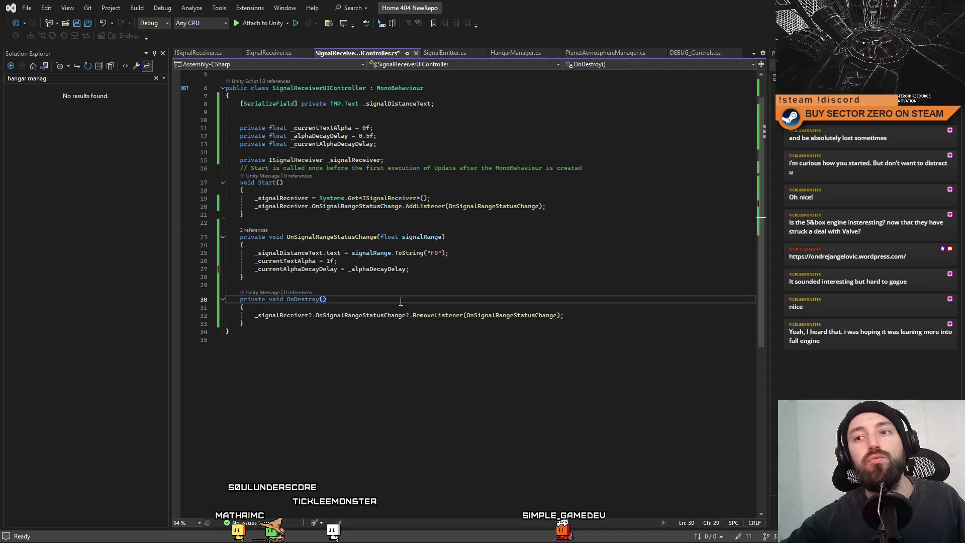
Step: Add a private Update method above OnDestroy with an if on _currentAlphaDecayDelay > 0f
click(305, 283)
key(Return)
text(void)
key(Return)
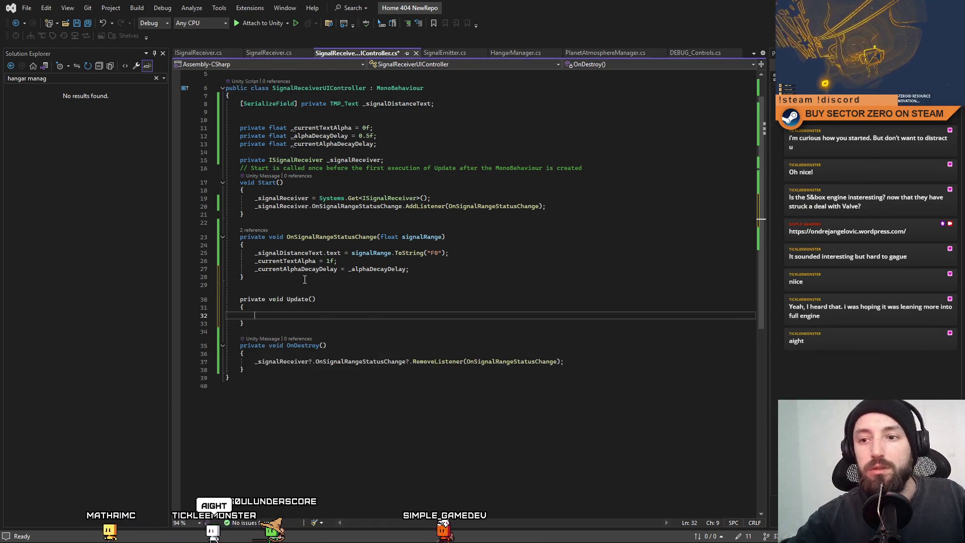
double_click(377, 269)
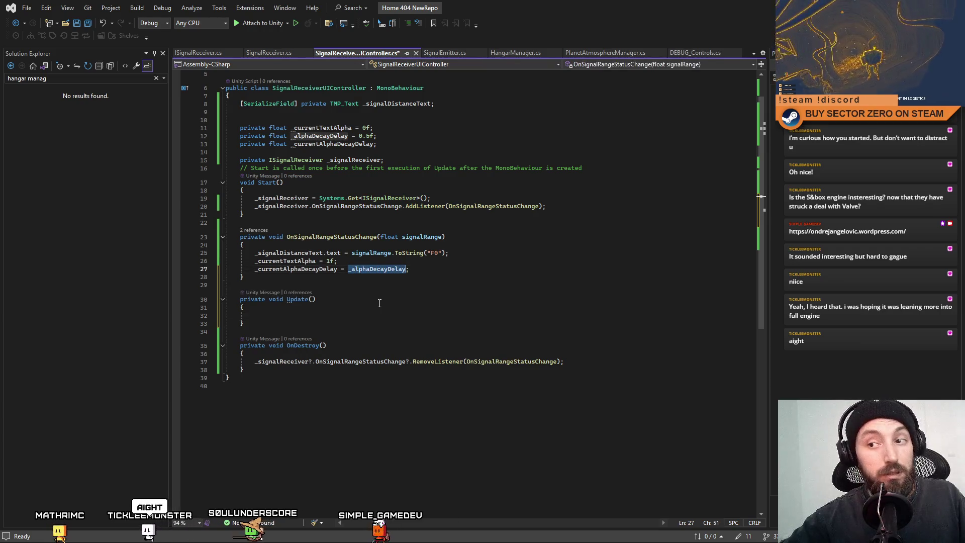
click(314, 315)
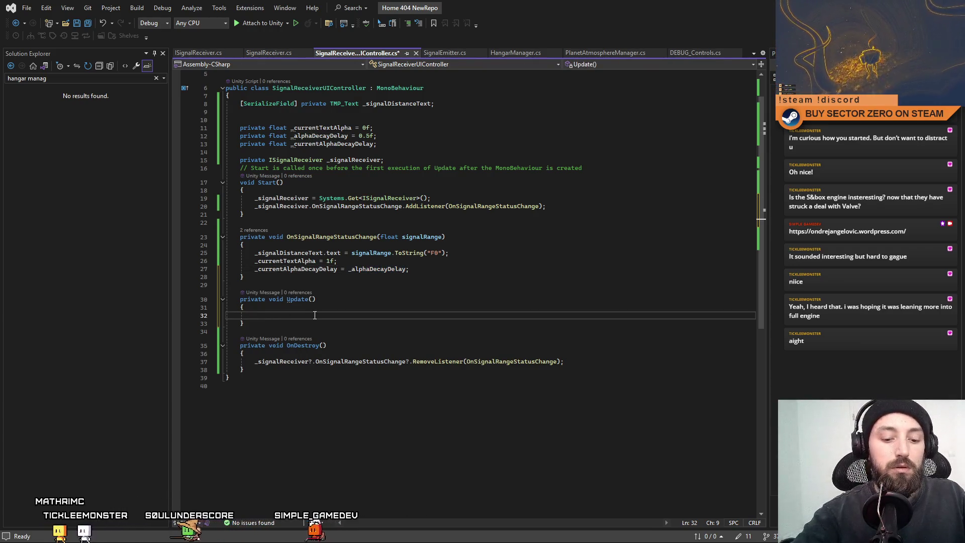
text(i)
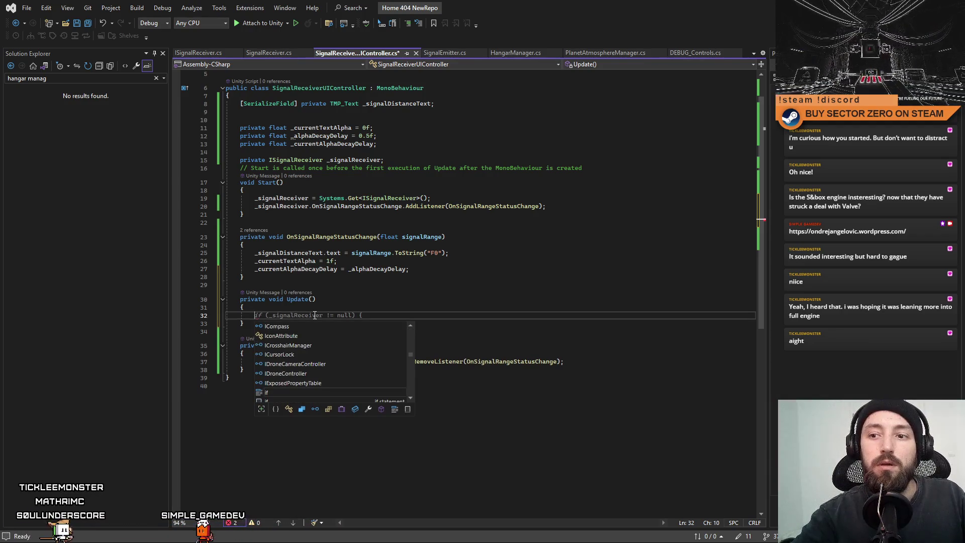
text(f()
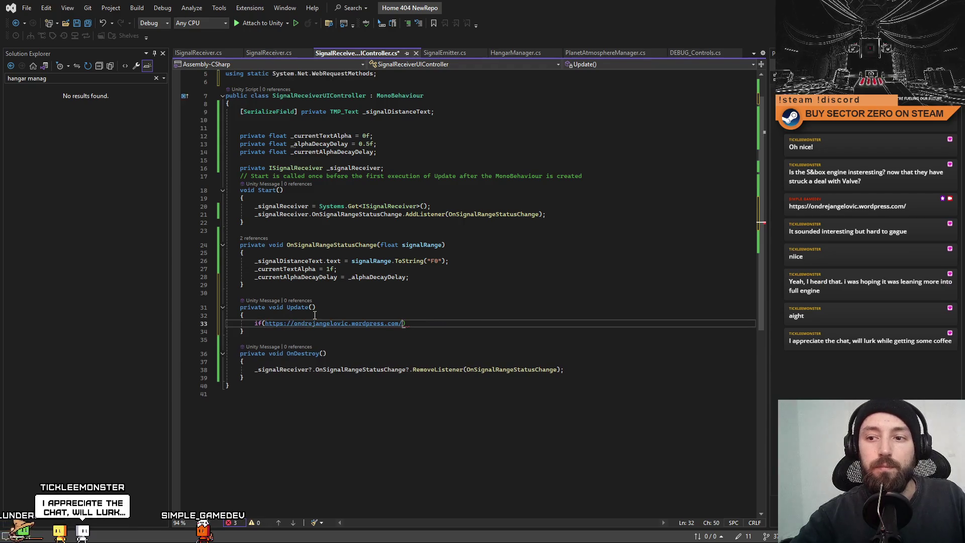
key(Escape)
click(378, 268)
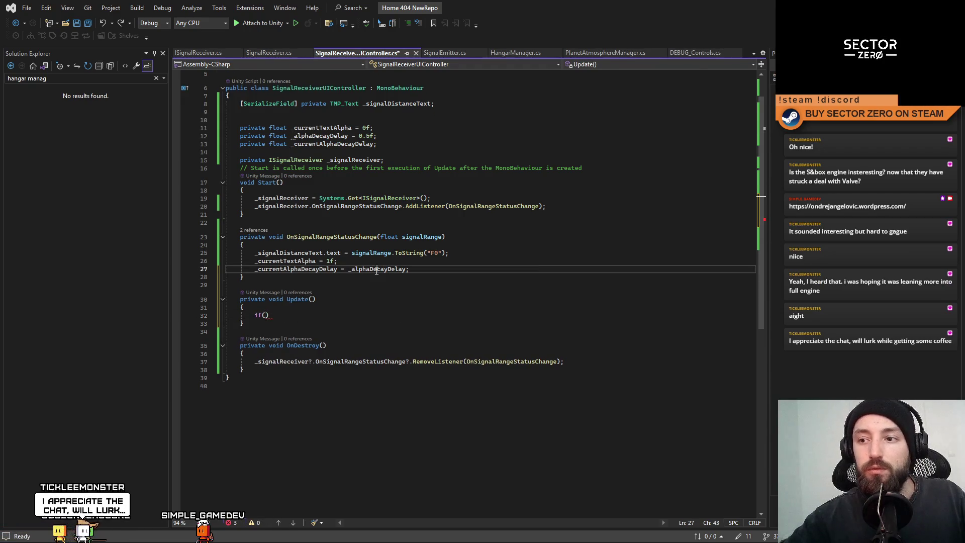
click(315, 315)
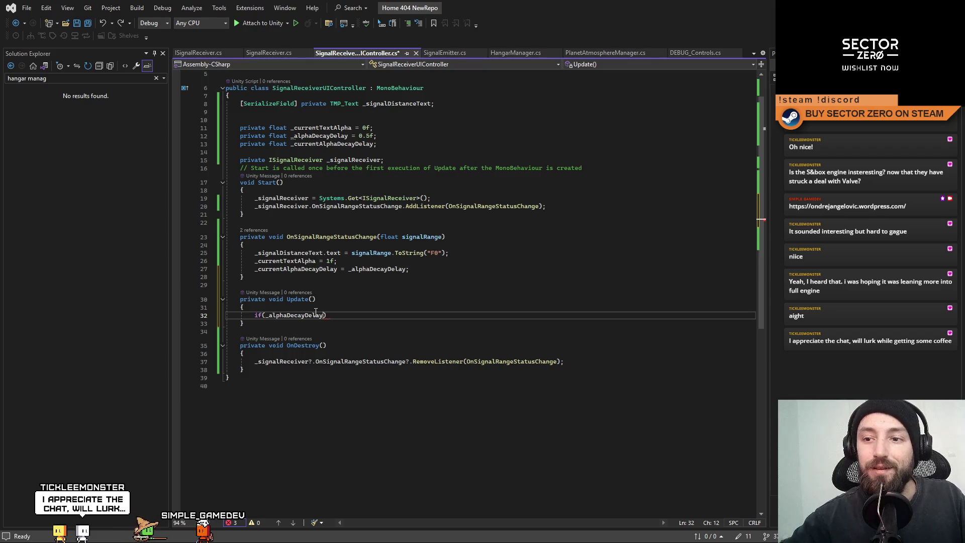
key(Tab)
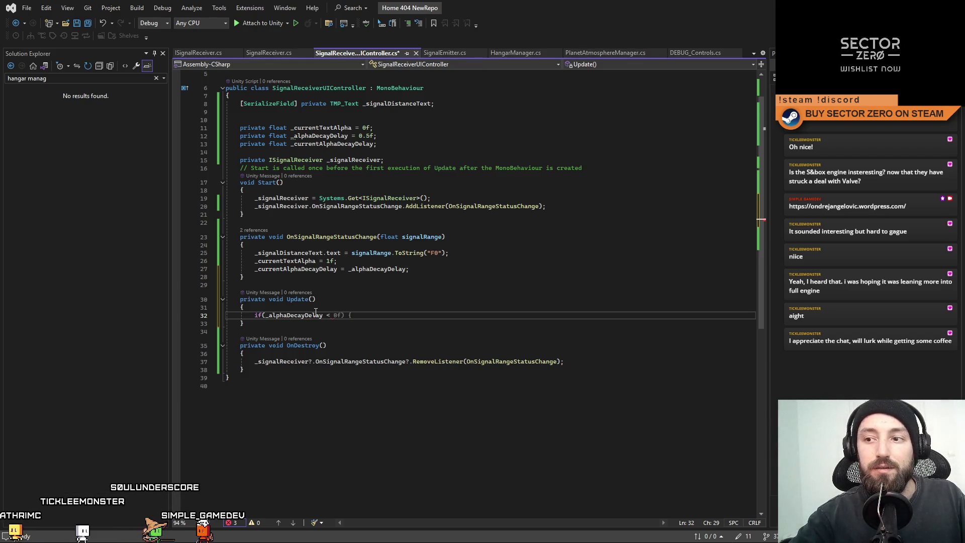
double_click(316, 314)
text(_cu)
key(Tab)
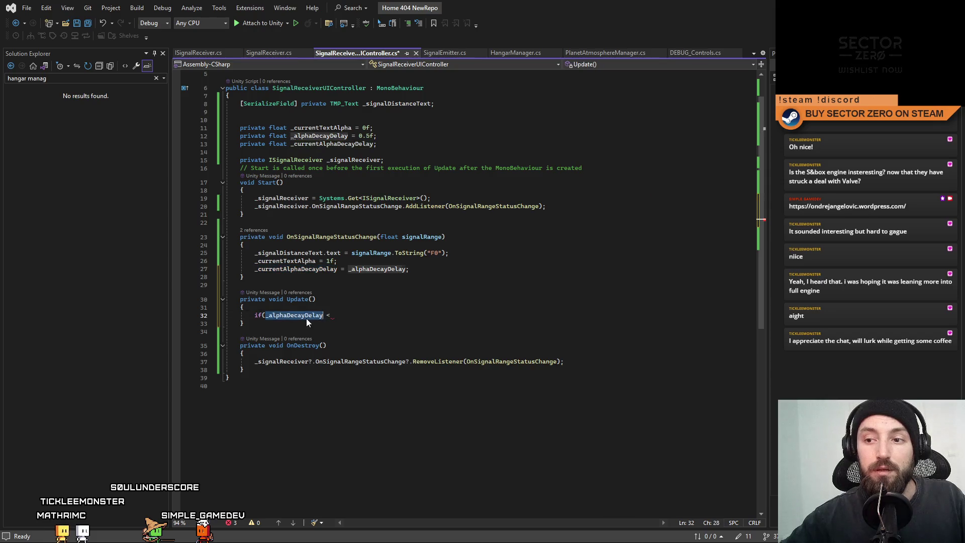
text(>)
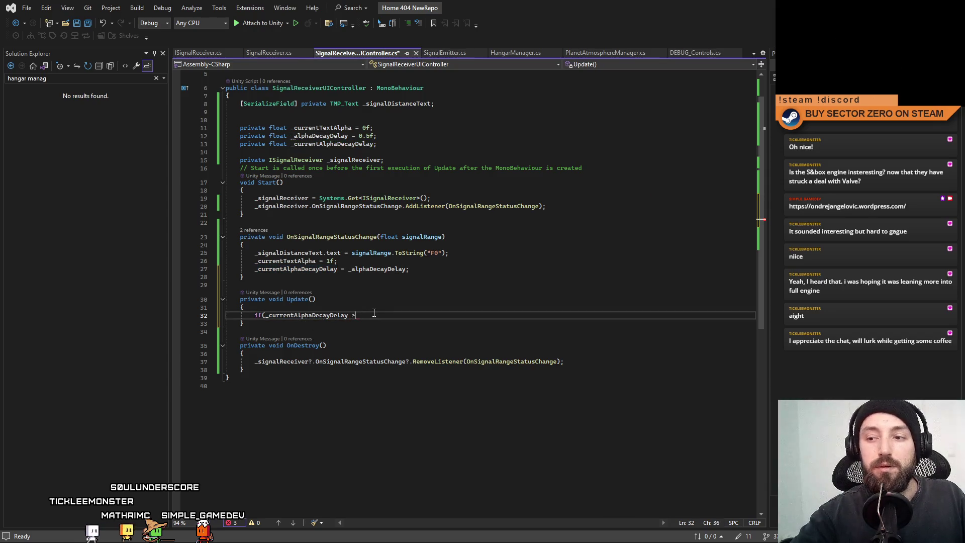
text( 0f))
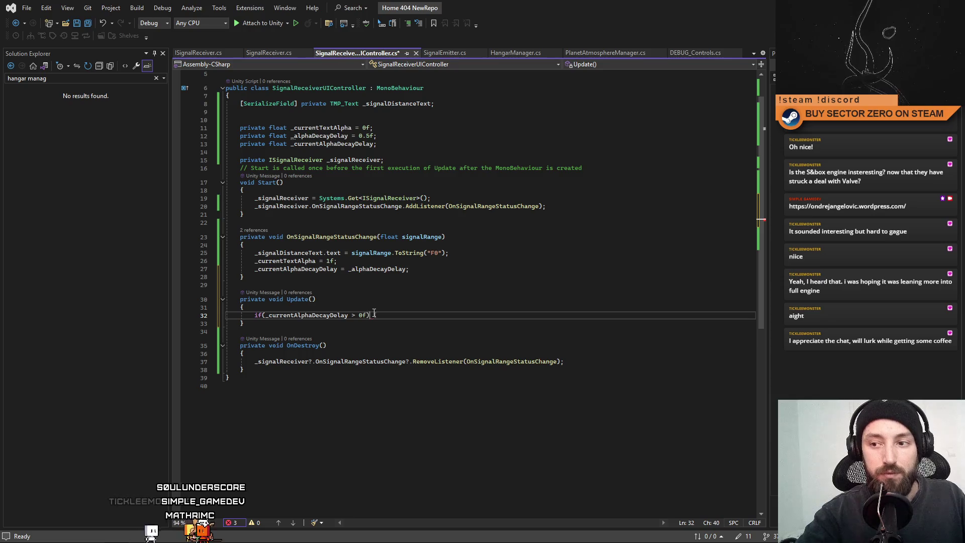
Step: Inside the if block subtract Time.deltaTime from _currentAlphaDecayDelay and return early
key(Return)
key(Up)
key(Up)
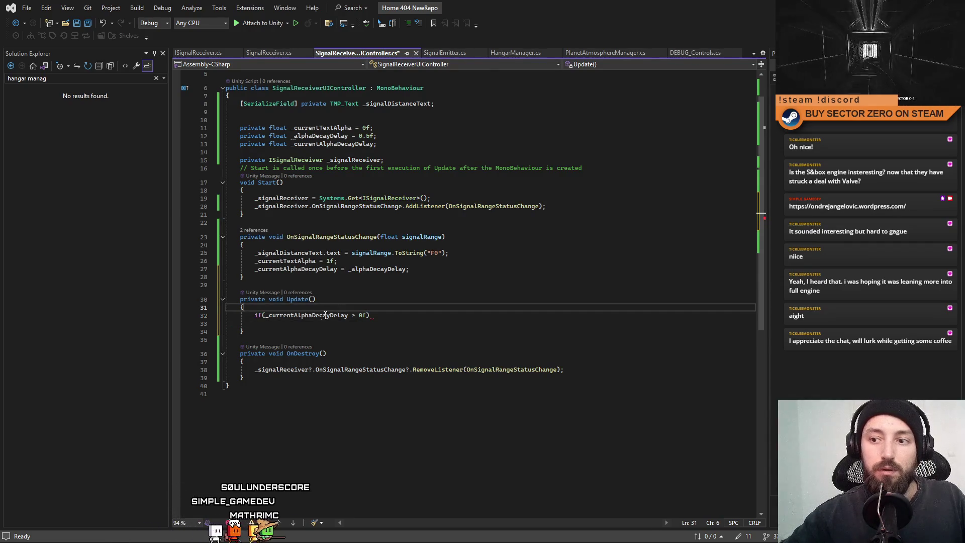
click(342, 317)
click(413, 315)
text({)
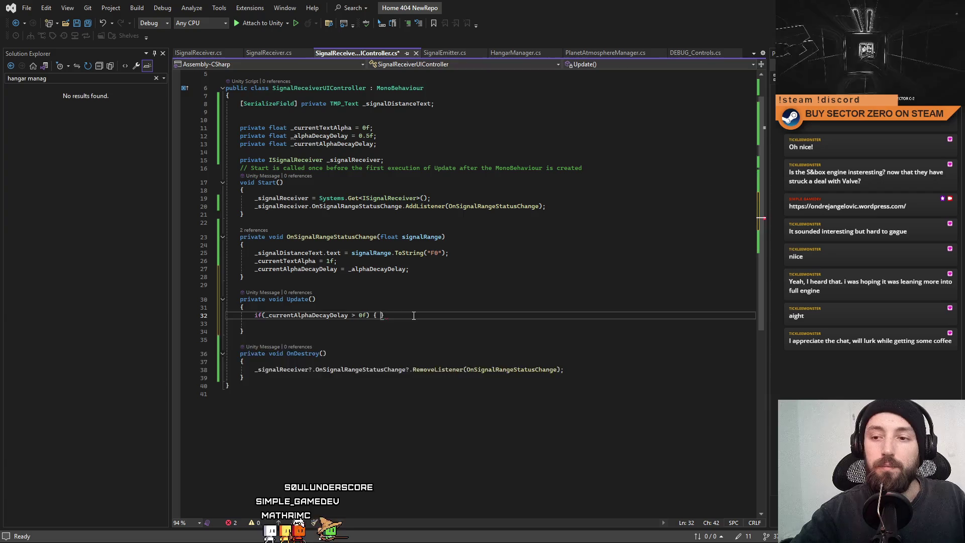
key(Return)
text(_currentAlphaDecayDelay)
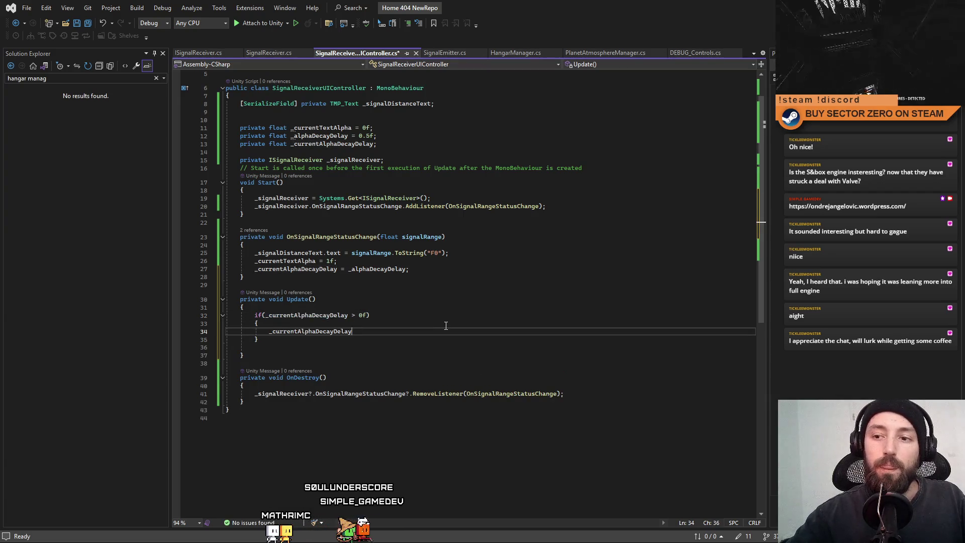
key(Tab)
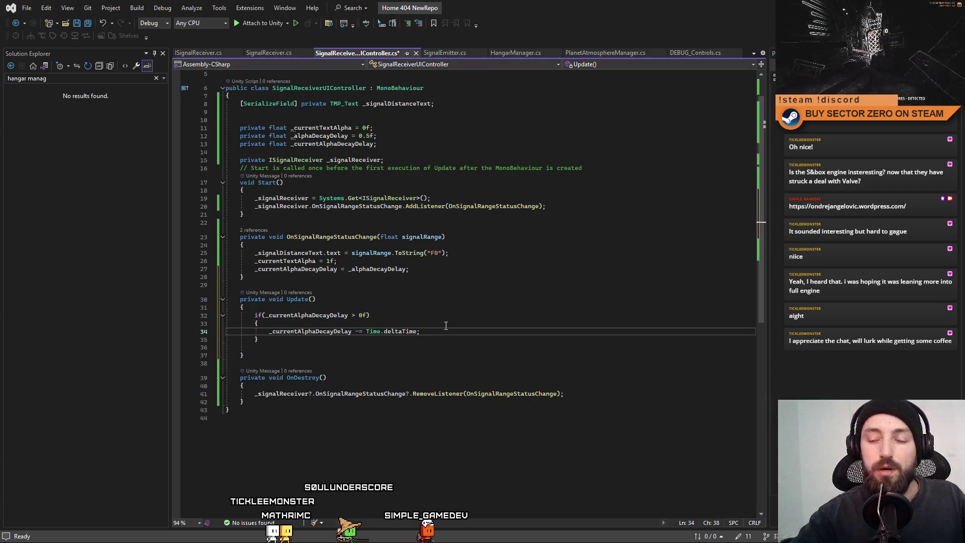
key(Return)
text(retu)
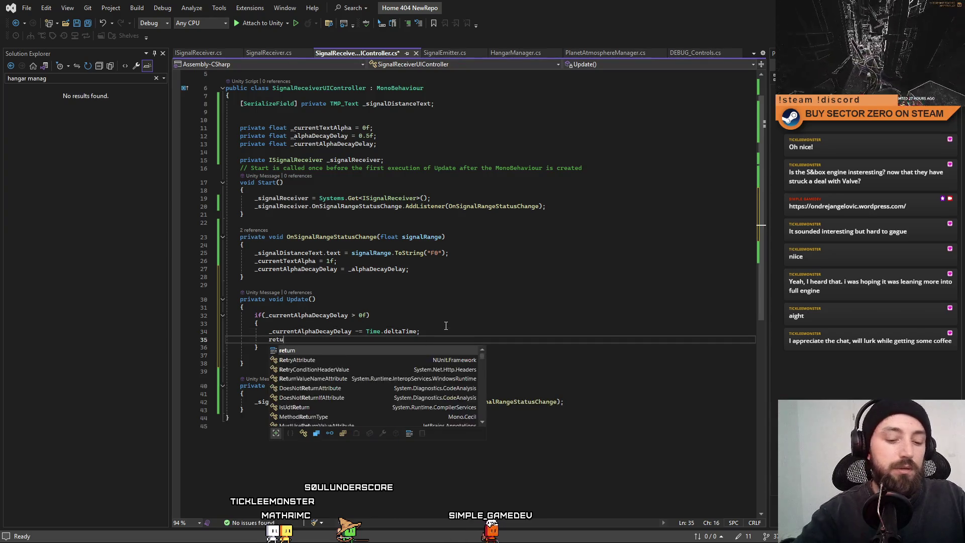
text(rn;)
key(Down)
key(Return)
key(Return)
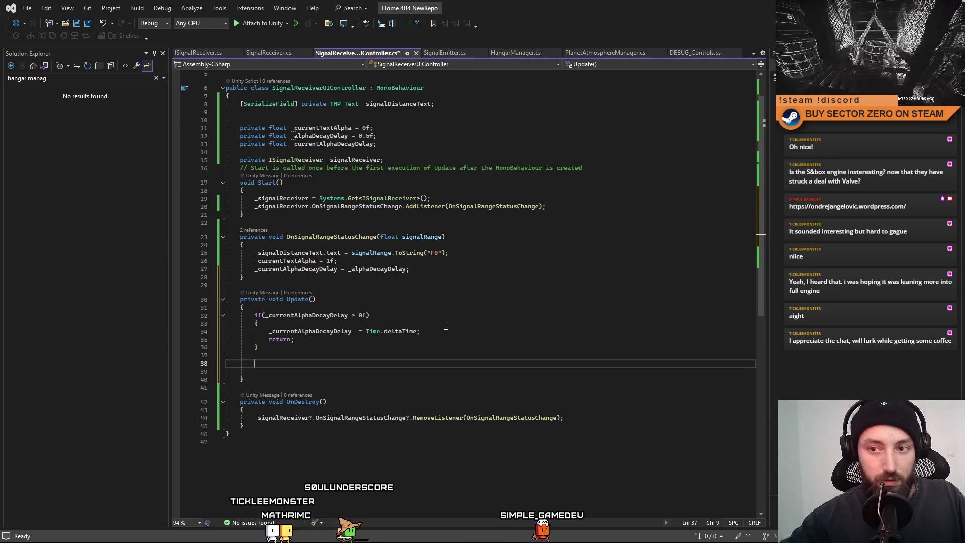
Step: Check the _currentTextAlpha and _currentAlphaDecayDelay fields before starting the alpha decrement after the if block
double_click(291, 261)
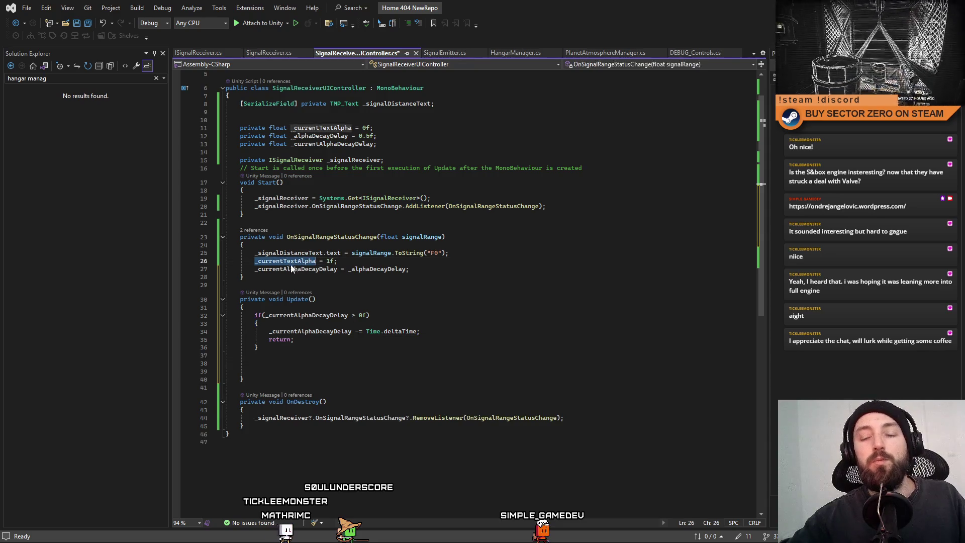
double_click(302, 270)
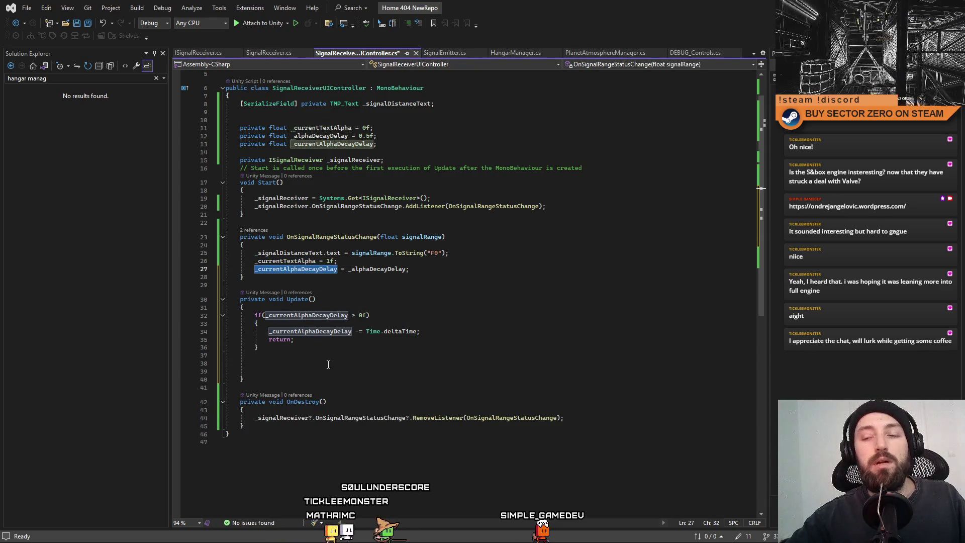
double_click(291, 262)
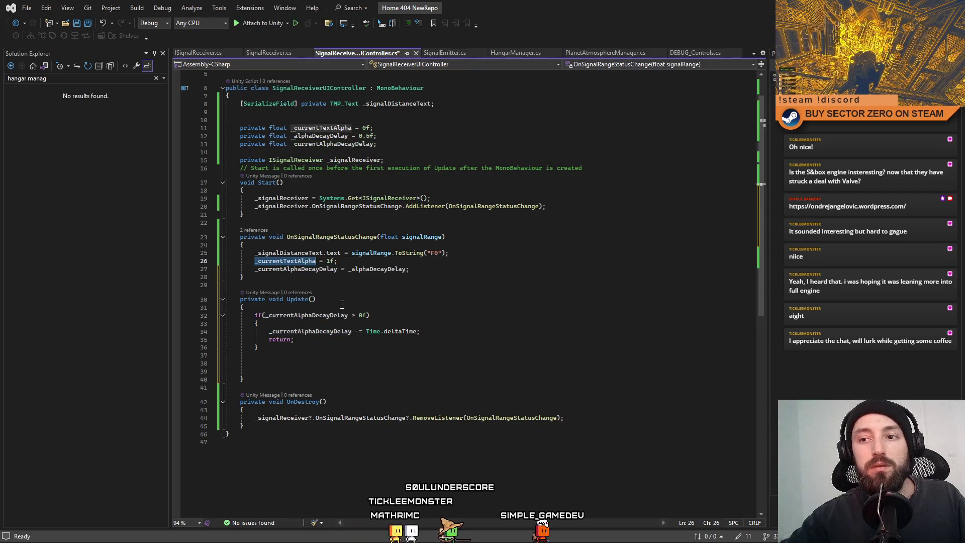
click(314, 339)
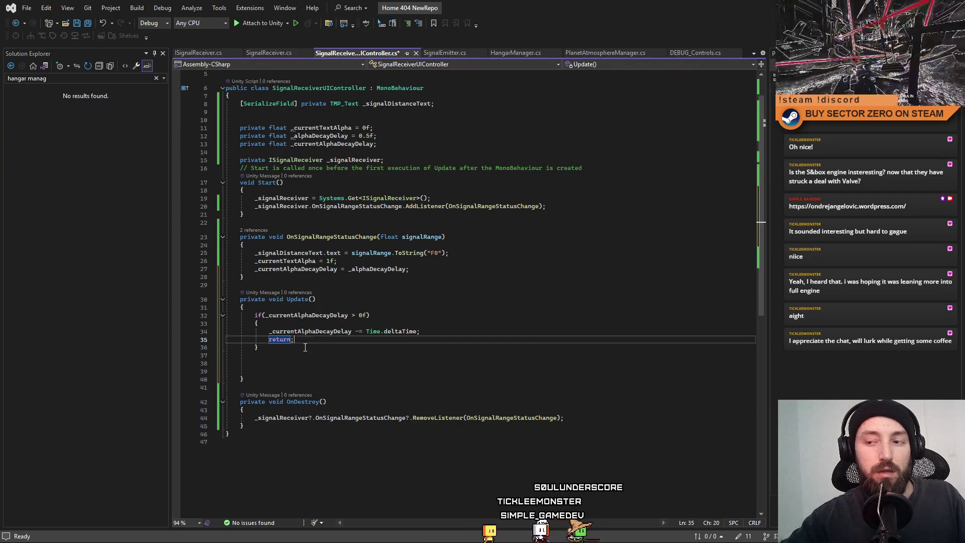
click(289, 361)
text(_currentTextAlpha)
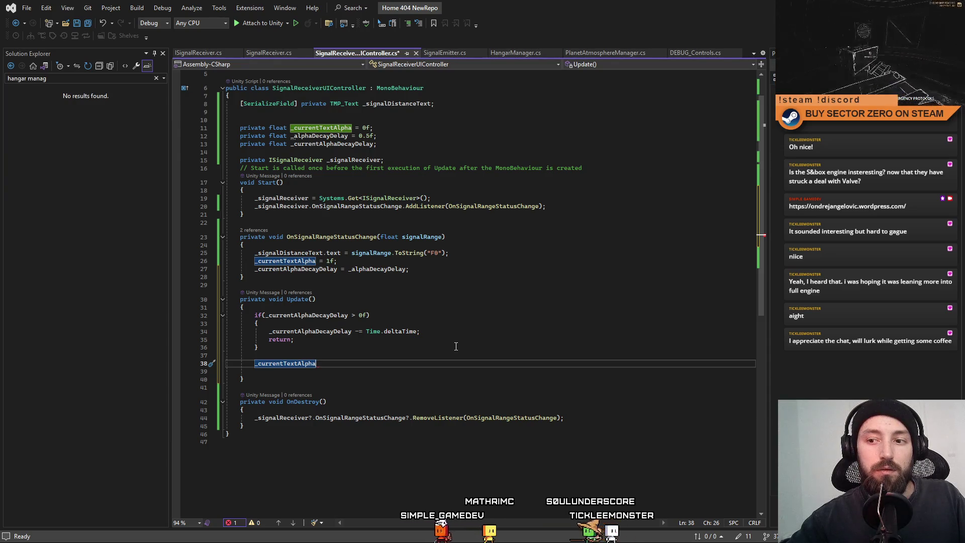
text( -=)
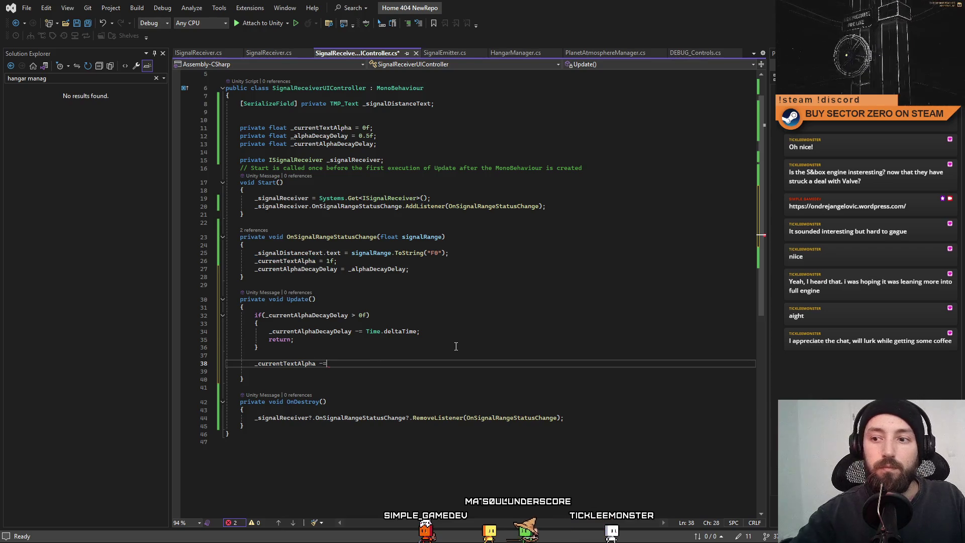
click(327, 128)
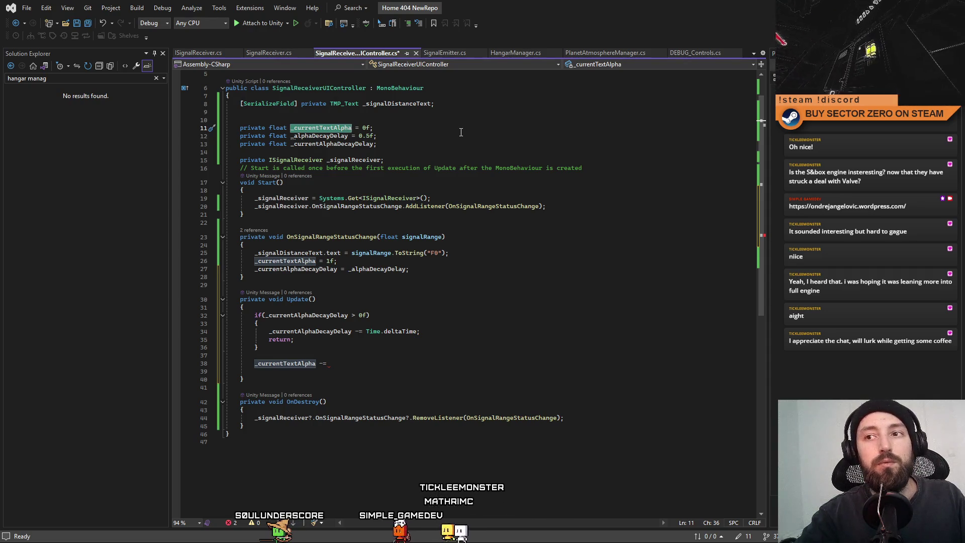
text(_a)
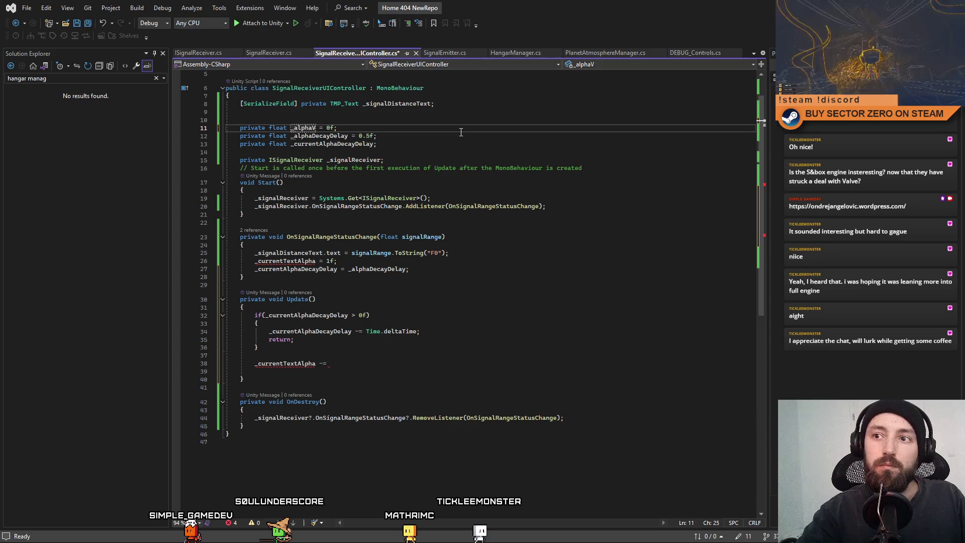
text(TextVal)
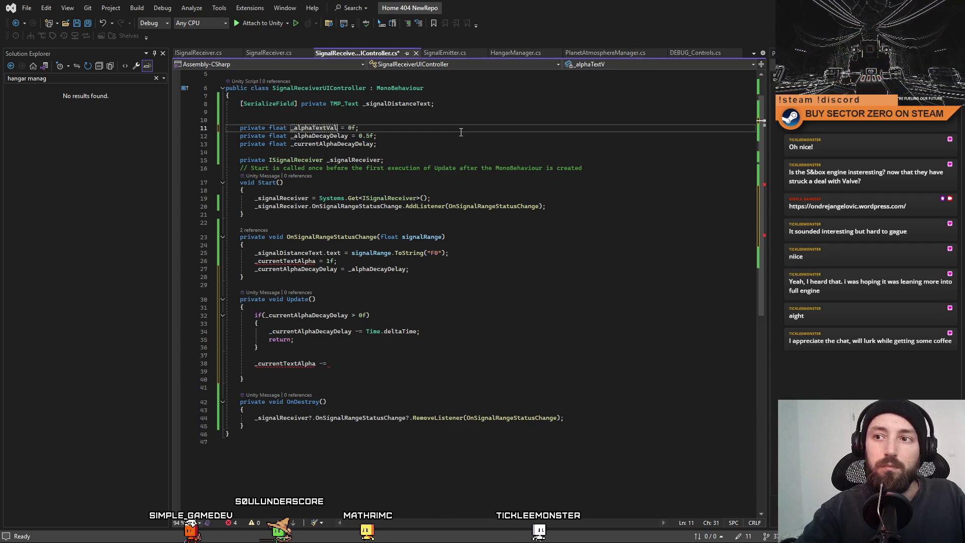
text(ue)
Step: Declare _alphaTextValue = 1f and duplicate it as a _currentAlphaTextValue field
key(End)
key(Left)
key(Left)
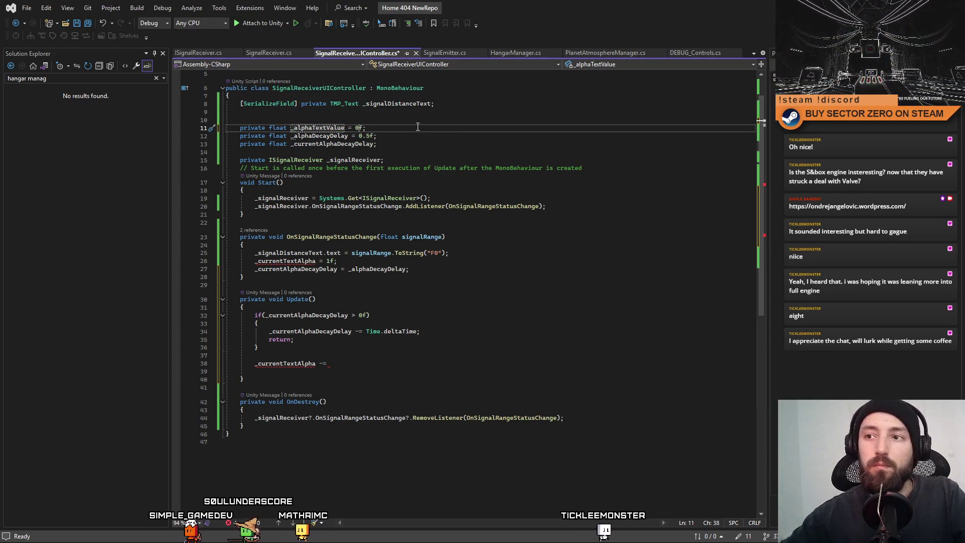
key(BackSpace)
text(1)
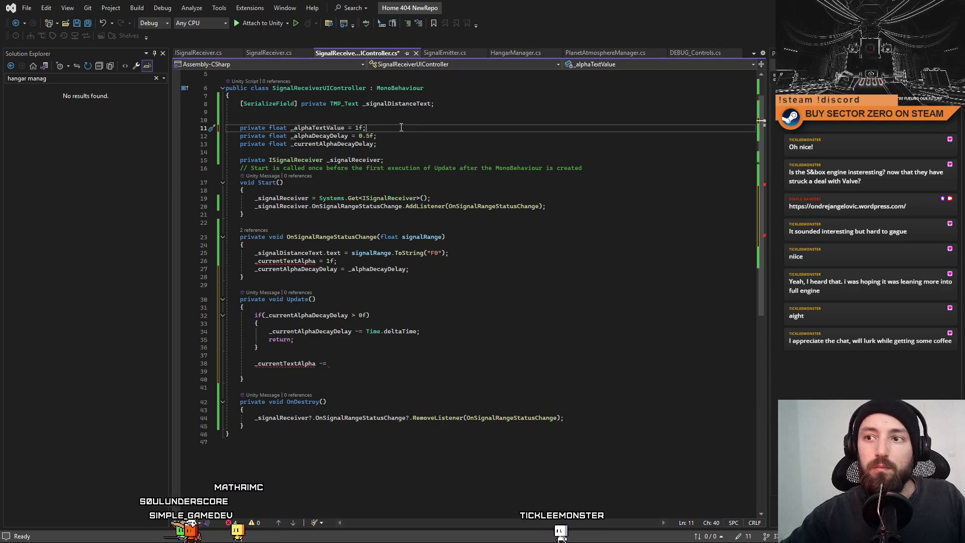
click(430, 144)
key(Return)
text(private float _alphaTextValue = 1f;)
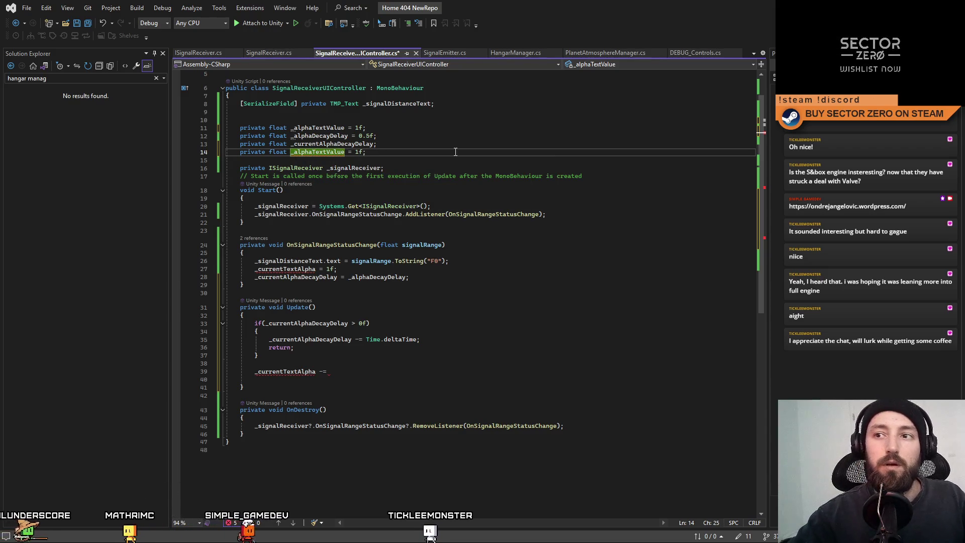
text(current)
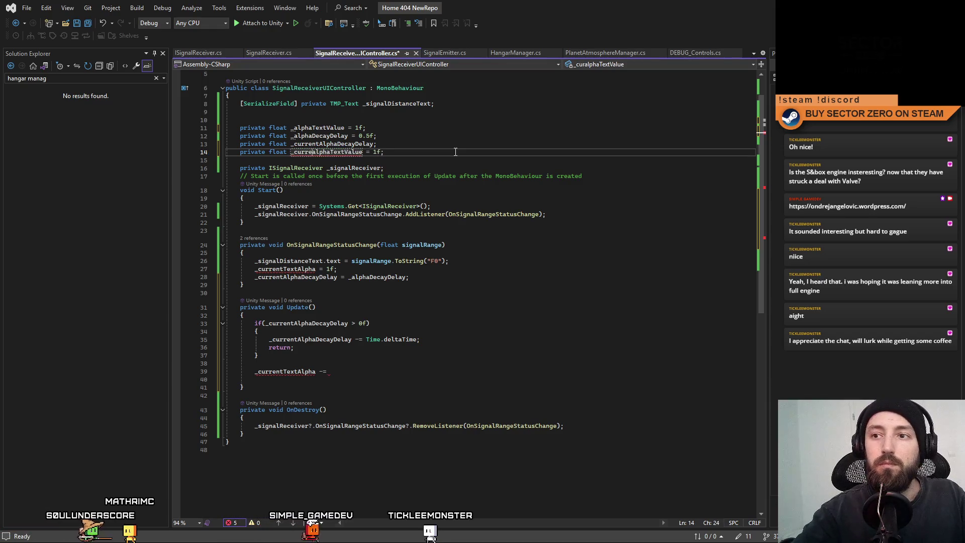
key(Delete)
text(A)
double_click(357, 151)
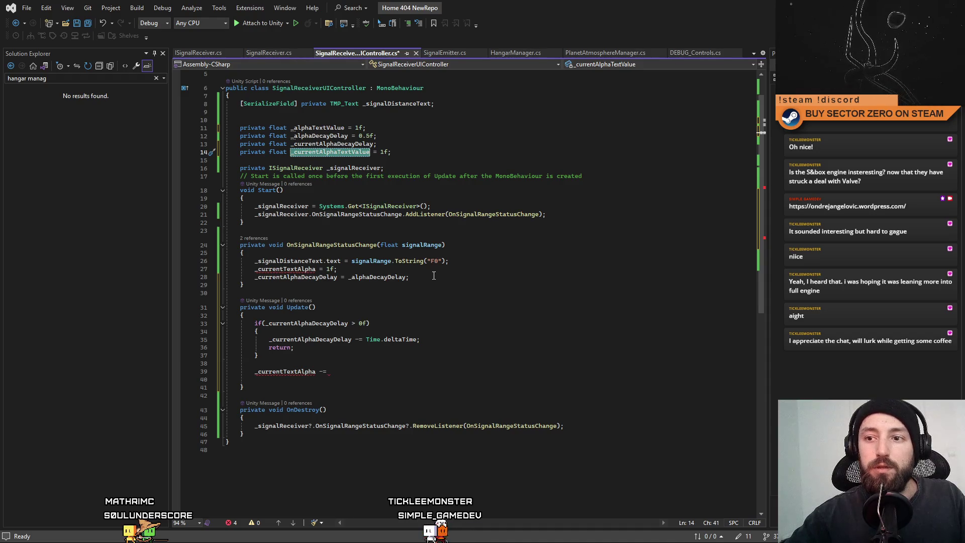
Step: Reset _currentAlphaTextValue from _alphaTextValue in OnSignalRangeStatusChange, replacing the old _currentTextAlpha reset
click(459, 275)
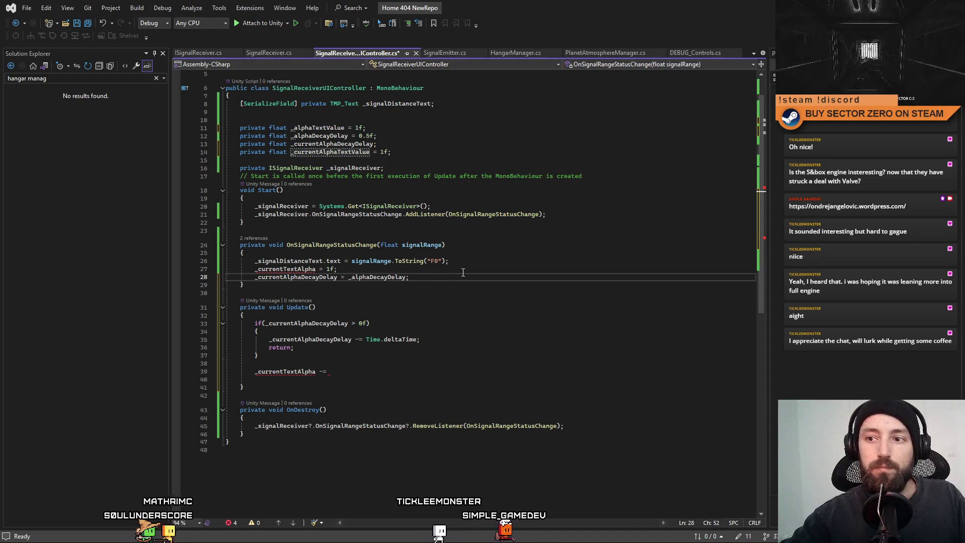
key(Return)
text(_currentAlphaTextValue = _alphaTextValue;)
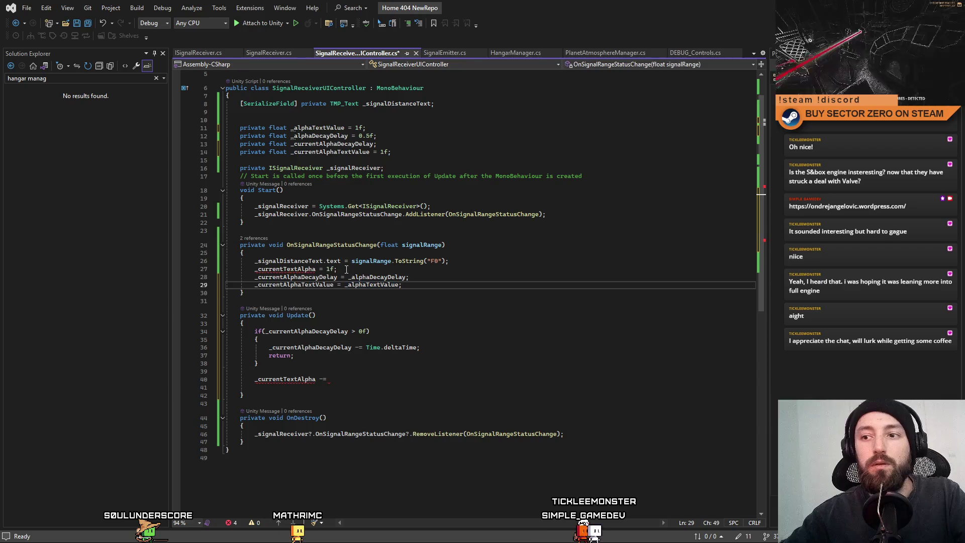
drag(346, 268, 152, 267)
key(BackSpace)
click(580, 299)
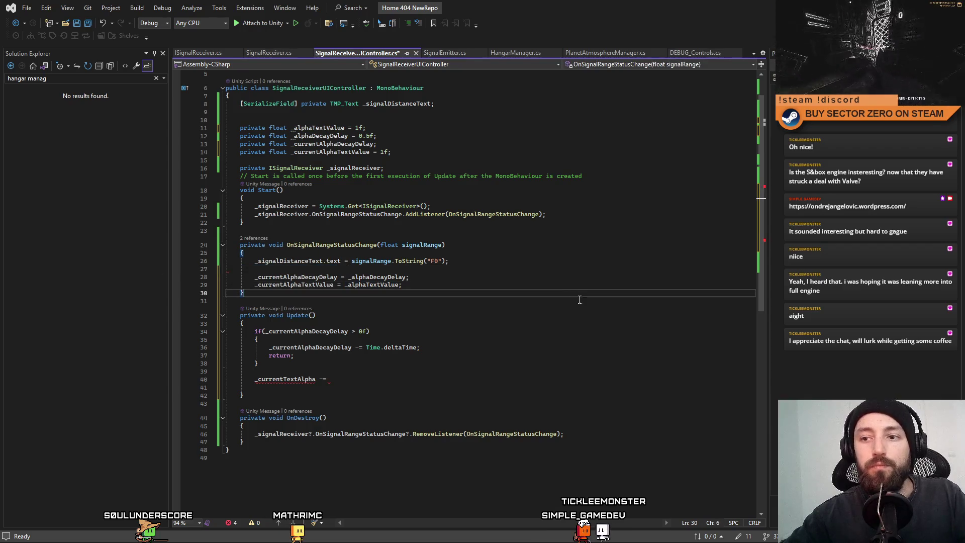
click(315, 379)
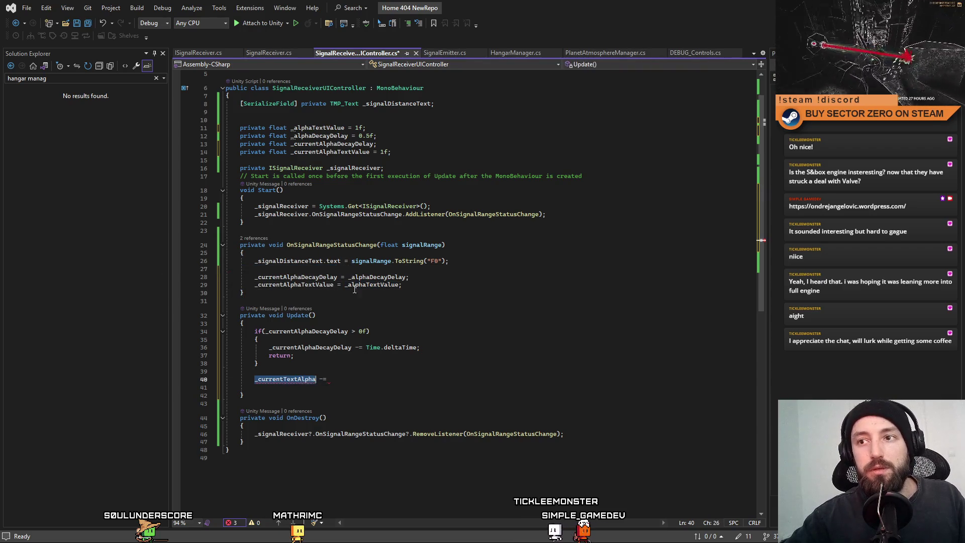
Step: Turn the unfinished Update line into an if(_currentAlphaTextValue > 0f) block
double_click(332, 151)
key(ctrl+c)
click(305, 379)
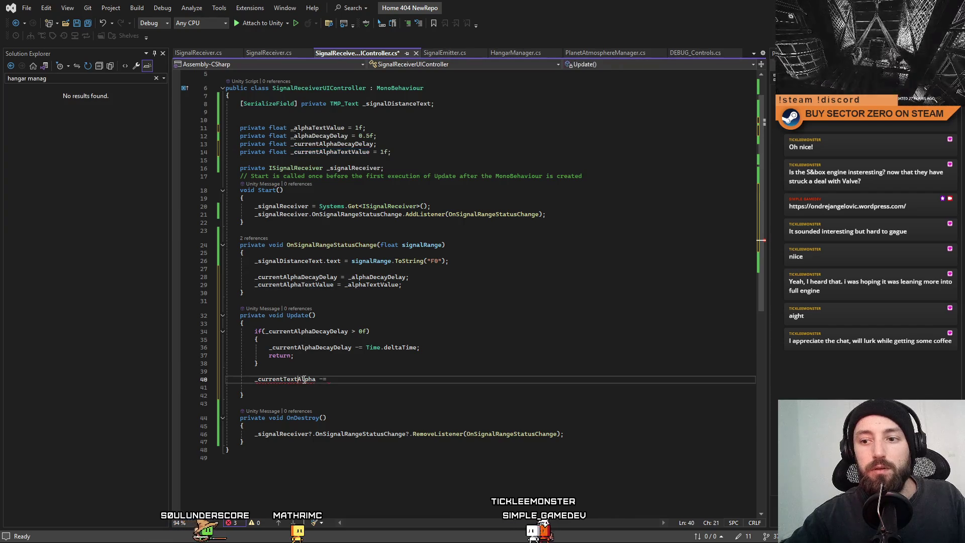
double_click(305, 379)
key(ctrl+v)
click(443, 377)
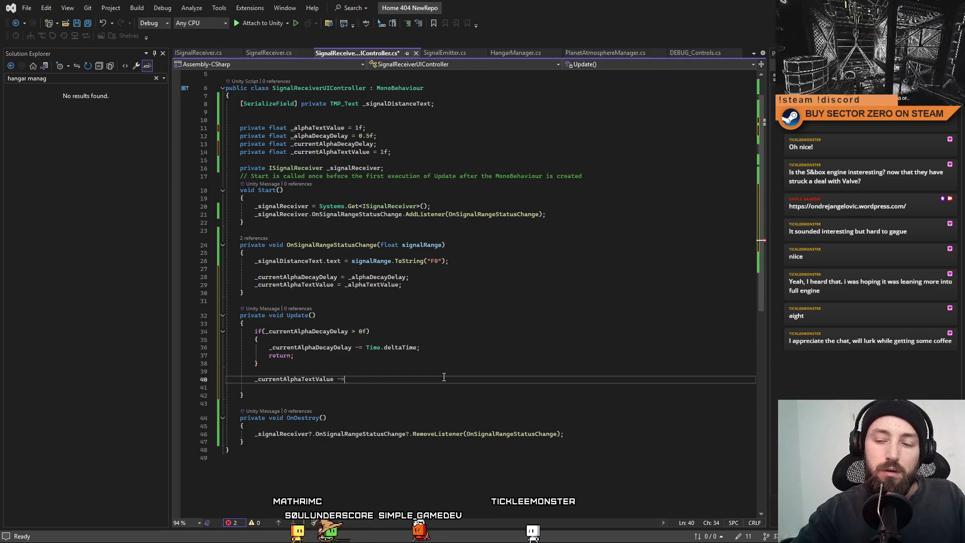
key(Home)
text(if()
key(End)
key(BackSpace)
key(BackSpace)
text(> 0f))
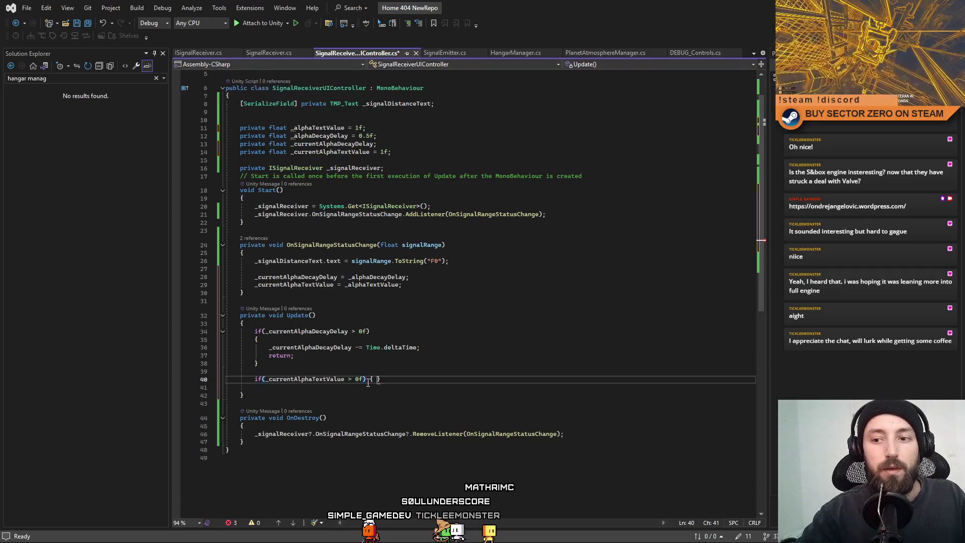
key(Return)
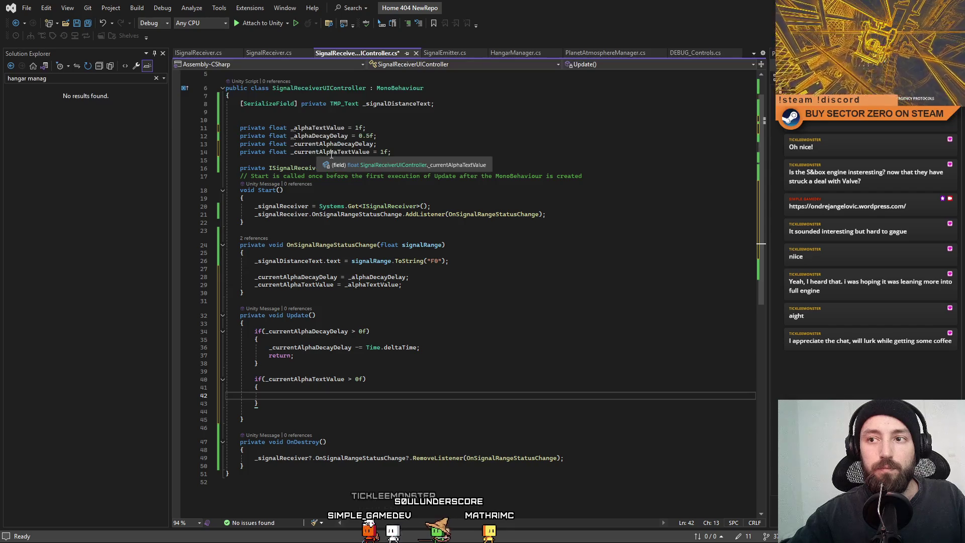
Step: Inside the block subtract Time.deltaTime from _currentAlphaTextValue
double_click(317, 152)
key(ctrl+c)
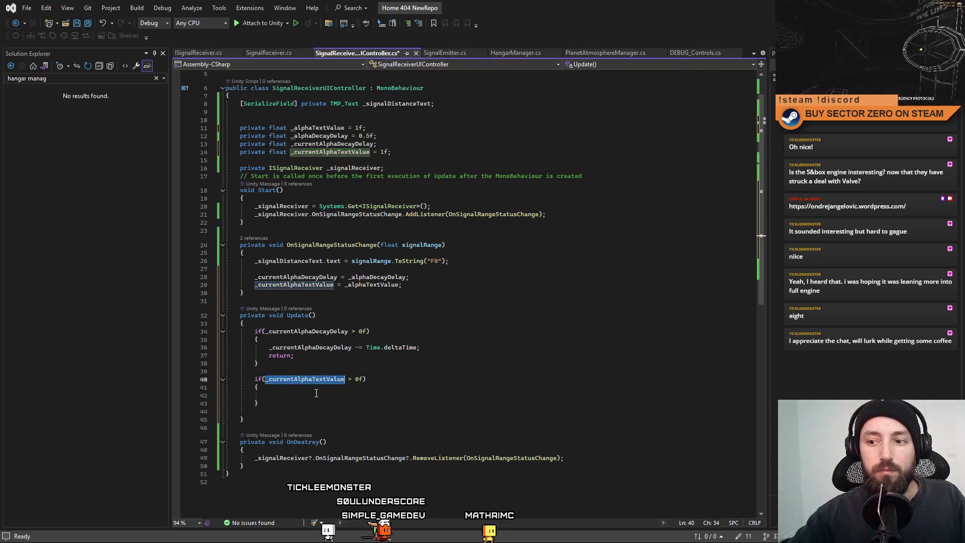
click(640, 392)
key(ctrl+v)
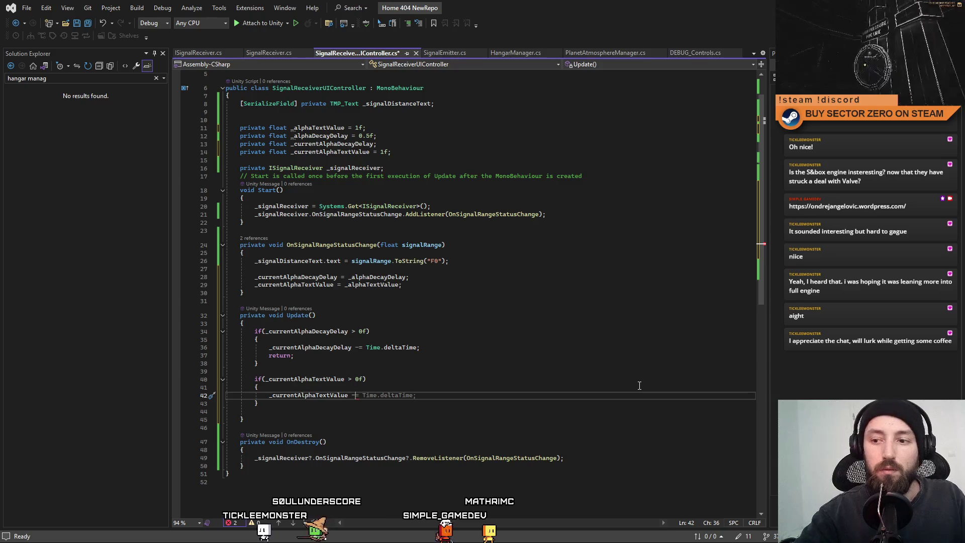
key(Tab)
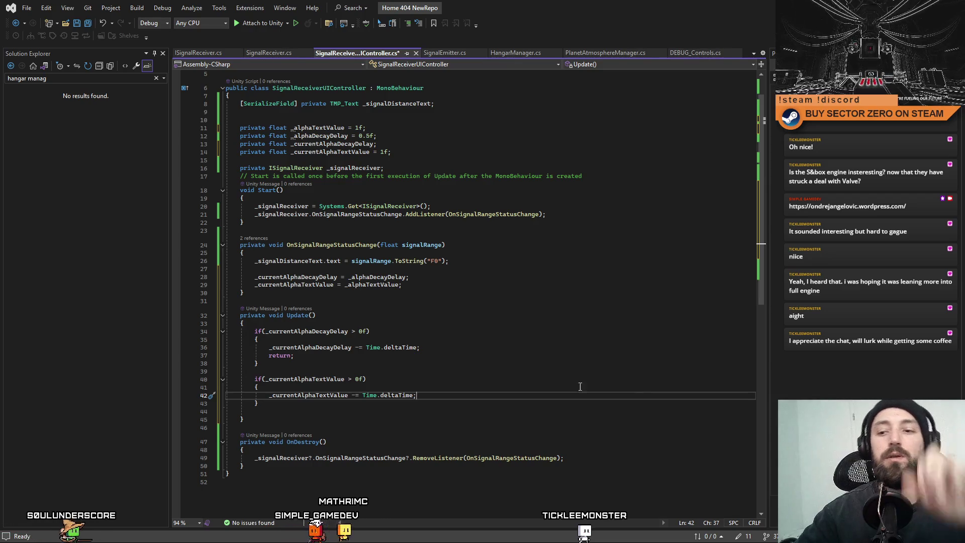
Step: Remove the blank line inside Update and leave empty lines between Update and OnDestroy
click(265, 408)
key(BackSpace)
key(Down)
key(End)
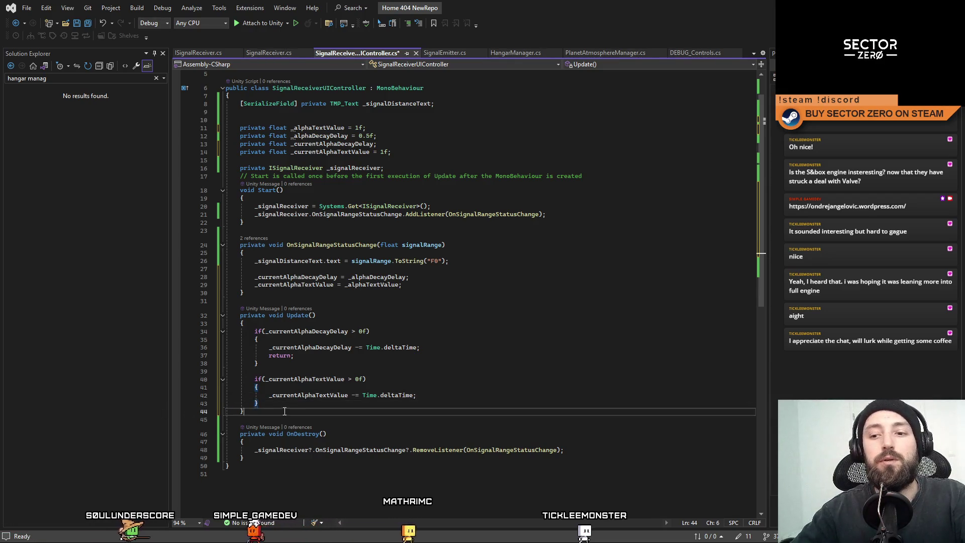
key(Return)
key(Return)
key(Return)
key(Up)
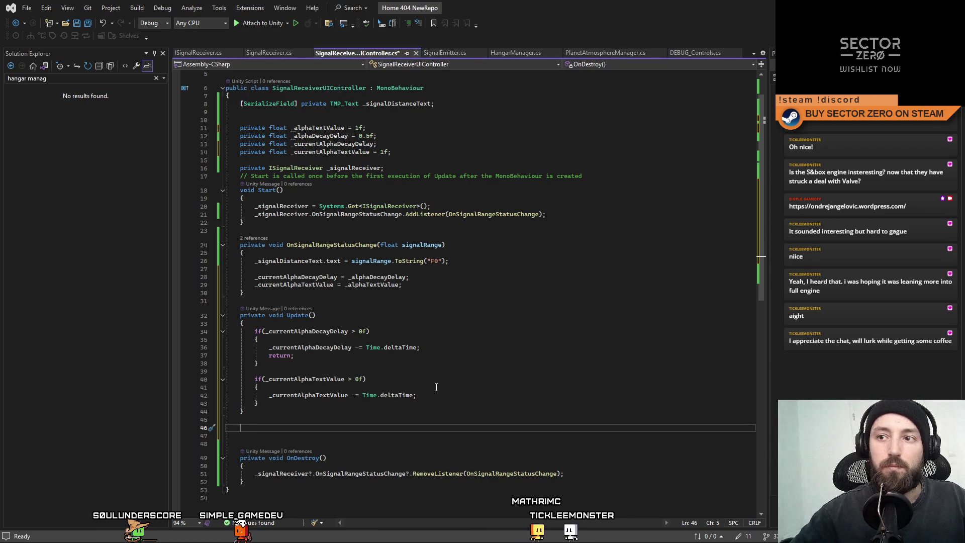
Step: Inspect the TMP_Text type of the _signalDistanceText field
double_click(387, 104)
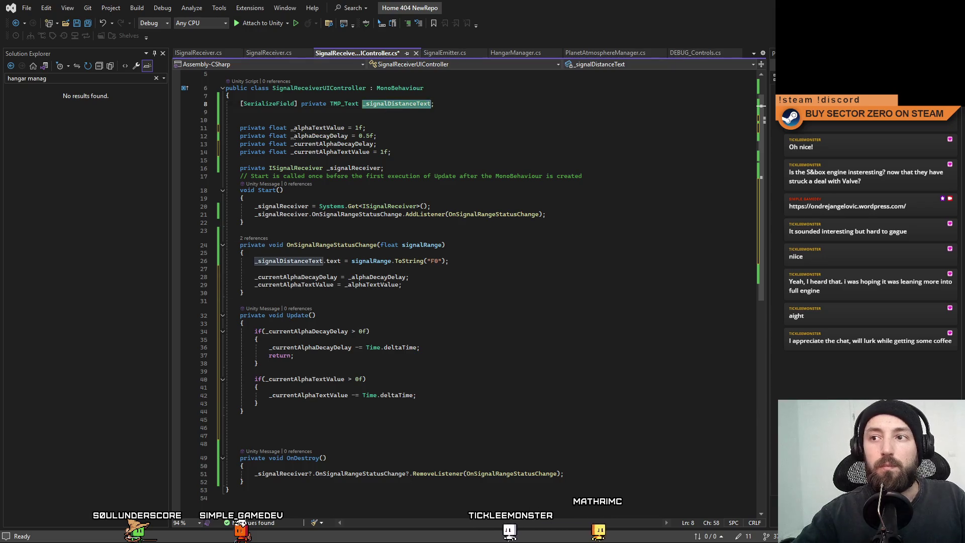
key(ctrl+shift+Left)
key(ctrl+shift+Left)
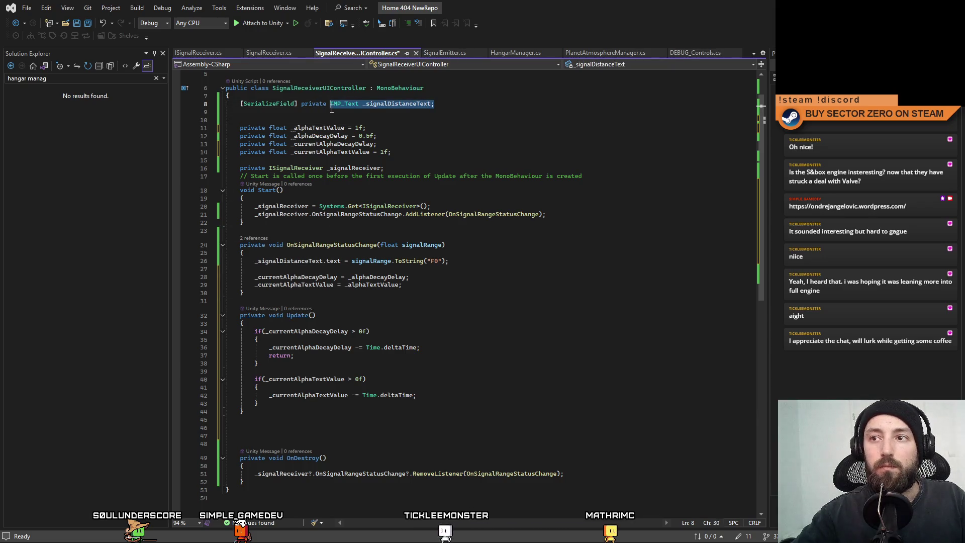
key(Left)
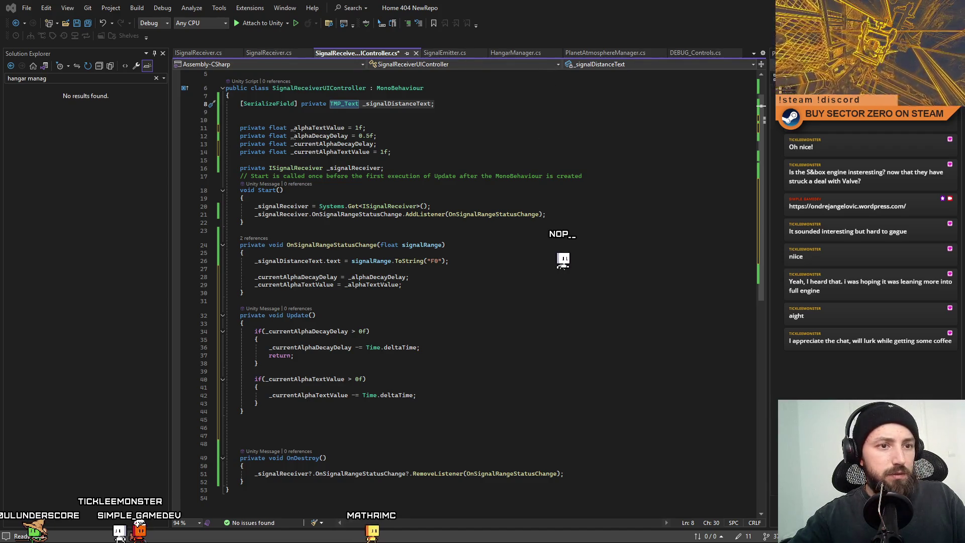
Step: Insert the suggested SetAlpha method after Update, drop its comment and rename it to SetTextAlpha
click(326, 450)
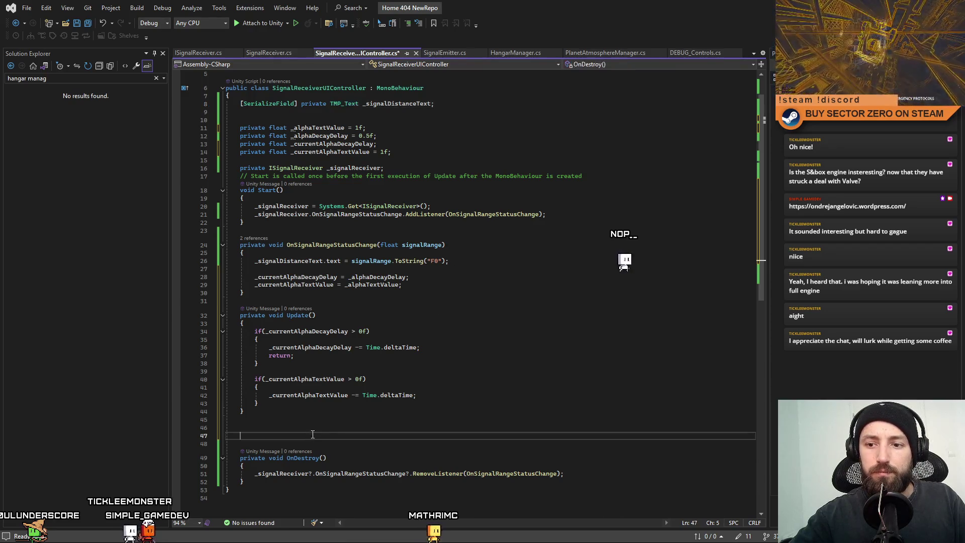
key(Tab)
scroll(428, 351, down, 3)
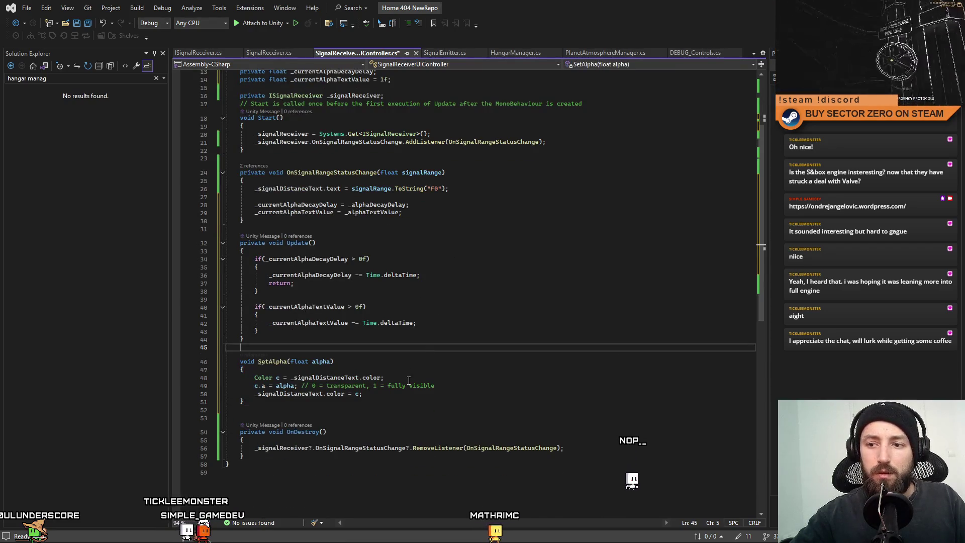
drag(435, 385, 302, 385)
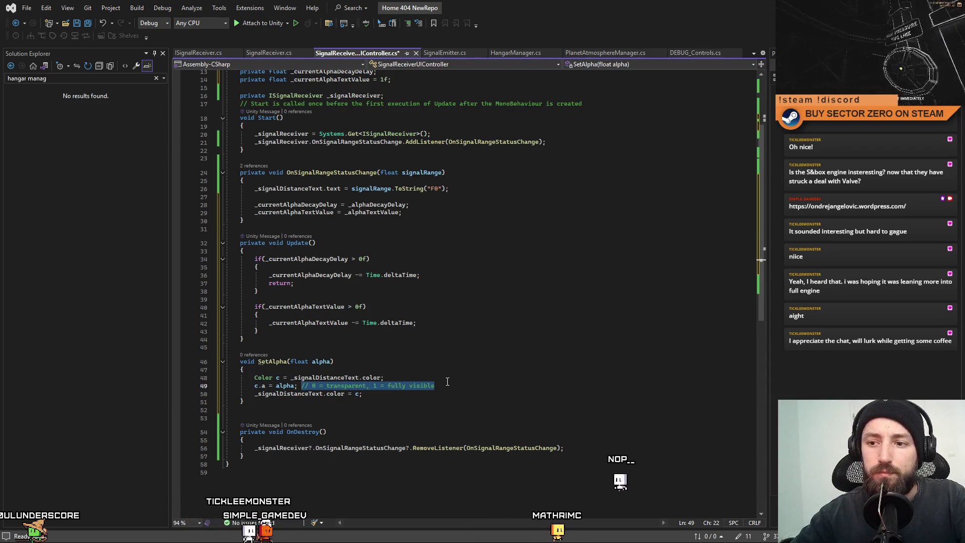
key(Delete)
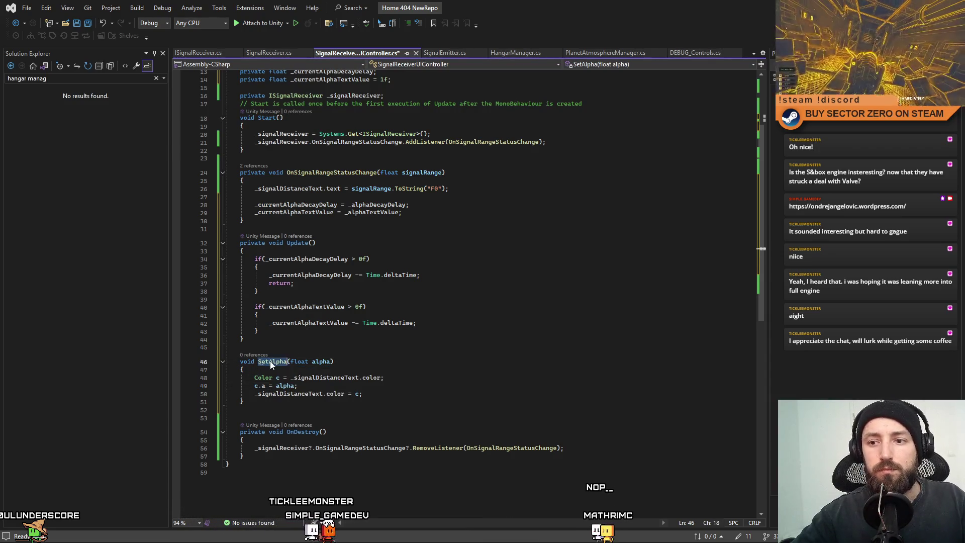
click(450, 361)
key(ctrl+r)
key(ctrl+r)
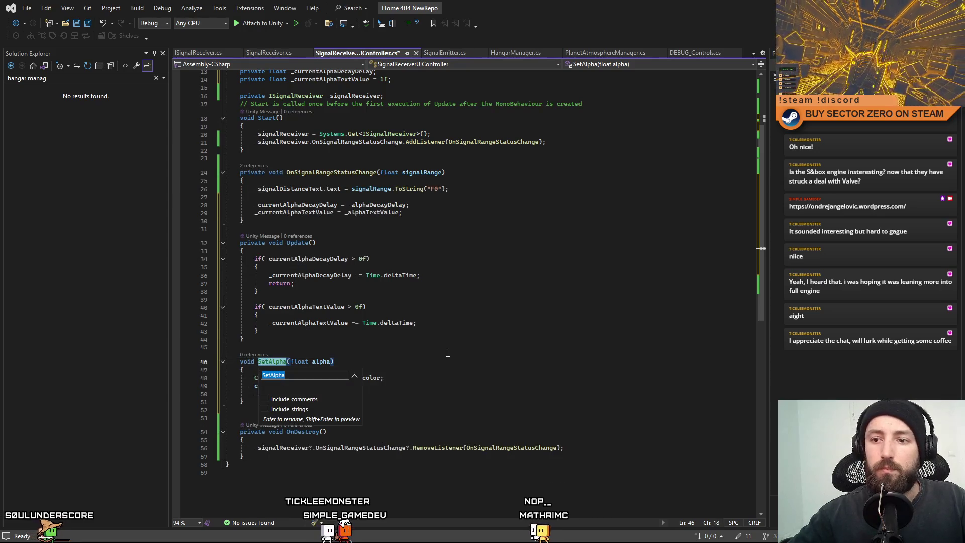
text(Text)
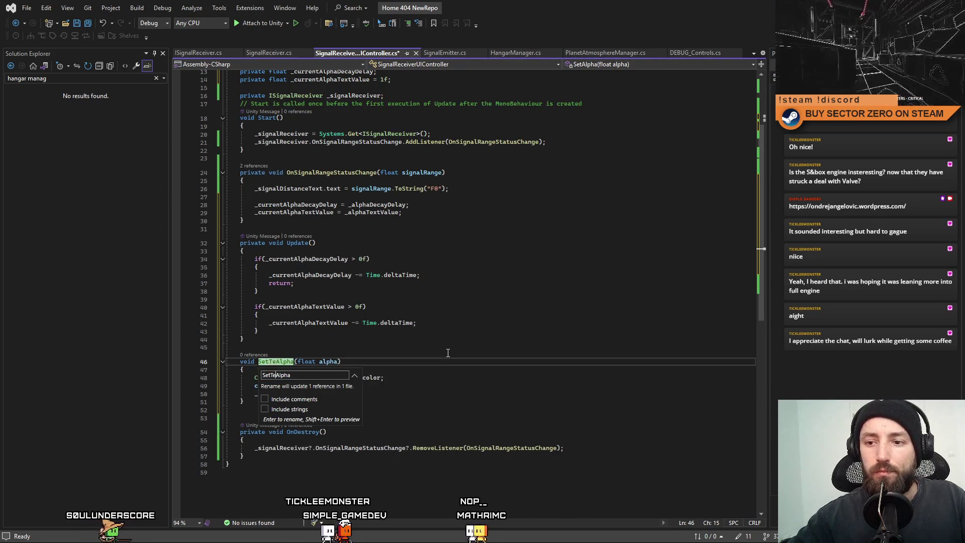
key(Return)
Step: Move back up to the end of the alpha reset in OnSignalRangeStatusChange
key(Up)
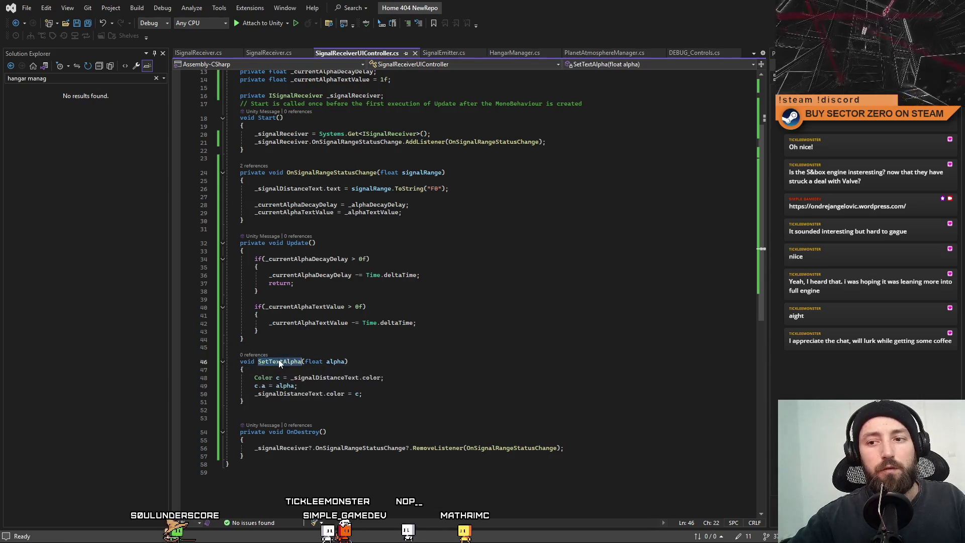
click(260, 362)
text(private)
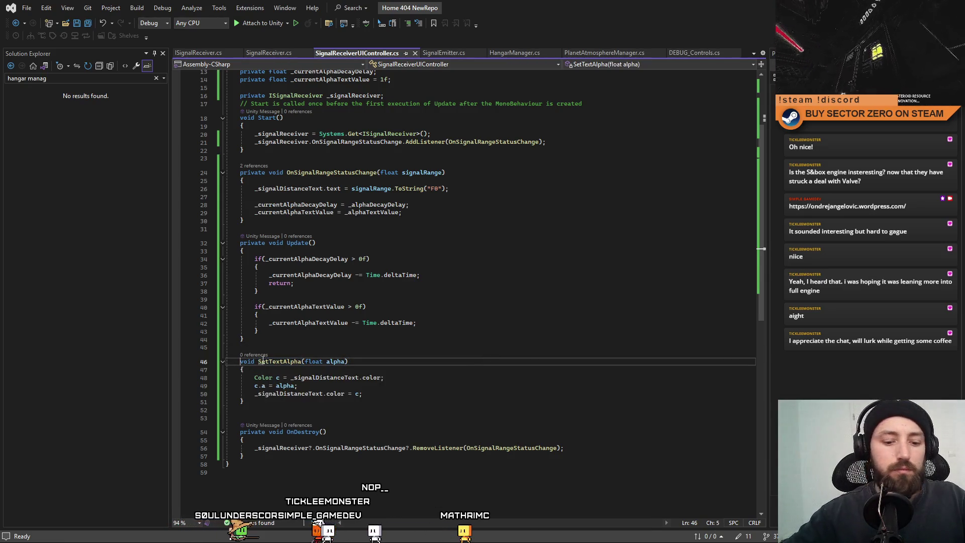
key(Up)
key(Up)
key(Up)
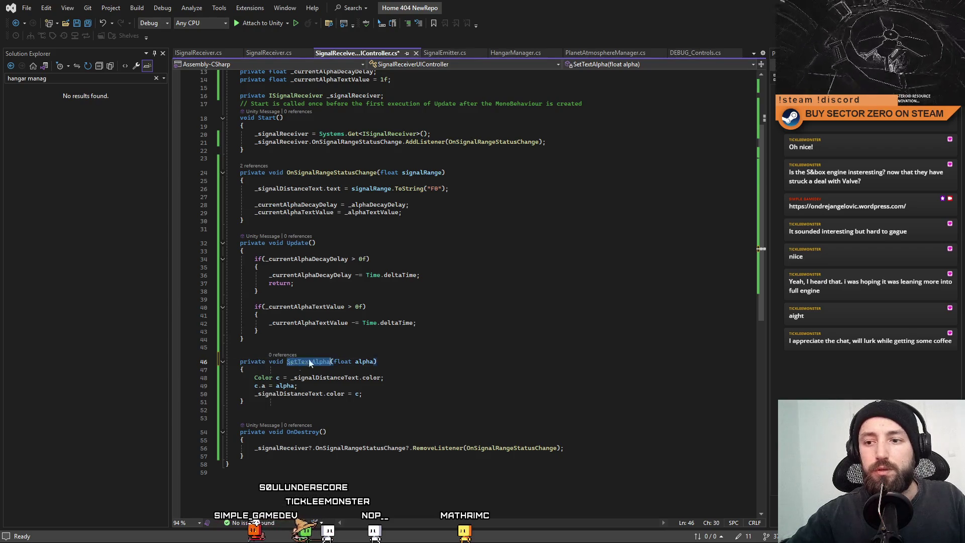
scroll(339, 303, up, 3)
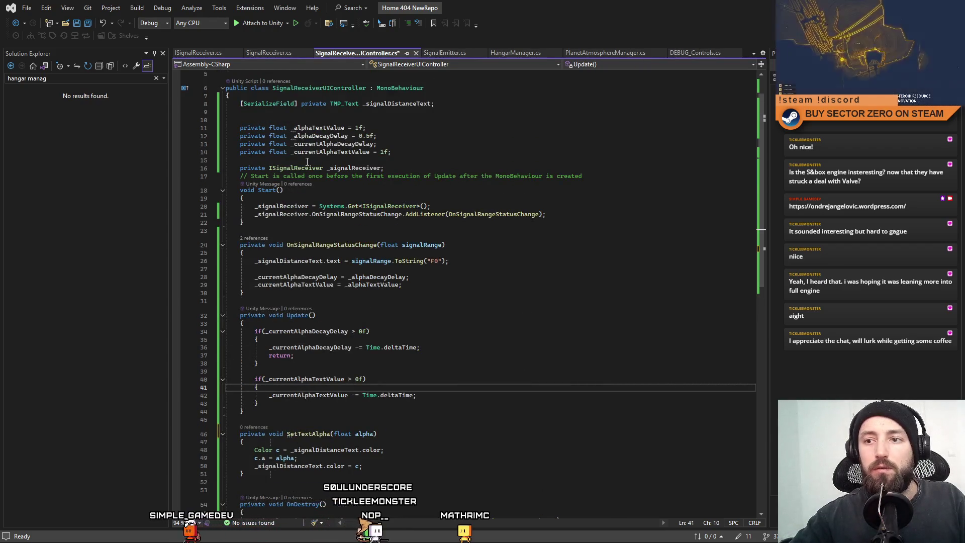
click(521, 283)
Step: Call SetTextAlpha(_currentAlphaTextValue) after the reset, checking _alphaTextValue's declaration along the way
key(Return)
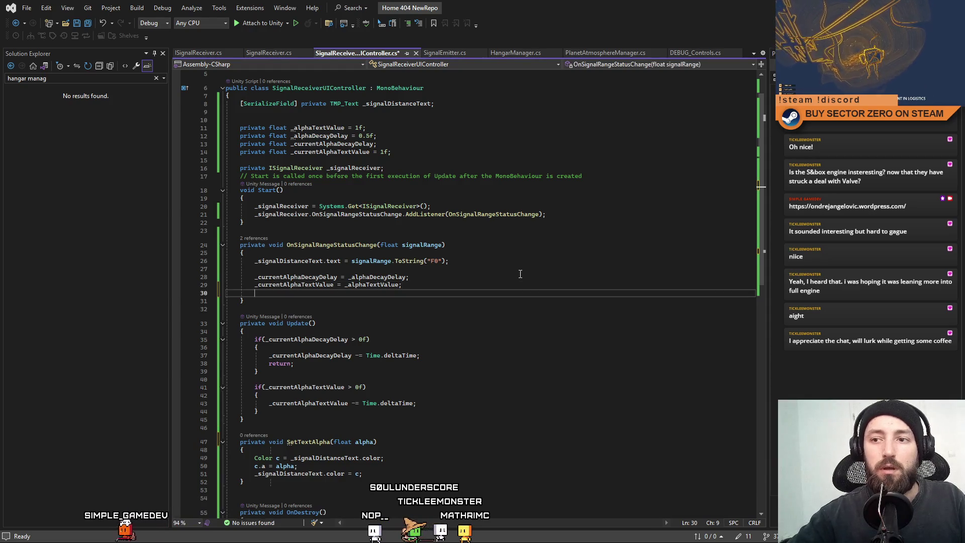
key(Return)
text(SetTextAlpha)
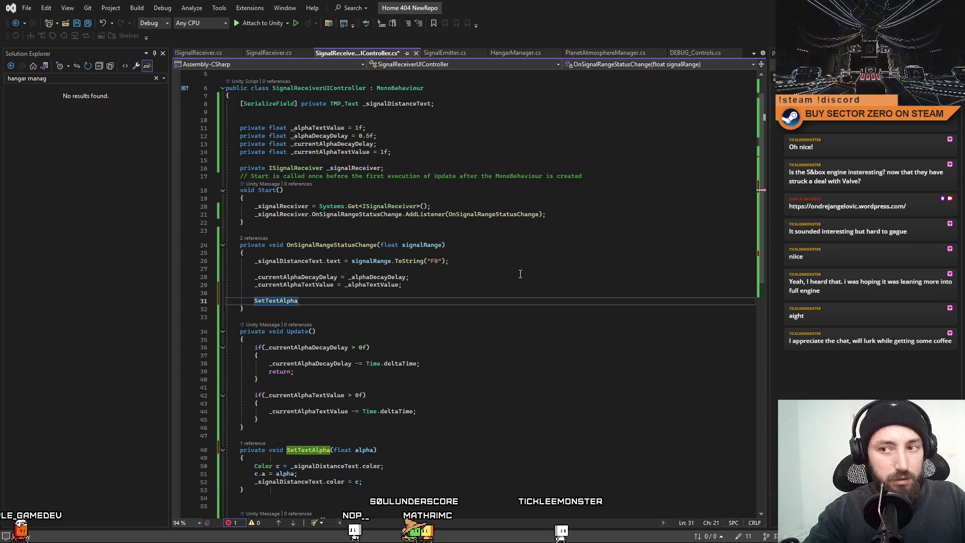
text(()
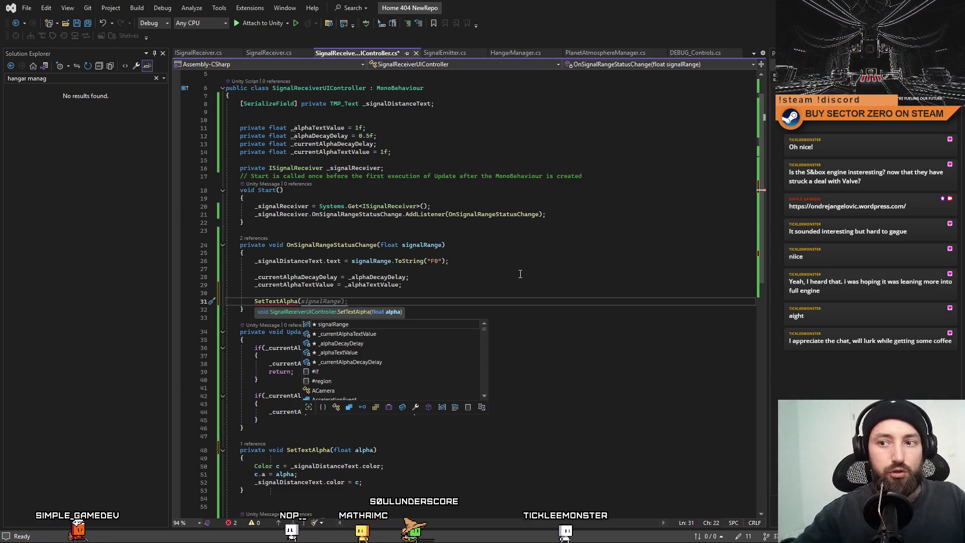
key(Escape)
text())
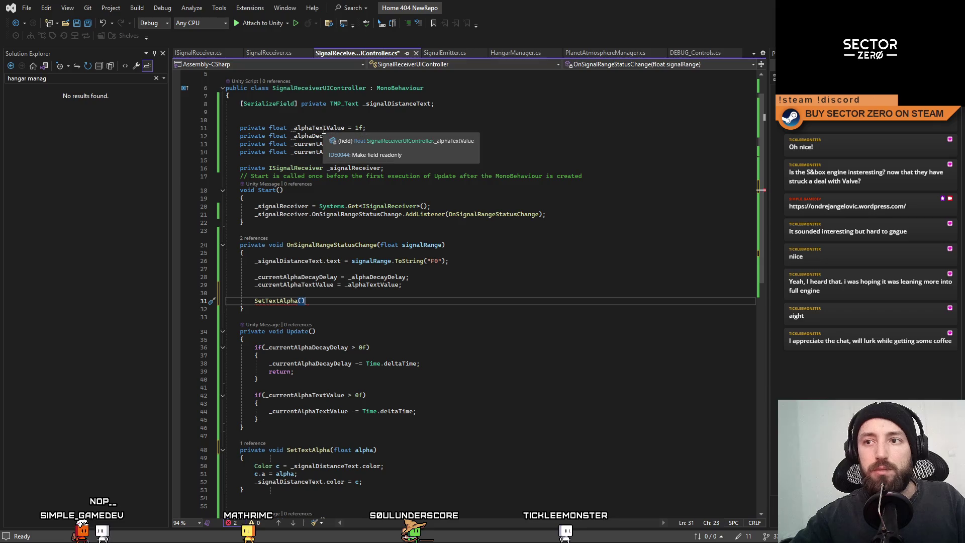
ctrl+click(371, 284)
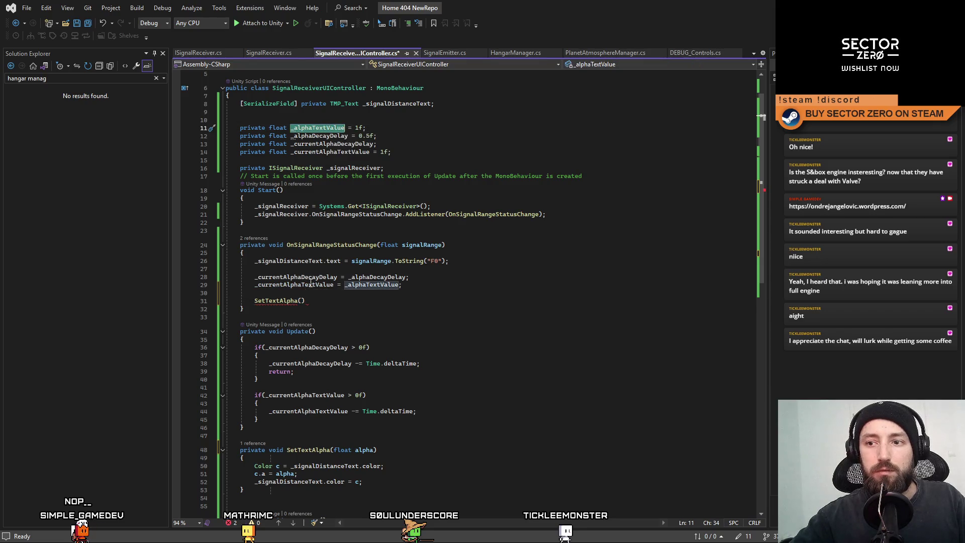
key(ctrl+minus)
key(ctrl+minus)
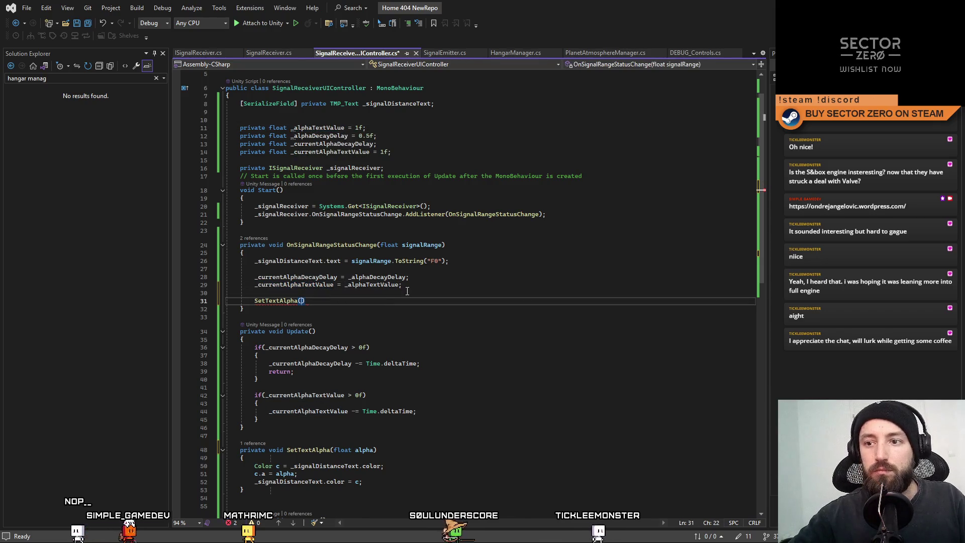
text(_currentAlphaTextValue);)
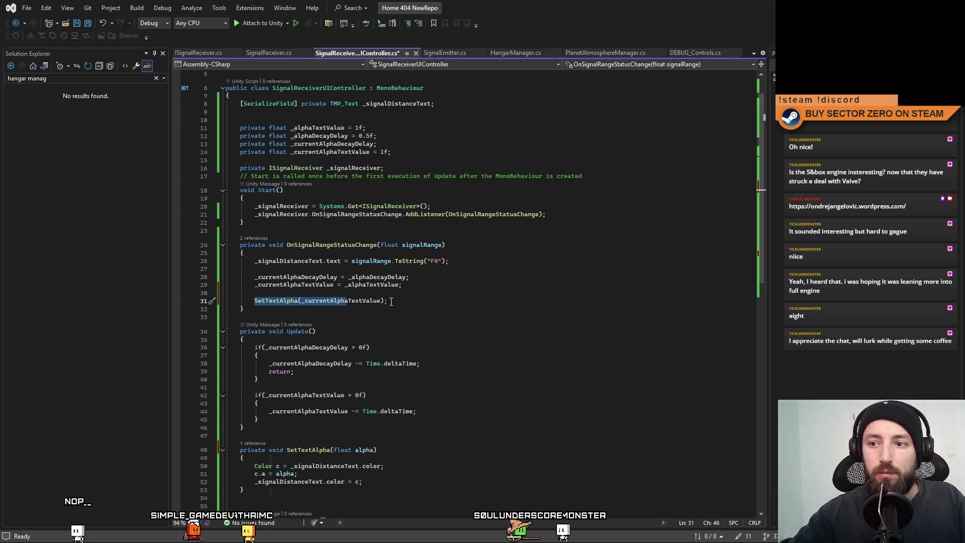
key(Tab)
scroll(283, 316, down, 3)
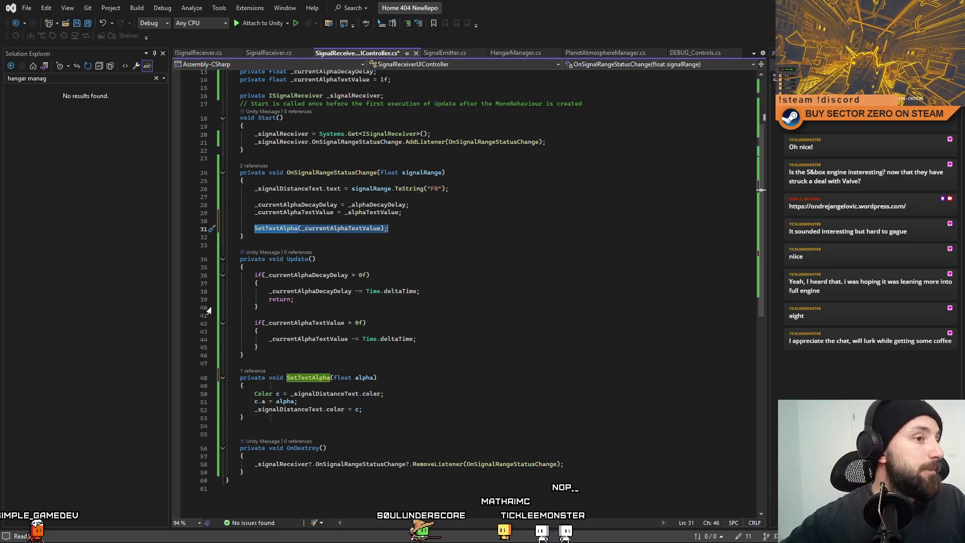
Step: Look over the SetTextAlpha method below the handler
key(Escape)
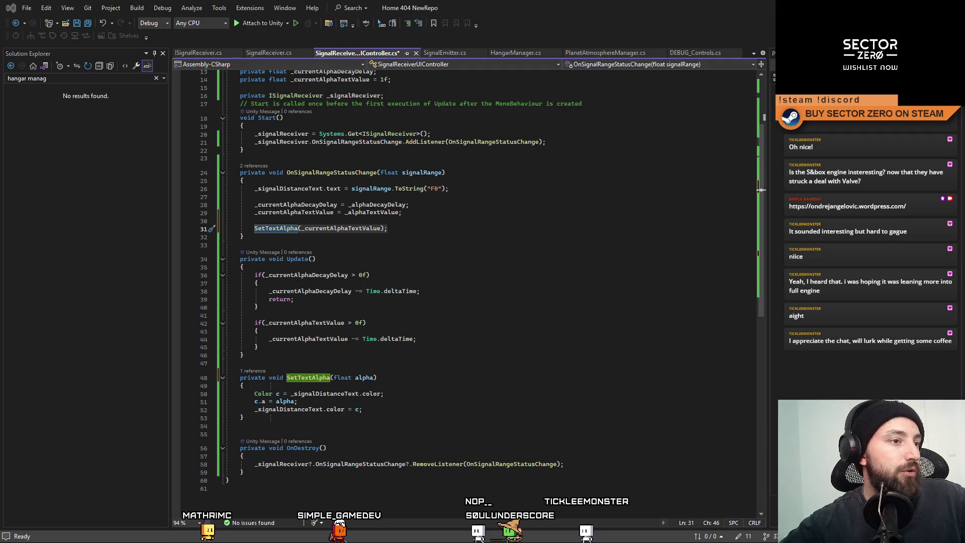
click(377, 306)
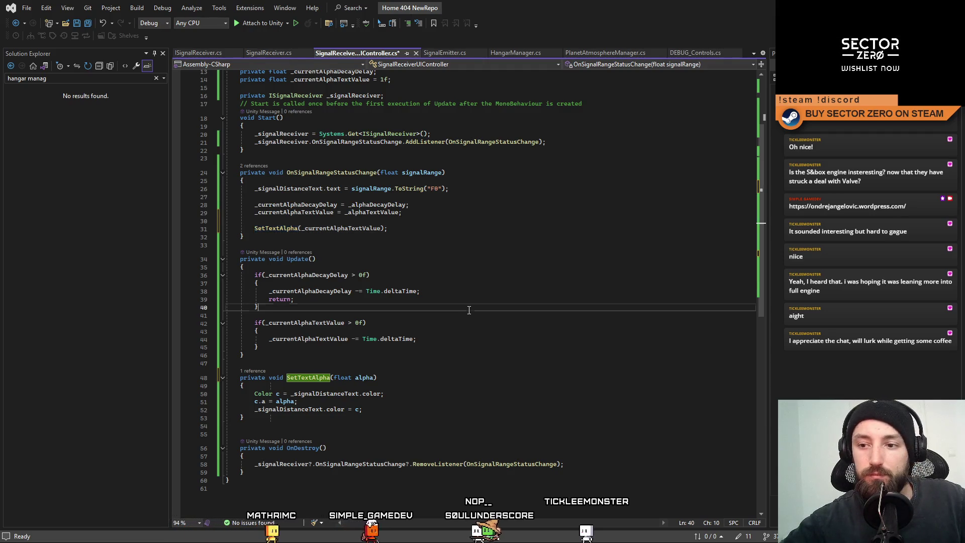
scroll(450, 359, down, 3)
click(426, 353)
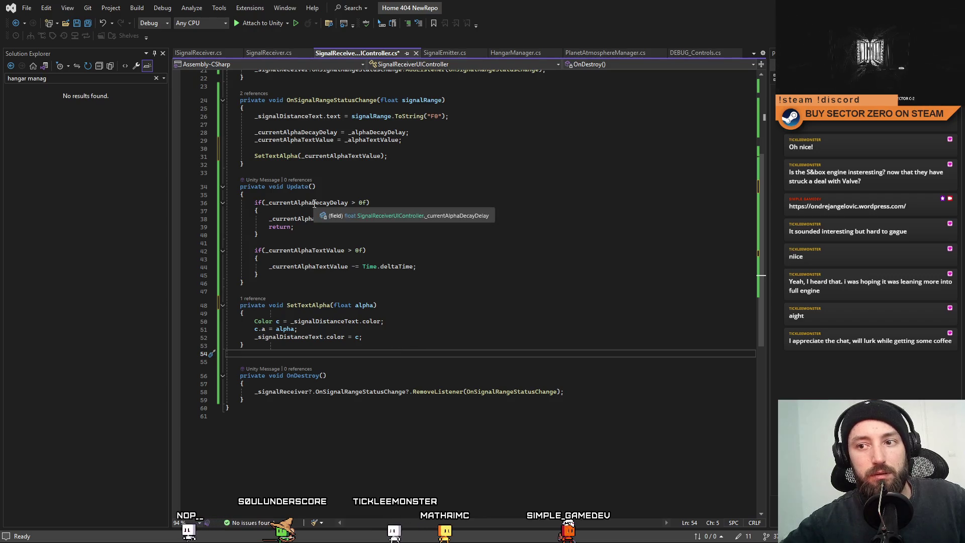
Step: Paste a SetTextAlpha call into Update after the fade block with spacing around it
double_click(294, 267)
click(294, 274)
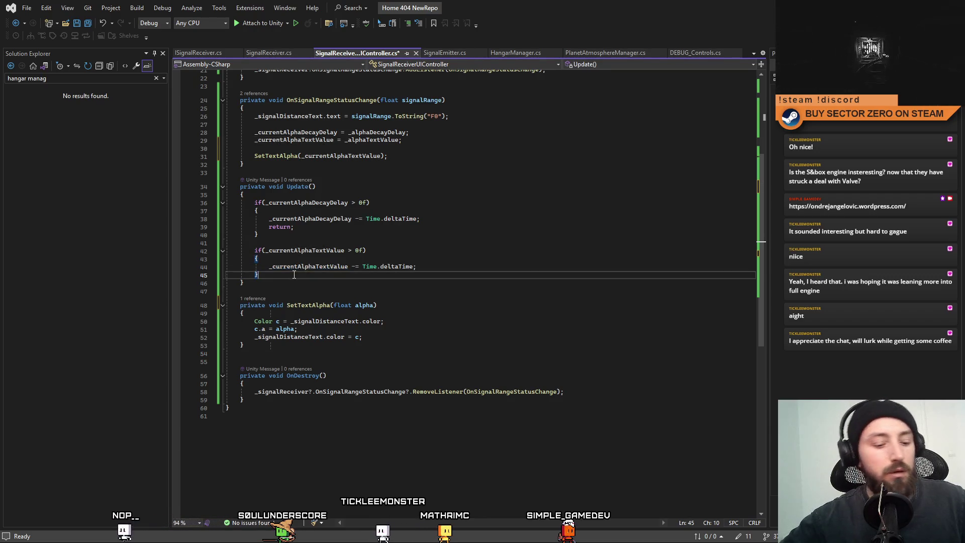
key(Return)
text(SetTextAlpha(_currentAlphaTextValue);)
key(Home)
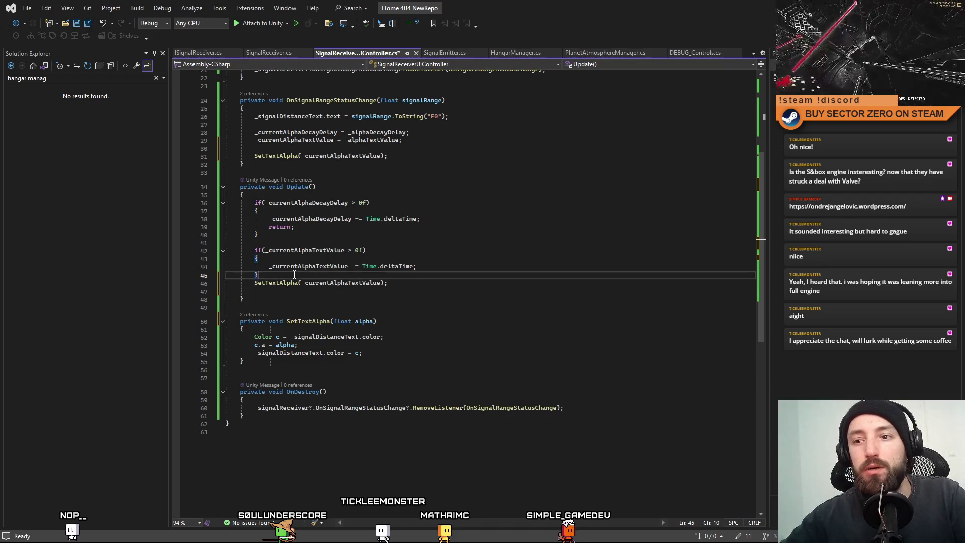
key(Return)
key(End)
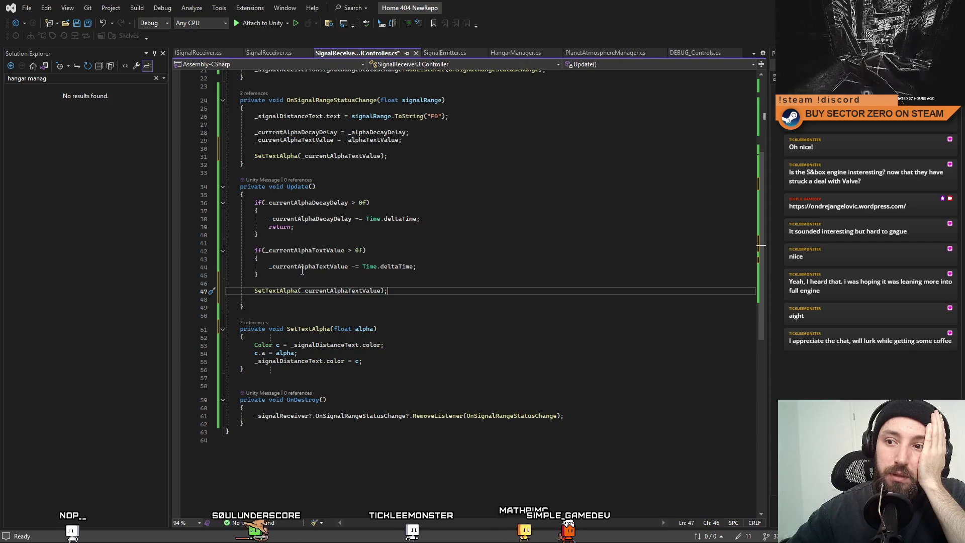
Step: Move the SetTextAlpha call inside the fade if-block right after the _currentAlphaTextValue decrement
drag(269, 250, 345, 250)
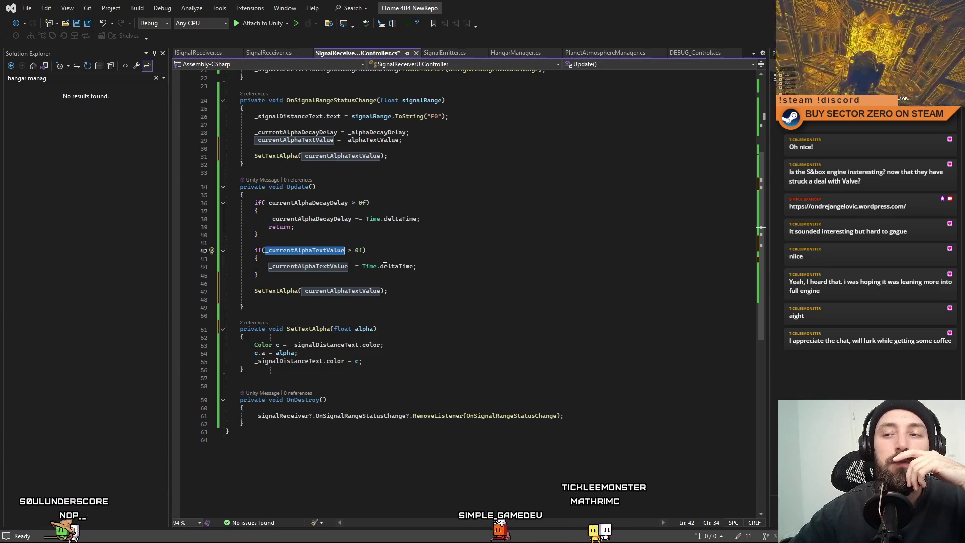
click(282, 276)
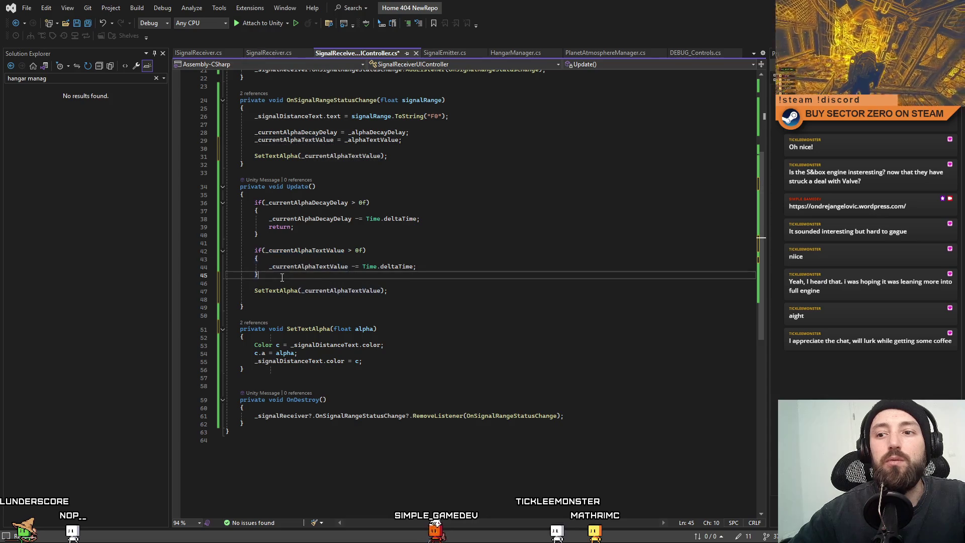
drag(254, 290, 423, 294)
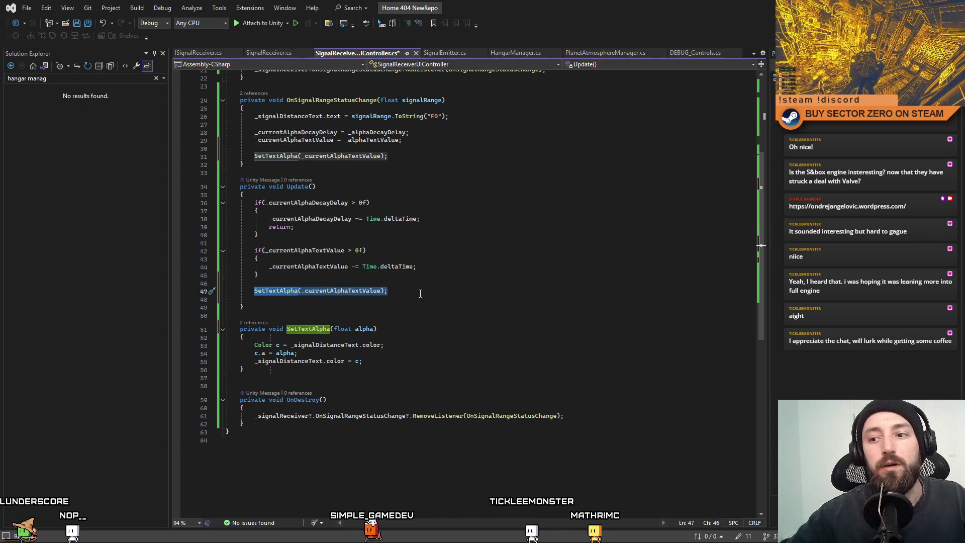
key(Delete)
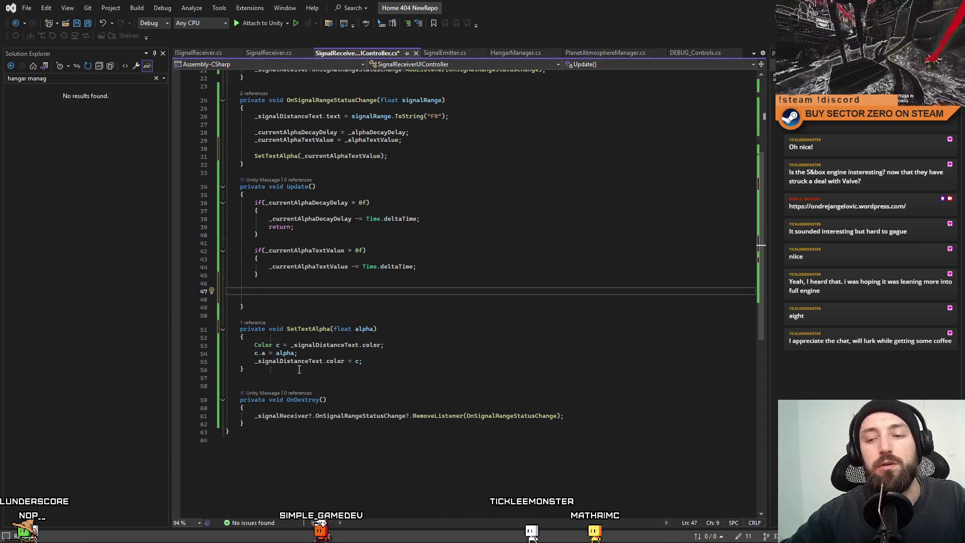
click(463, 264)
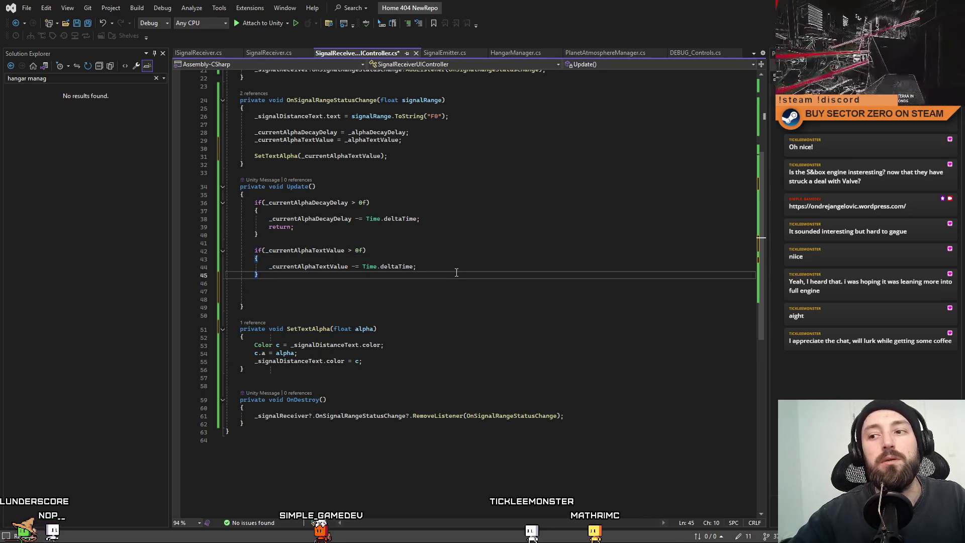
click(473, 267)
key(Return)
key(Tab)
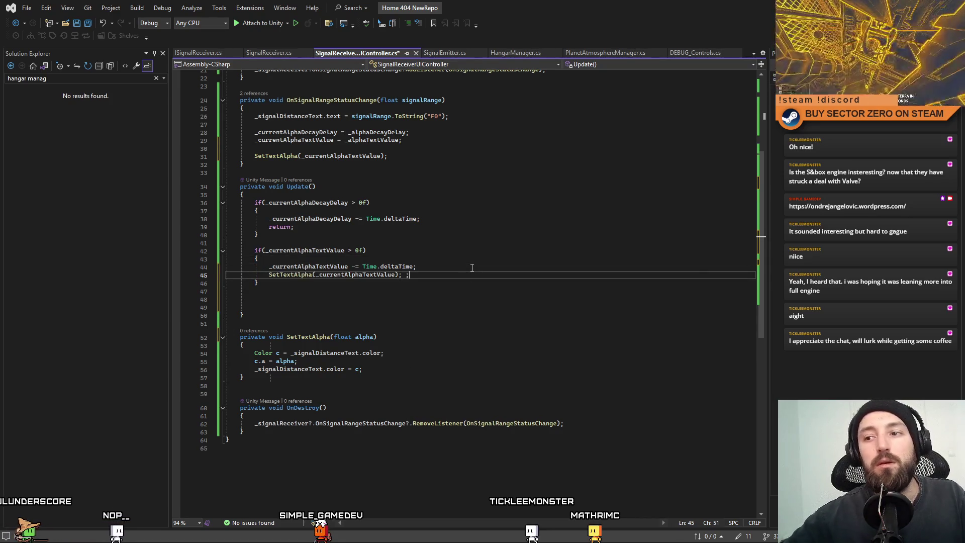
Step: Delete the leftover blank lines in Update and save the script
drag(257, 307, 204, 291)
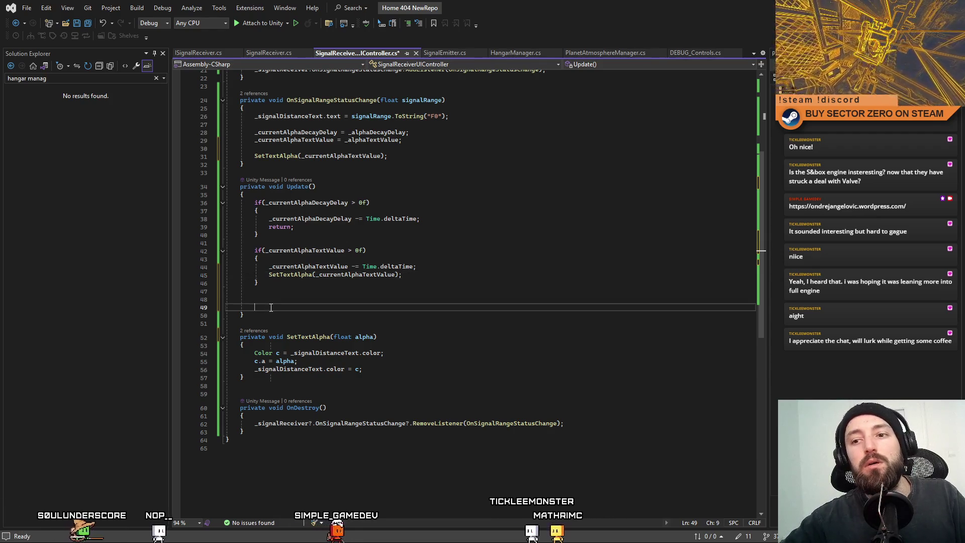
key(BackSpace)
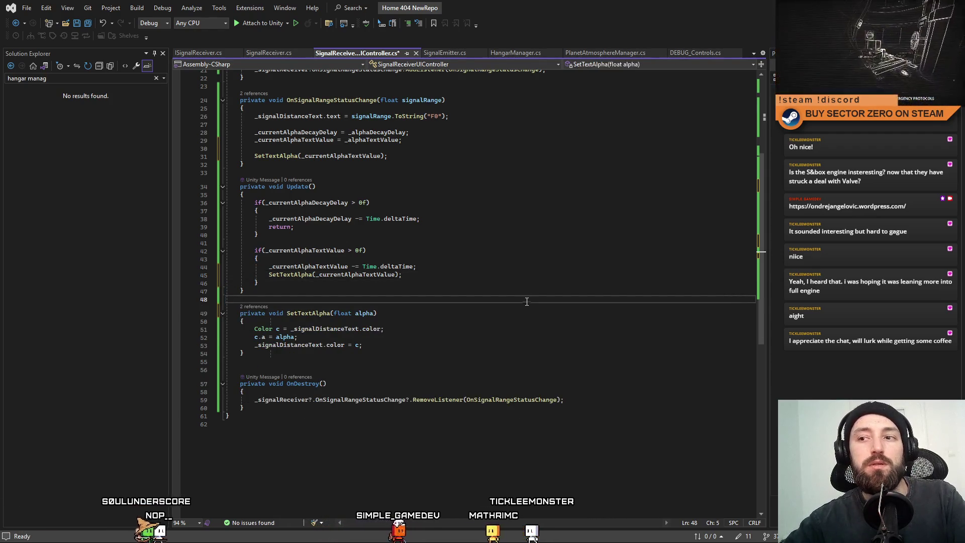
key(Up)
key(Up)
key(Up)
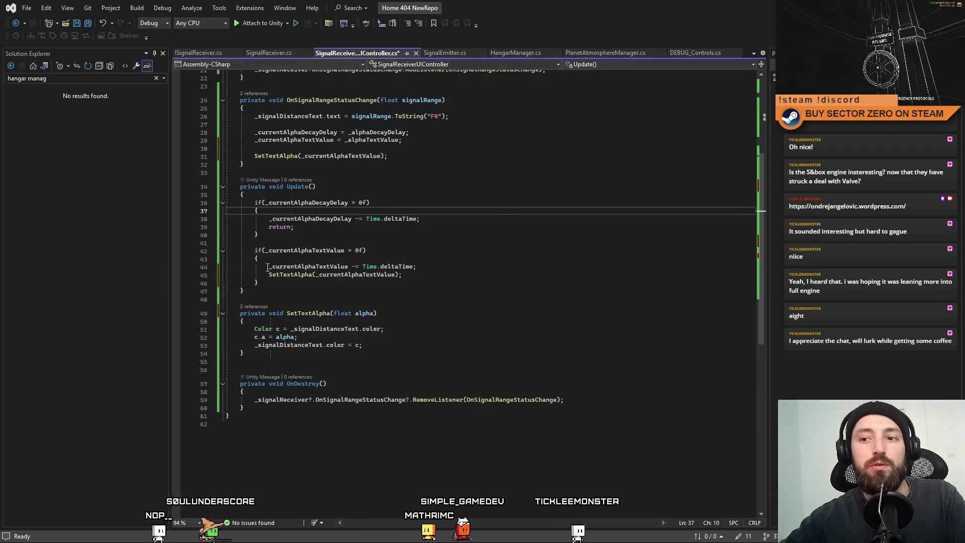
click(462, 277)
key(Home)
key(shift+Down)
click(453, 295)
click(536, 344)
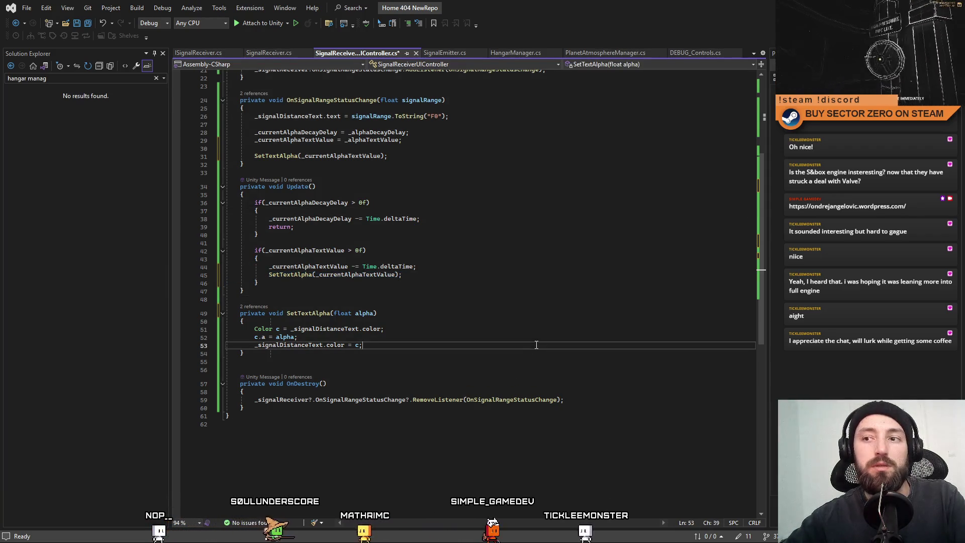
scroll(517, 370, up, 2)
scroll(517, 370, up, 1)
scroll(513, 367, up, 2)
scroll(513, 365, up, 2)
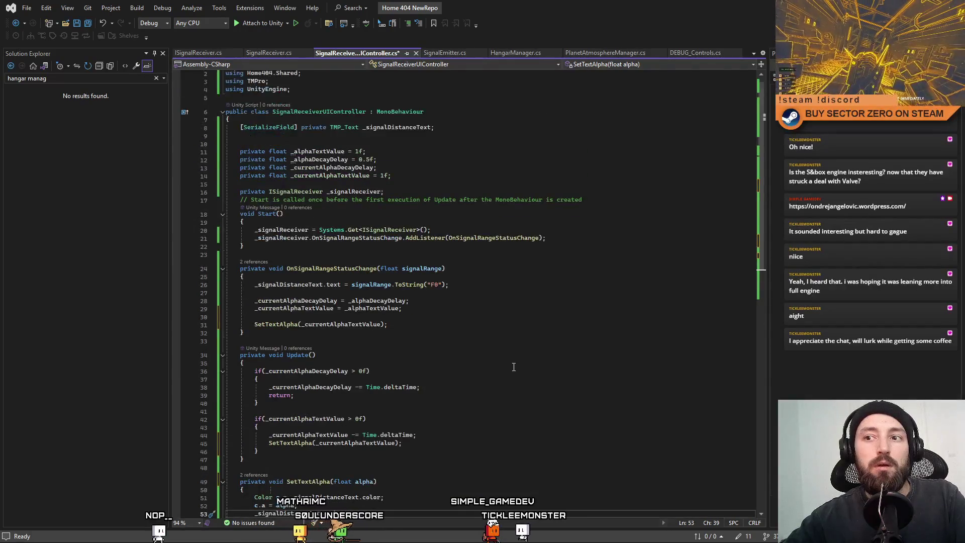
click(541, 350)
key(ctrl+s)
scroll(538, 347, down, 5)
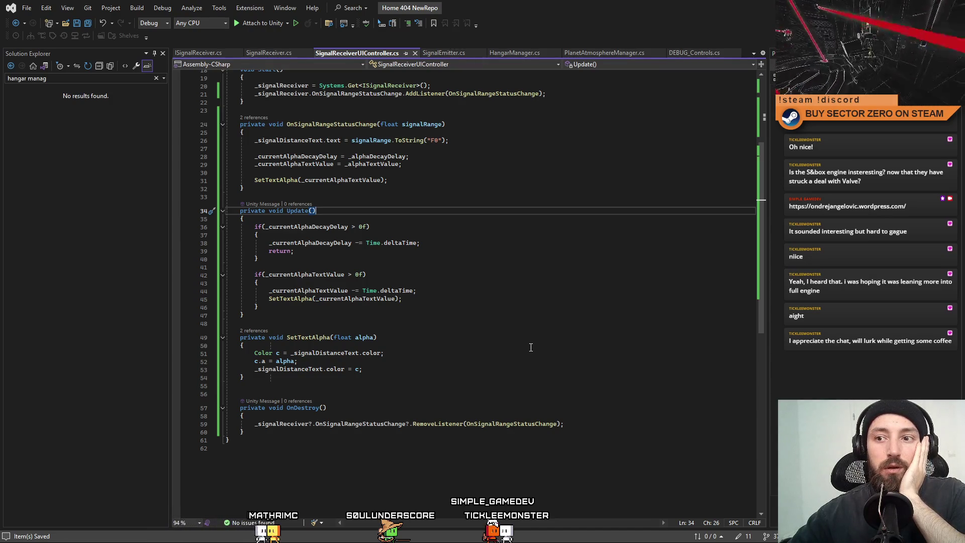
scroll(531, 347, up, 2)
scroll(325, 270, up, 1)
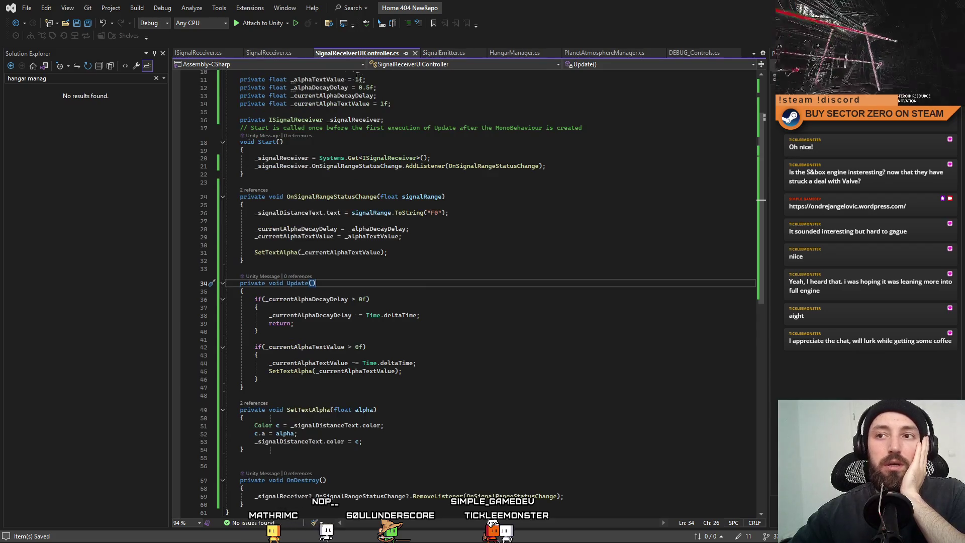
Step: Review the update period check, UpdateSignalRange and _latestSignalReading usages in SignalReceiver.cs, then switch to Unity
click(269, 53)
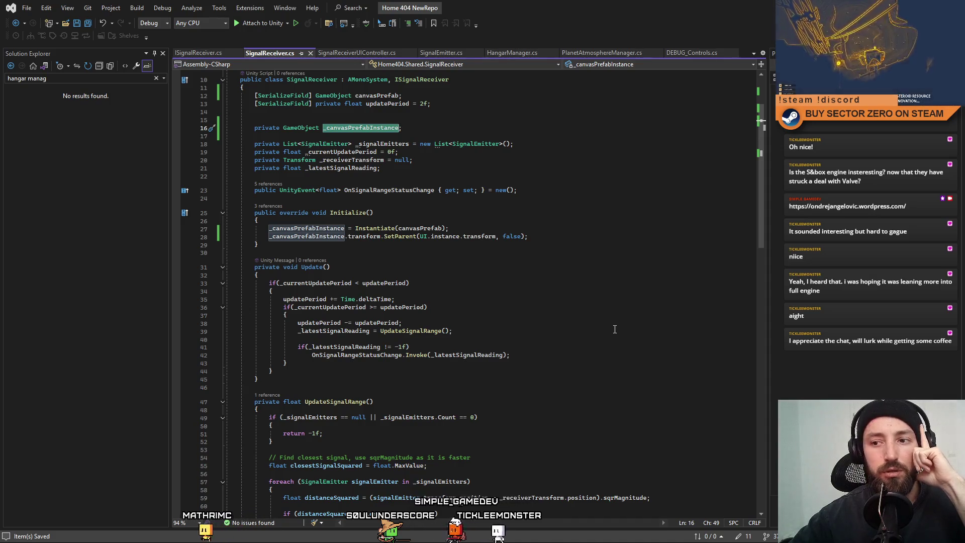
click(596, 307)
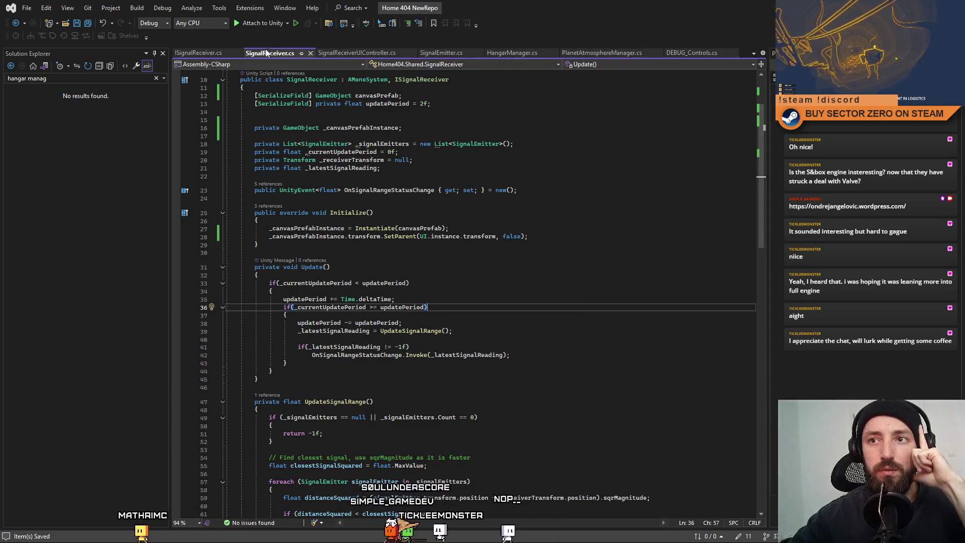
scroll(377, 278, down, 1)
scroll(377, 278, down, 4)
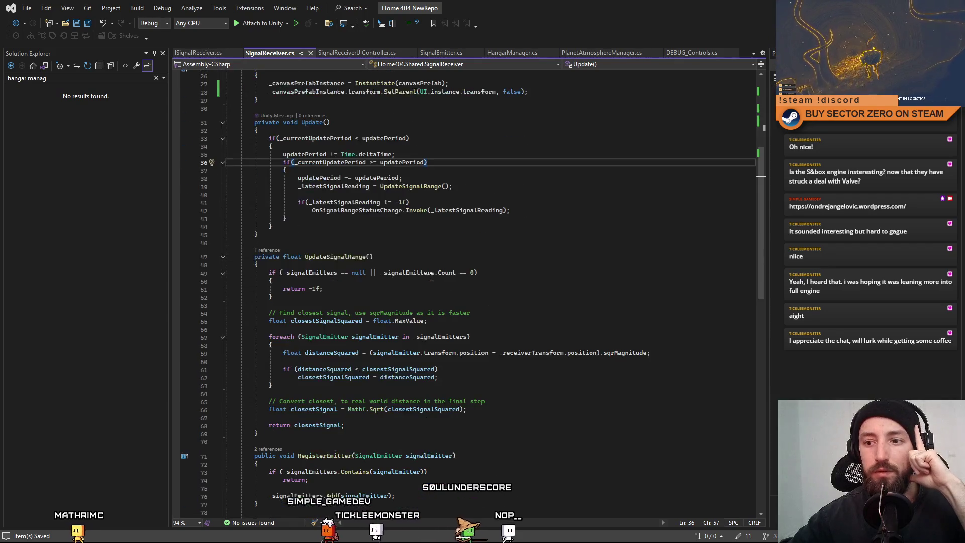
double_click(328, 257)
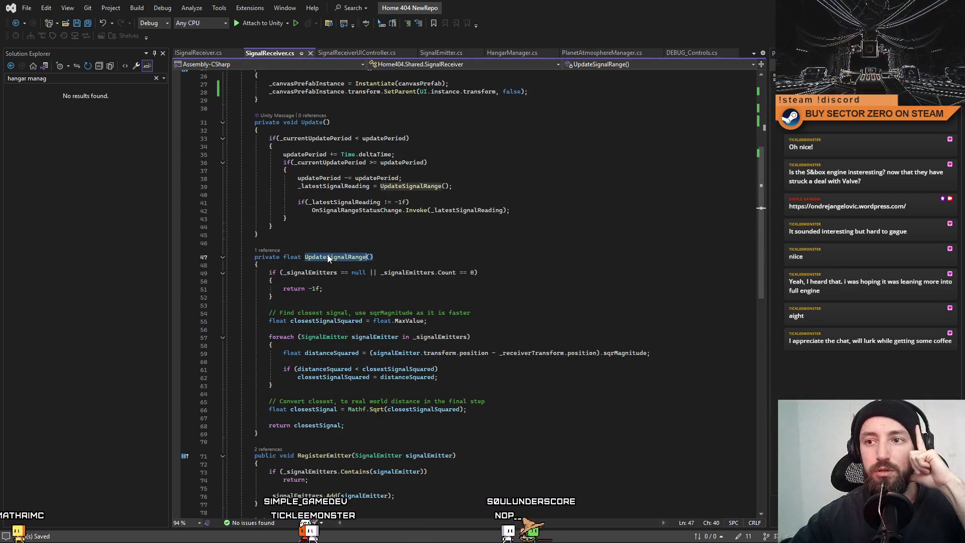
double_click(366, 201)
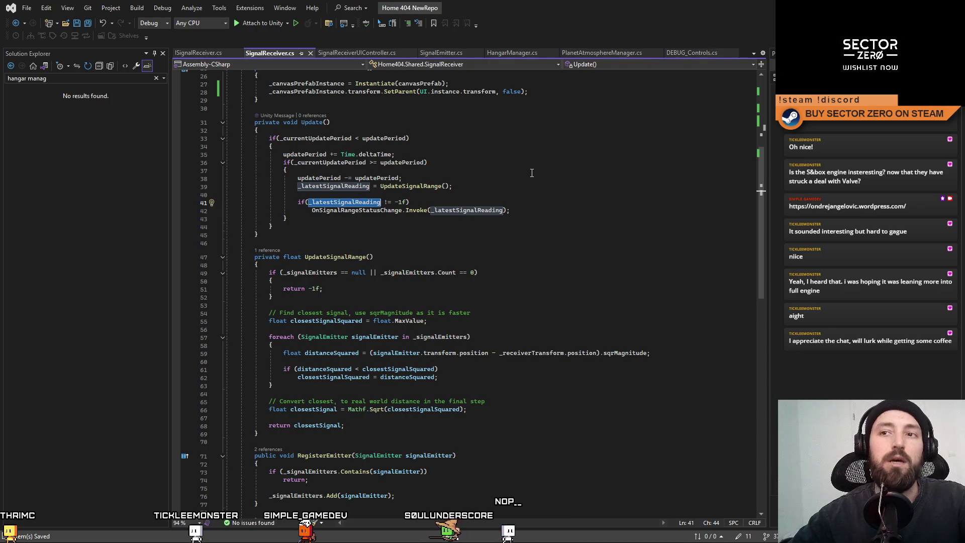
click(606, 196)
key(alt+Tab)
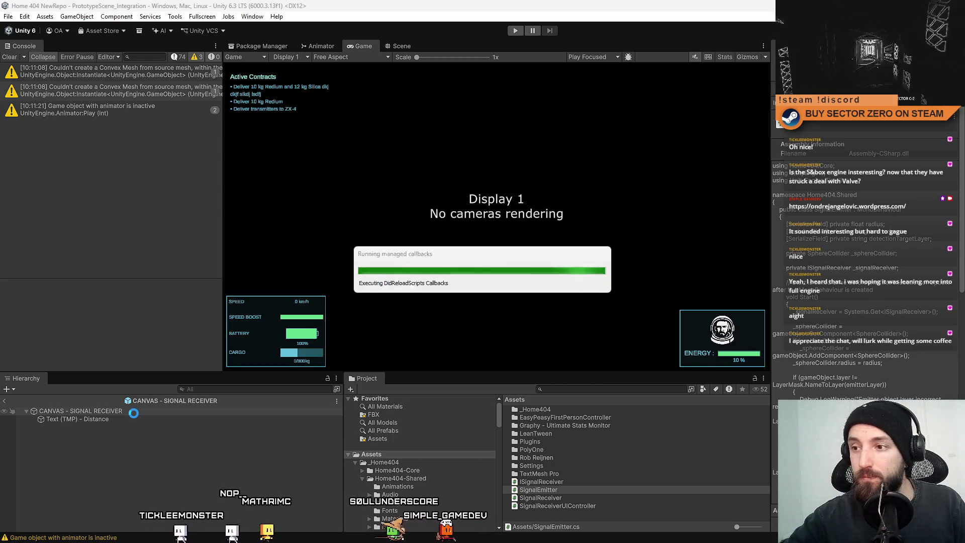
Step: Attach the SignalReceiverUIController script to the signal-receiver canvas root and save the prefab
click(134, 412)
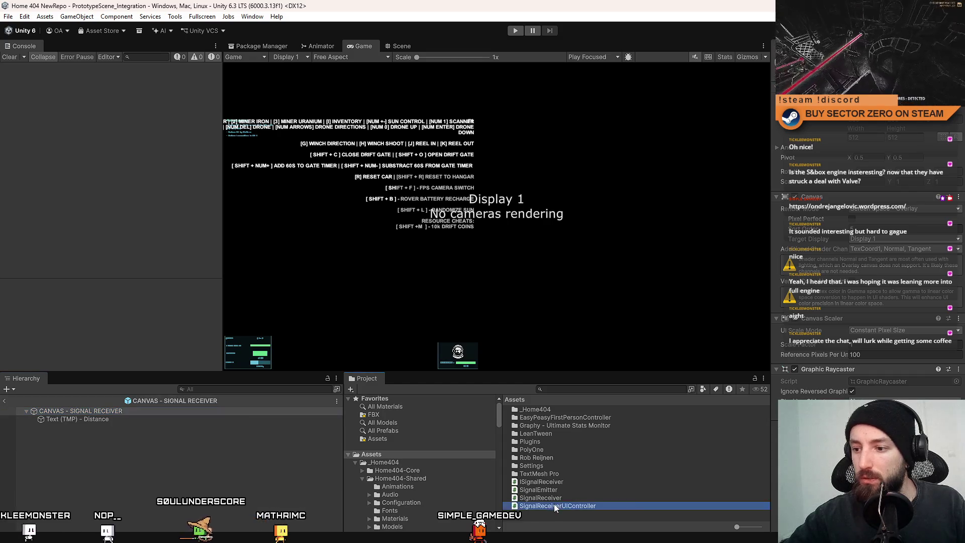
drag(555, 504, 807, 349)
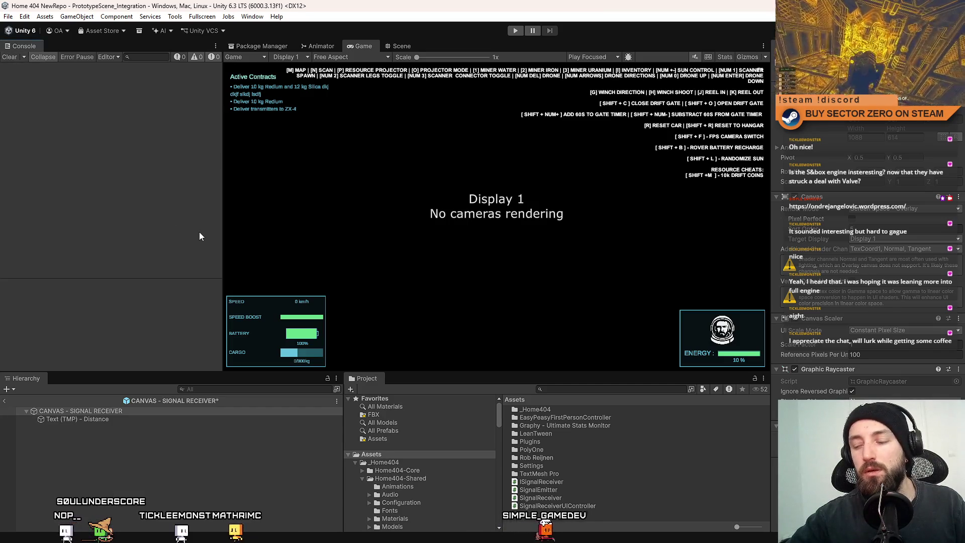
click(213, 455)
key(ctrl+s)
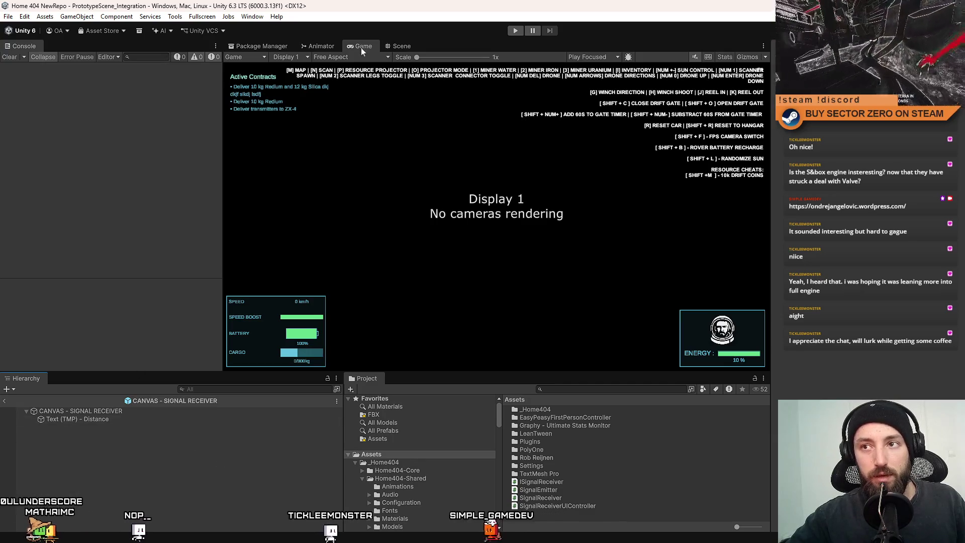
Step: Show the Scene view and exit prefab editing back to PrototypeScene_Integration
click(395, 48)
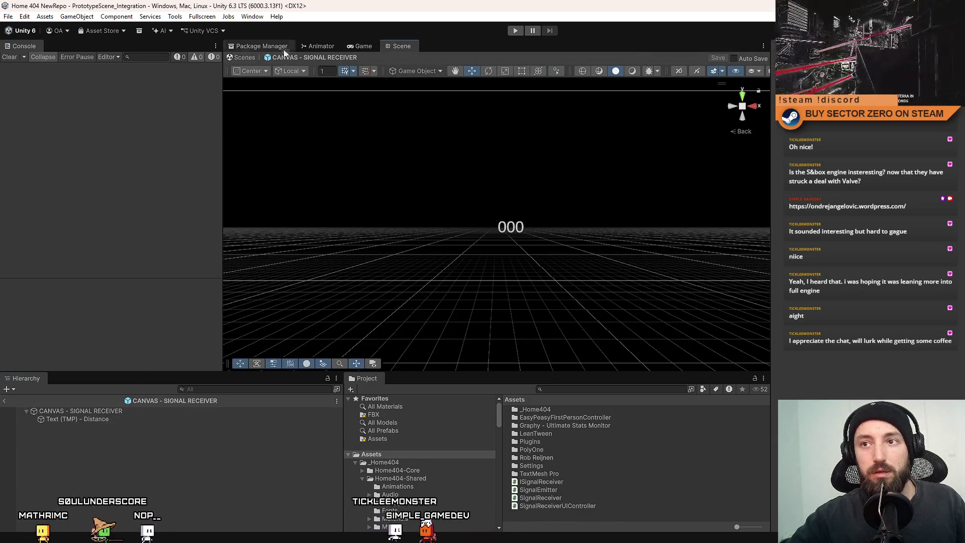
click(241, 57)
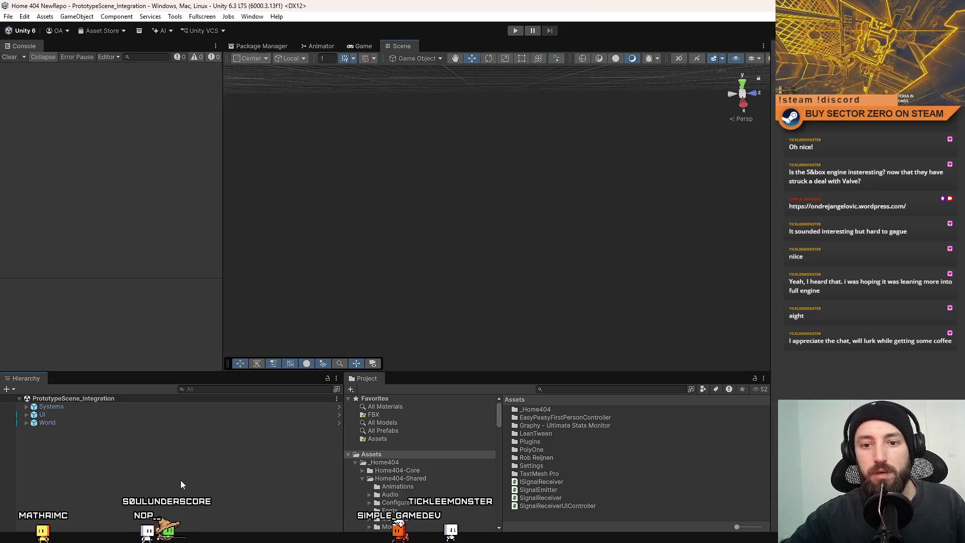
Step: Create an empty child of Systems named SignalReceiver and attach the SignalReceiver script to it
click(27, 406)
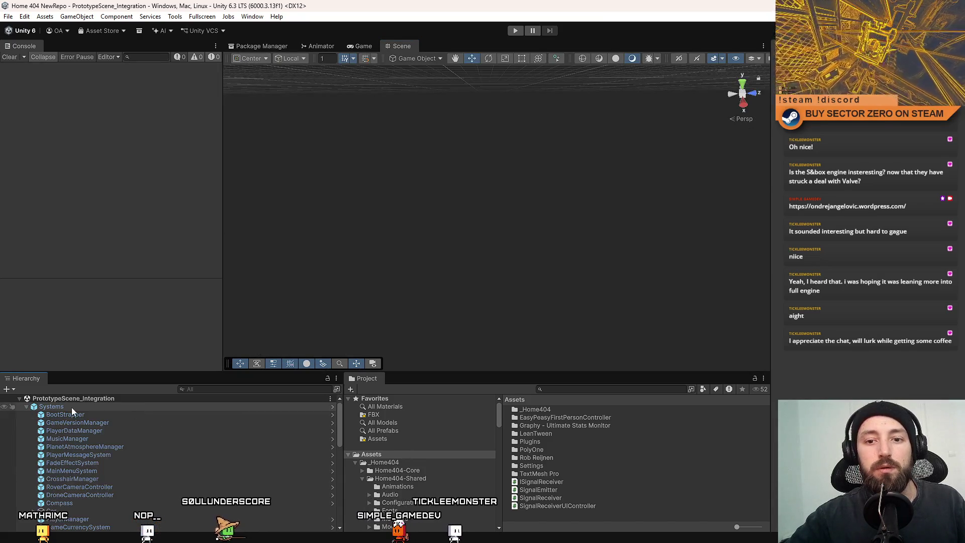
right_click(72, 407)
click(130, 300)
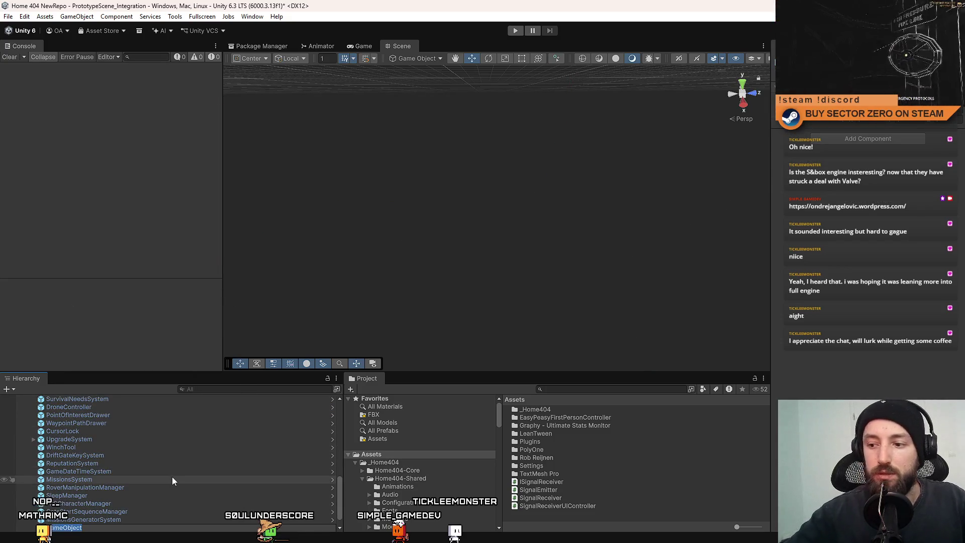
key(BackSpace)
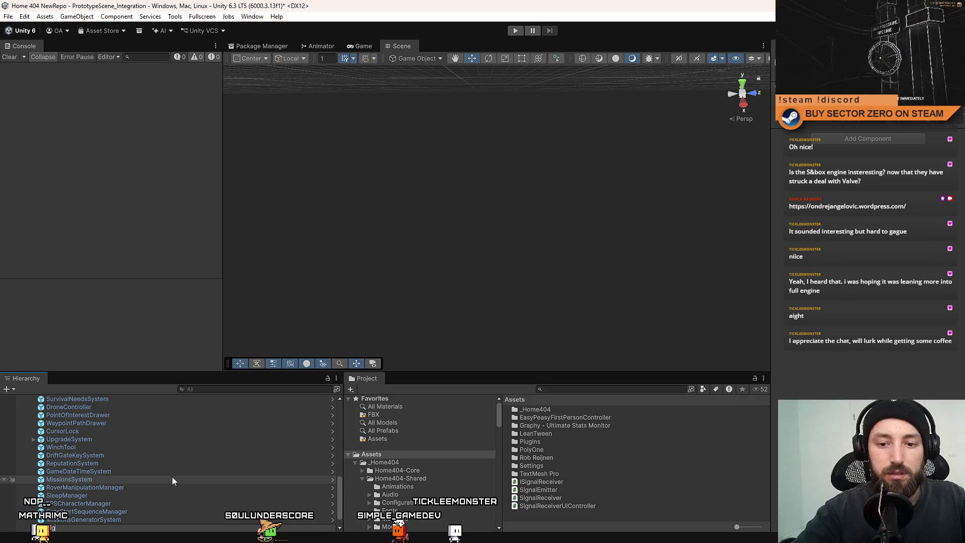
text(SignalReceiver)
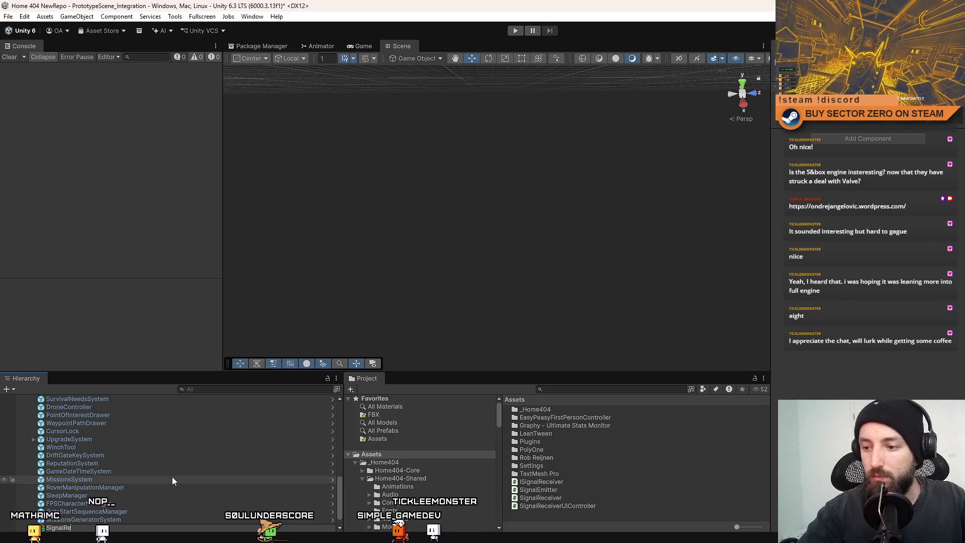
key(Return)
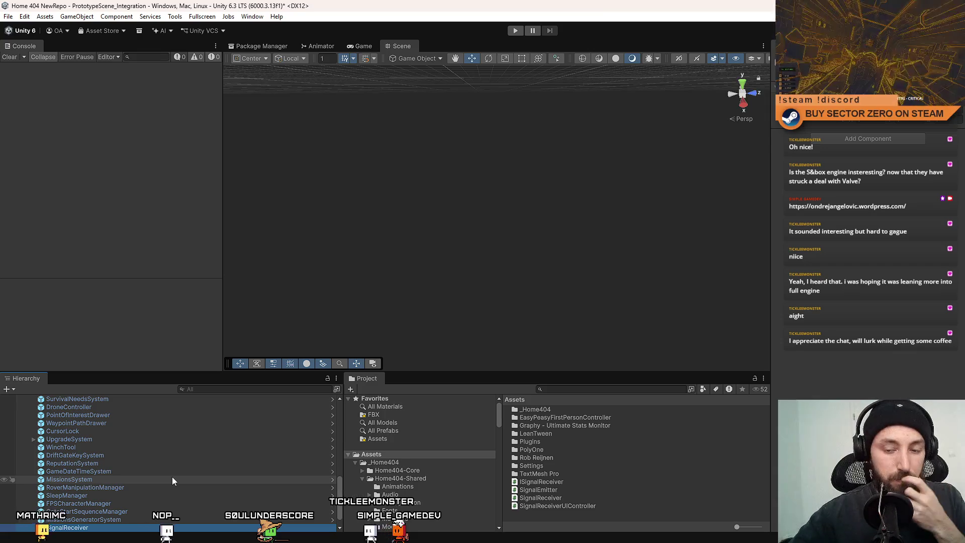
scroll(172, 476, down, 1)
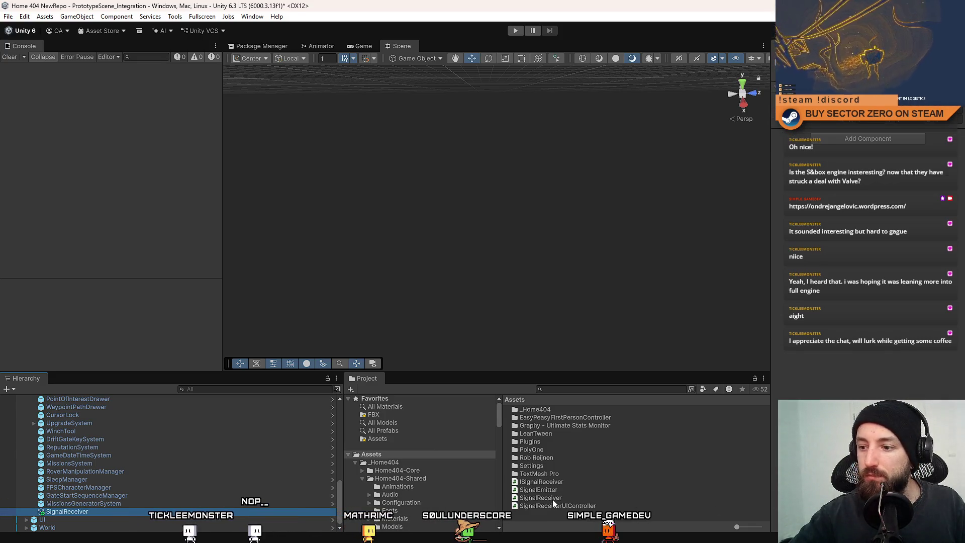
drag(553, 499, 912, 370)
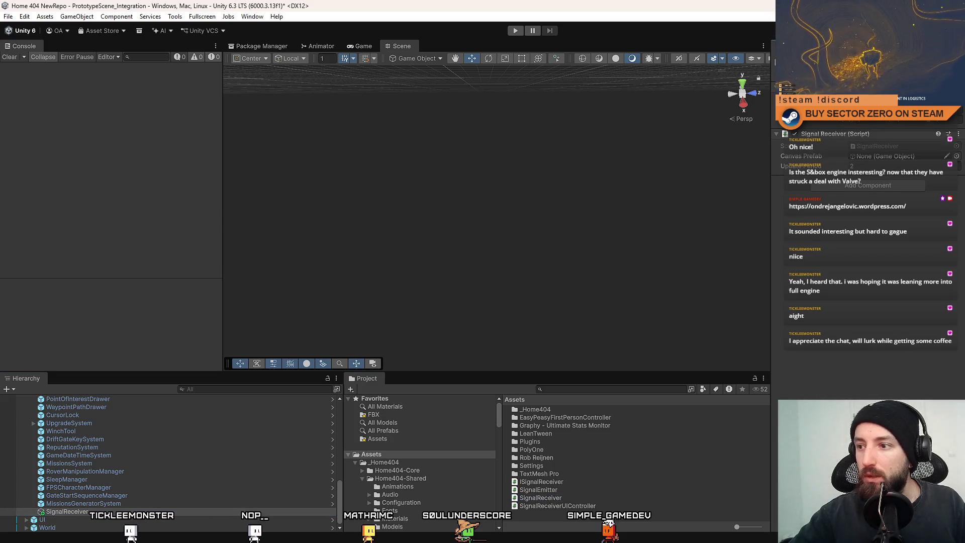
Step: Assign the CANVAS - SIGNAL RECEIVER asset as the Signal Receiver component's Canvas Prefab
click(957, 156)
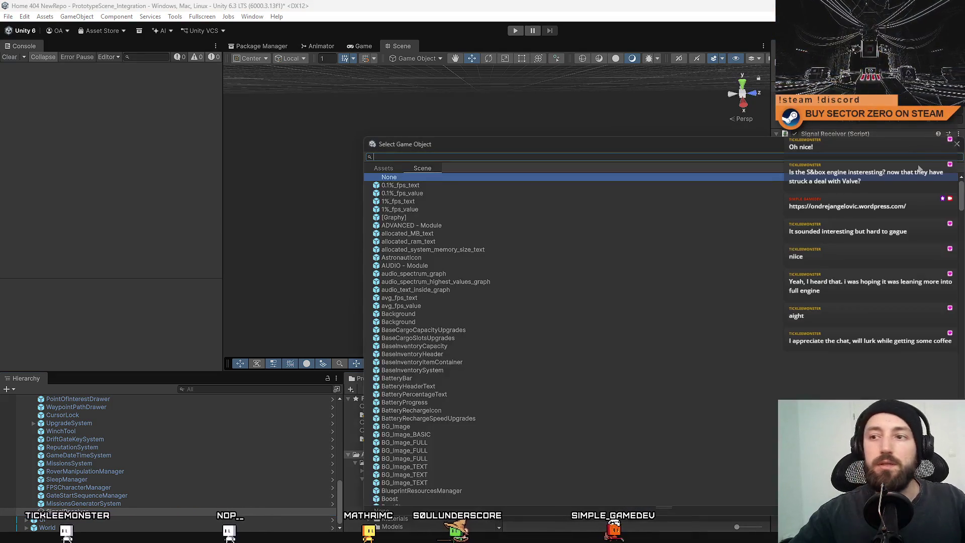
text(canvas)
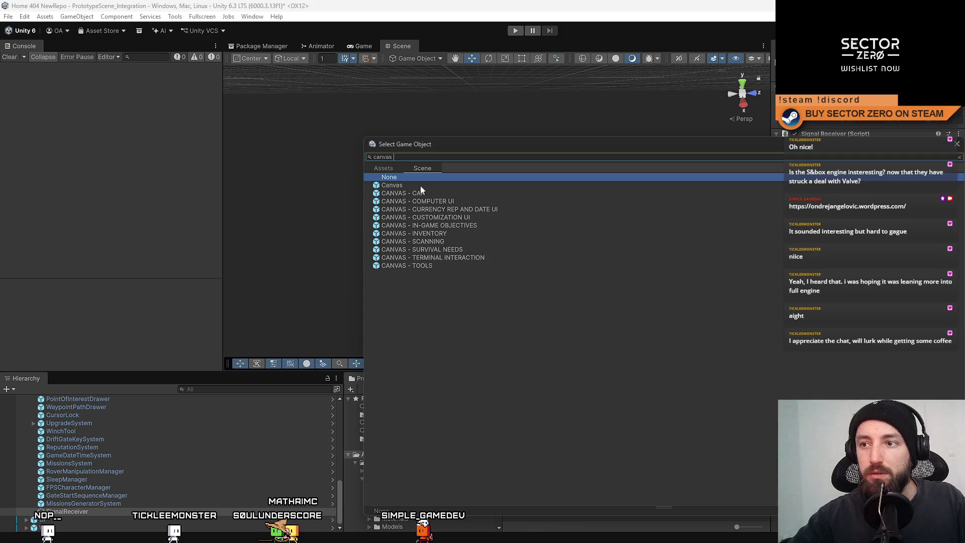
click(384, 167)
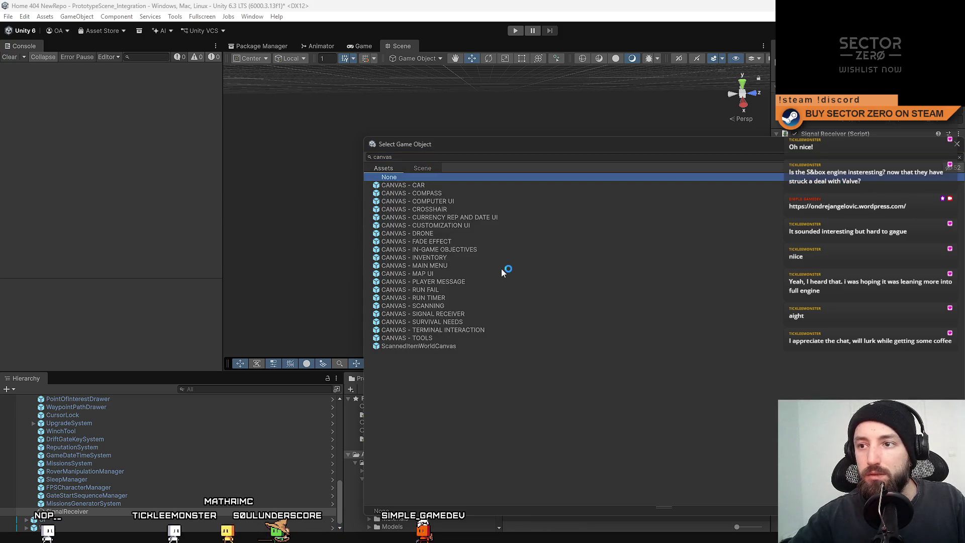
double_click(446, 314)
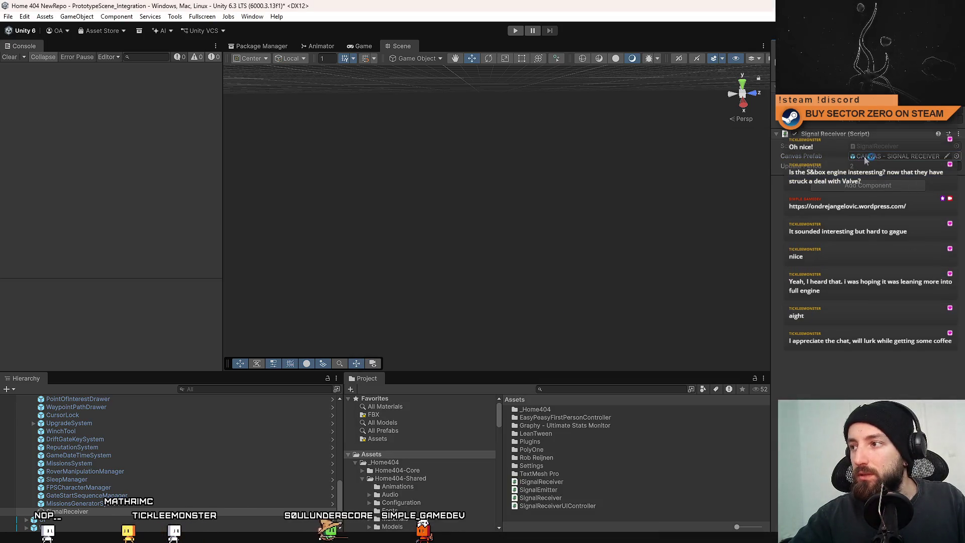
click(894, 165)
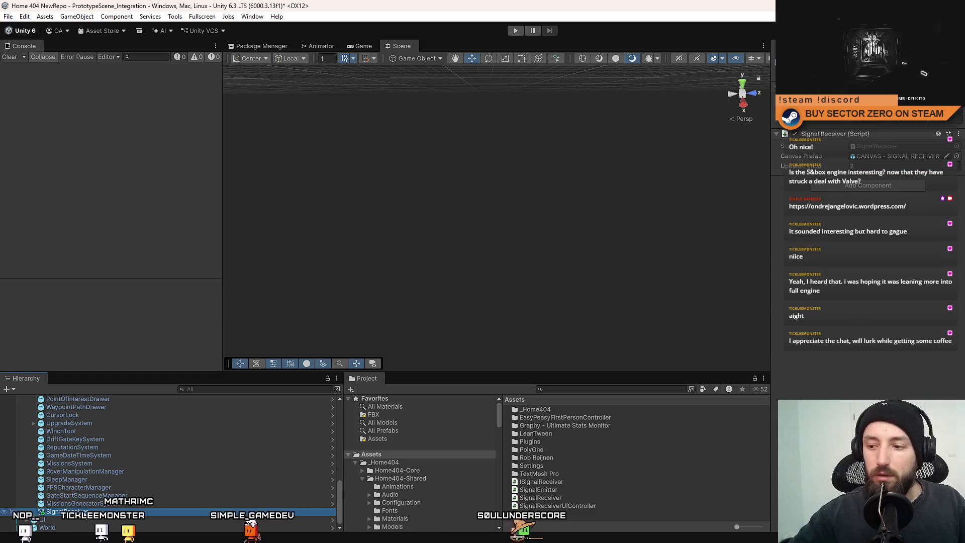
drag(81, 464, 572, 521)
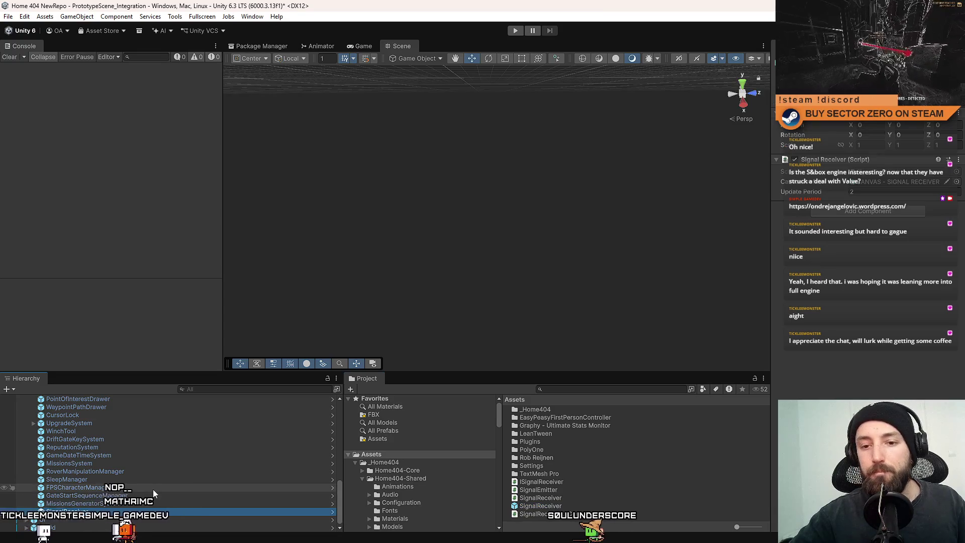
Step: Locate the SignalReceiver script asset to return to its Update method in Visual Studio
click(873, 178)
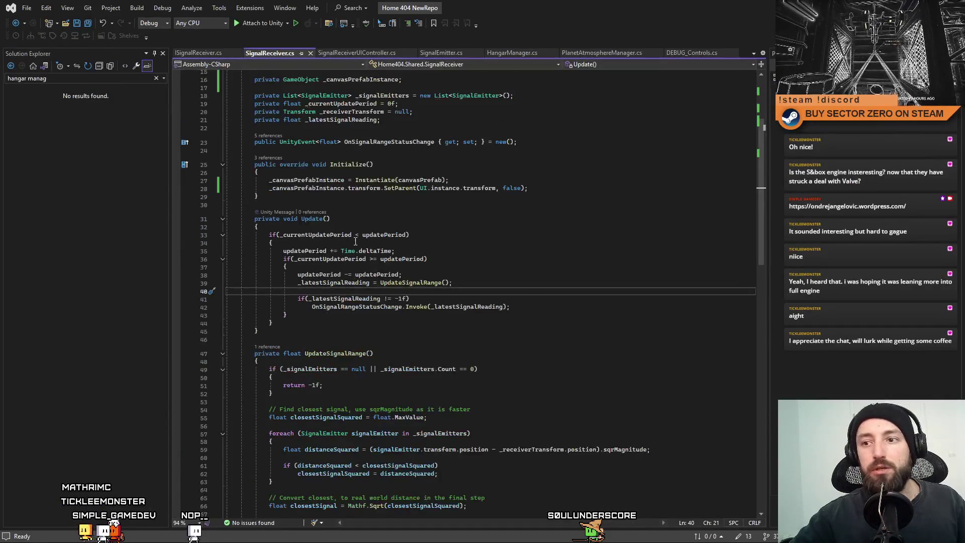
scroll(421, 208, up, 8)
mouse_move(421, 128)
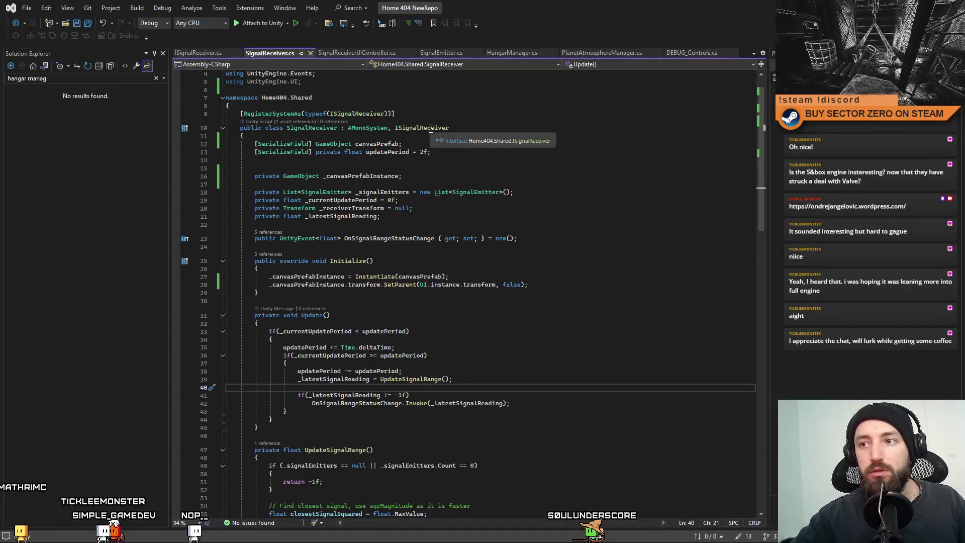
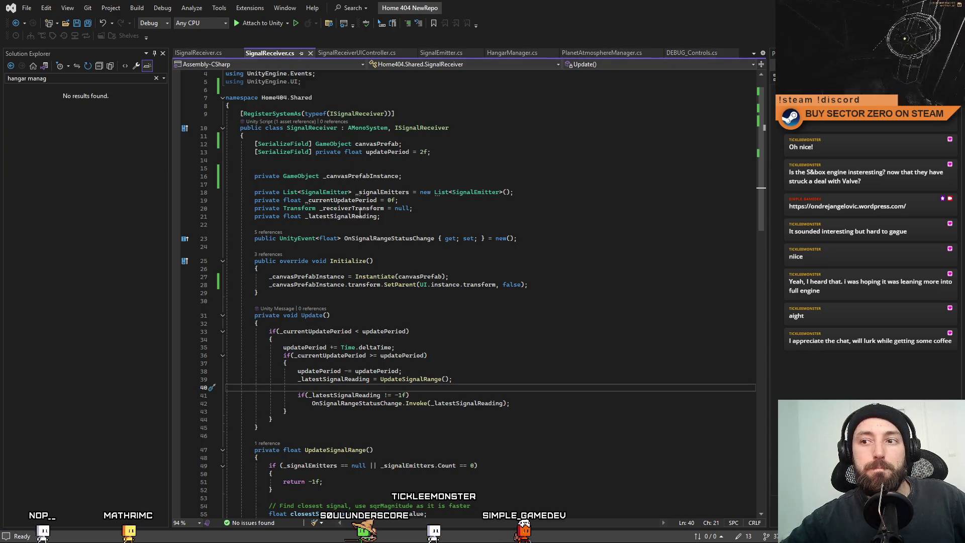
Step: Add the _receiverTransform assignment below the SetParent call in Initialize, then return to Unity
double_click(361, 209)
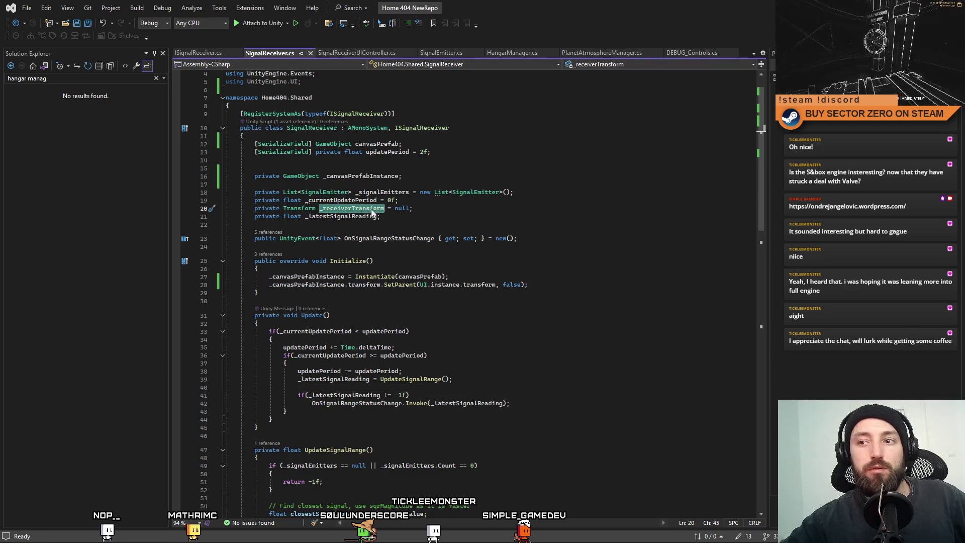
mouse_move(758, 172)
mouse_down()
mouse_move(775, 322)
mouse_move(736, 135)
mouse_up()
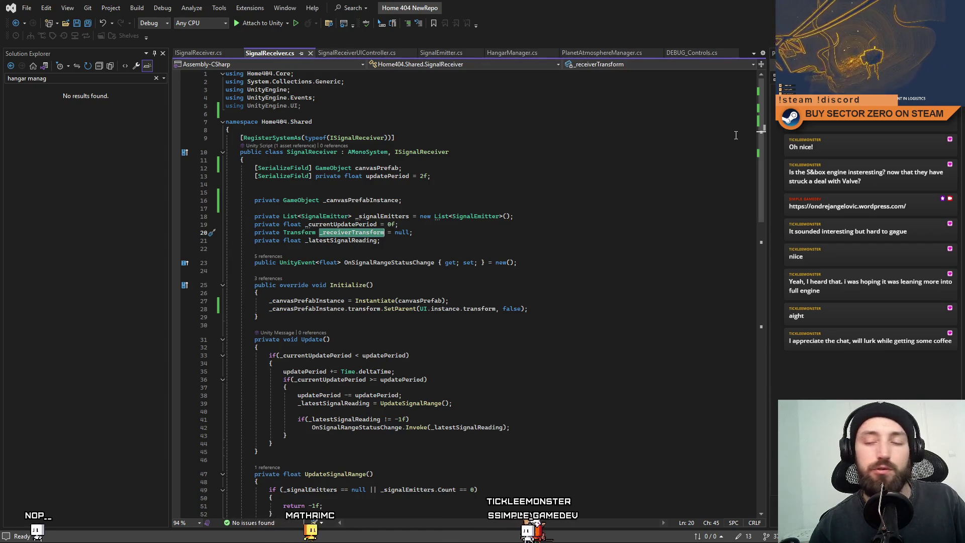
click(535, 250)
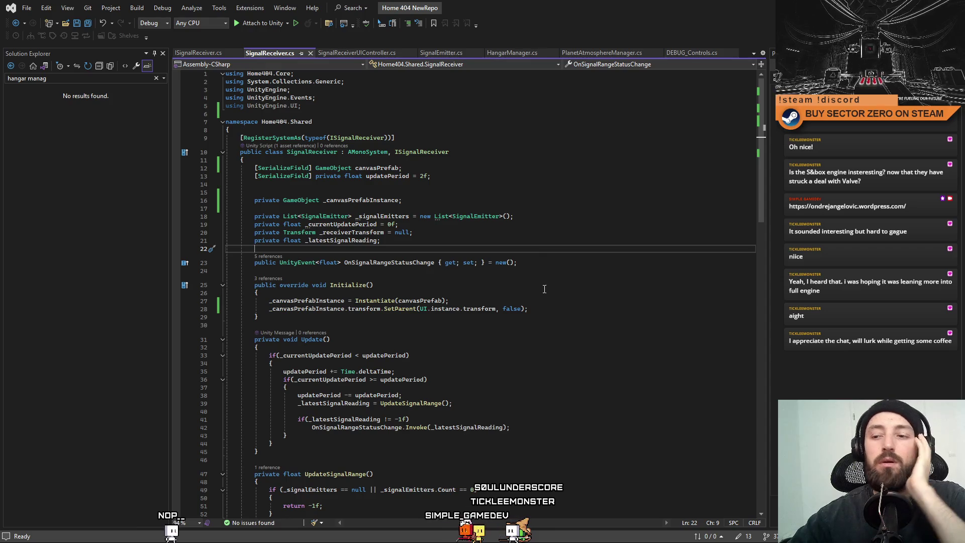
click(567, 309)
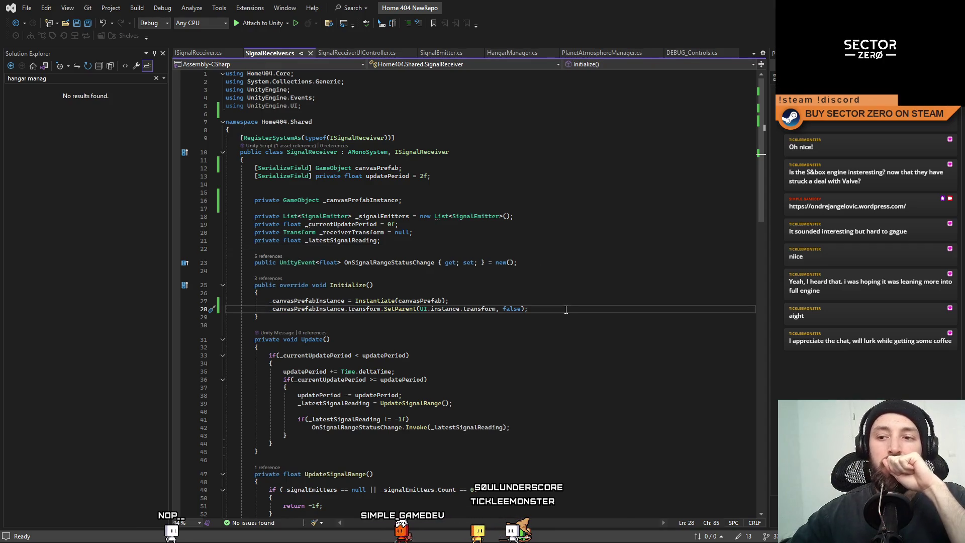
key(Return)
key(Return)
text(_receiverTransform =)
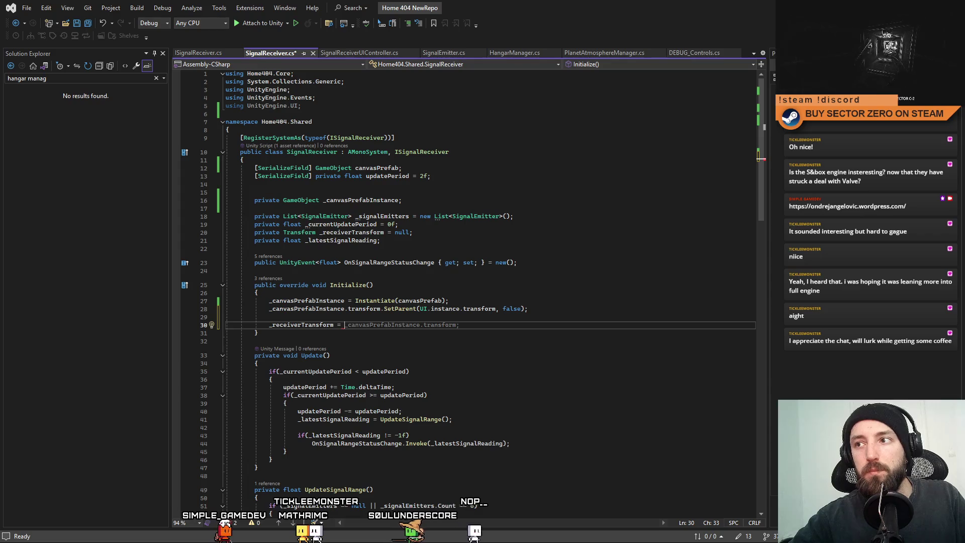
key(alt+Tab)
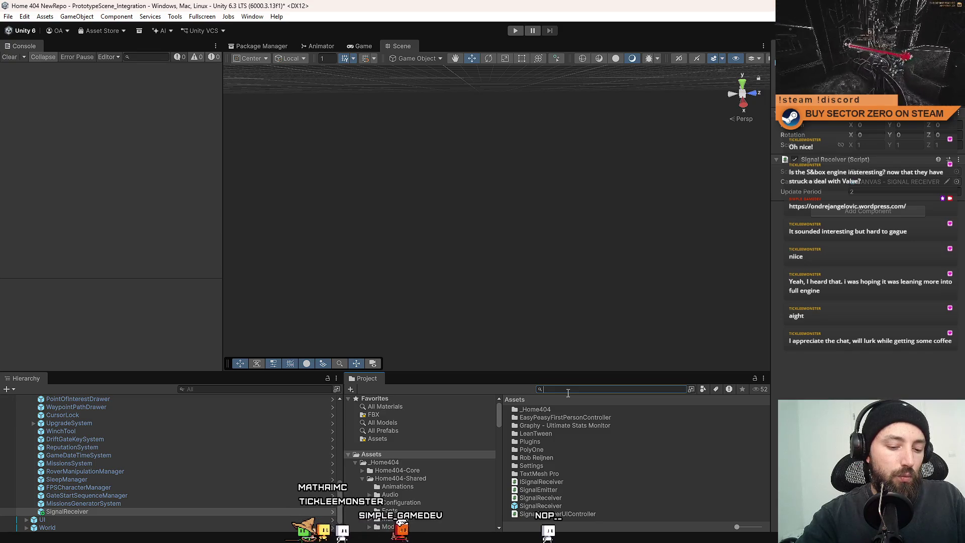
Step: Search the project for 'blend zone' and open TerrainBlendZoneManager in Visual Studio
click(568, 389)
text(bken)
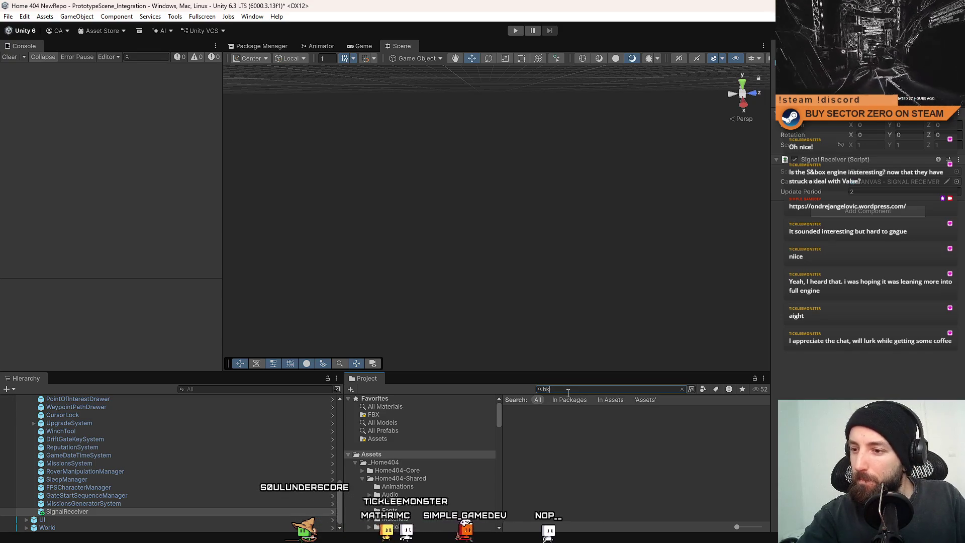
text(d)
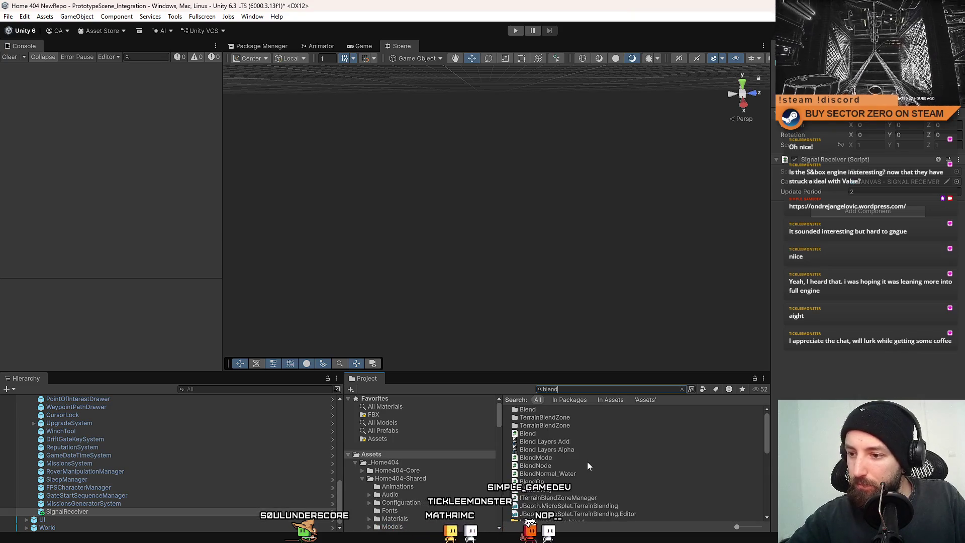
text( zone)
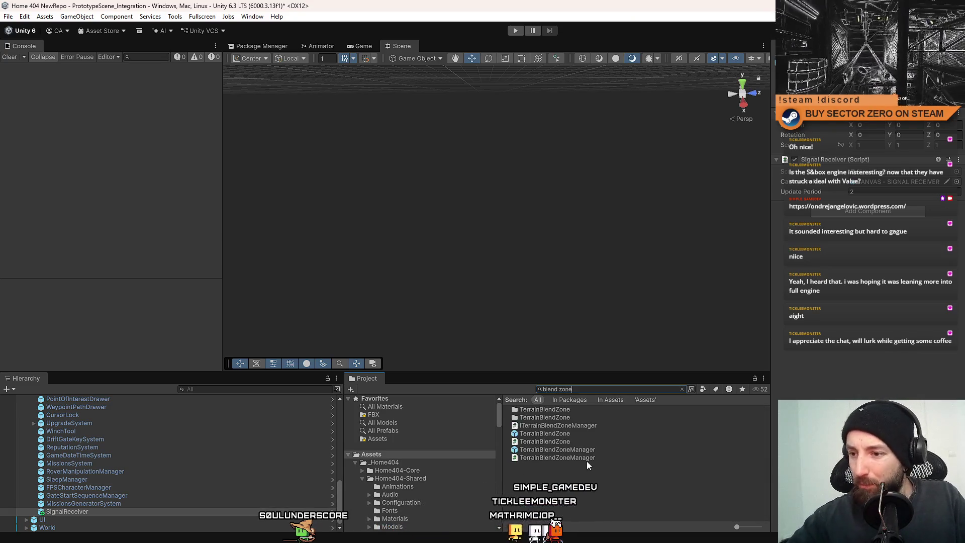
click(582, 442)
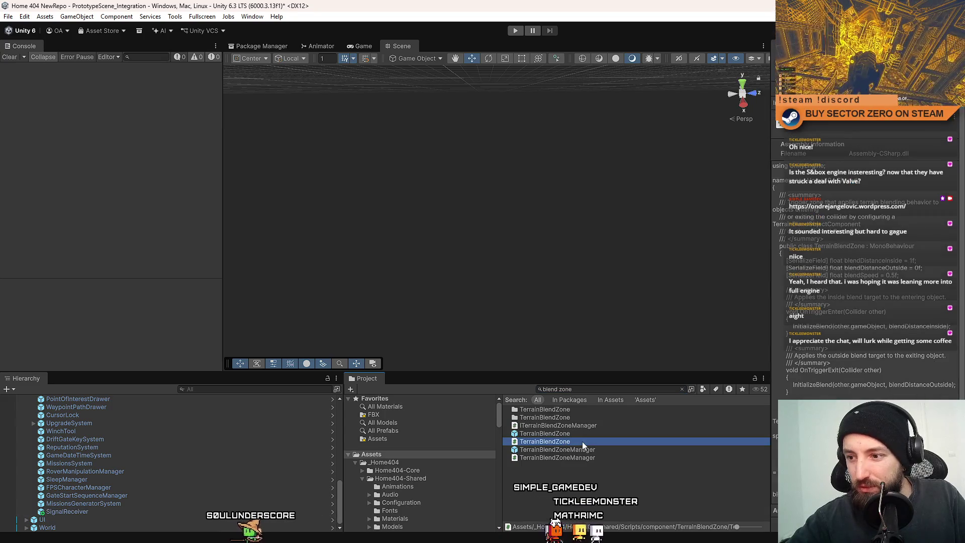
click(579, 458)
double_click(597, 459)
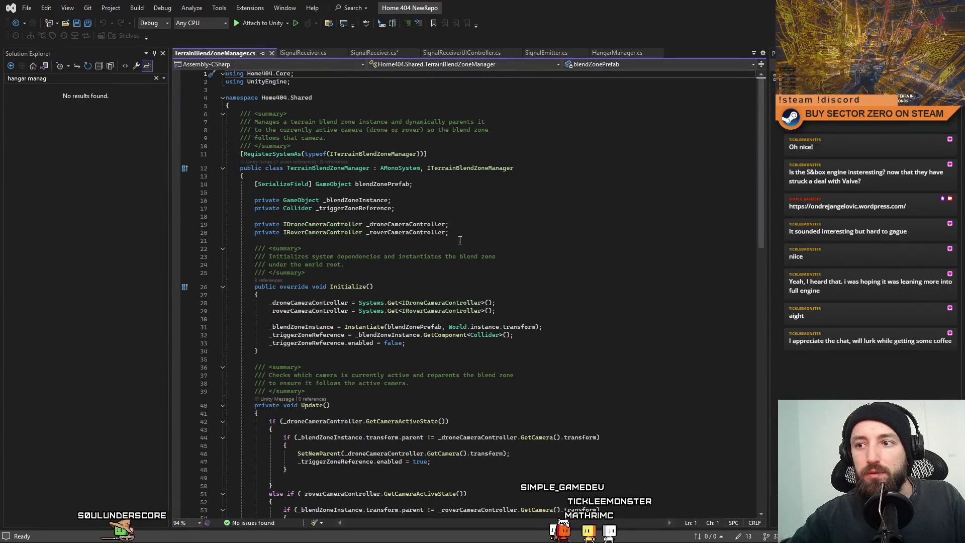
Step: Highlight every use of _roverCameraController in TerrainBlendZoneManager, including its assignment
double_click(415, 232)
scroll(535, 258, down, 2)
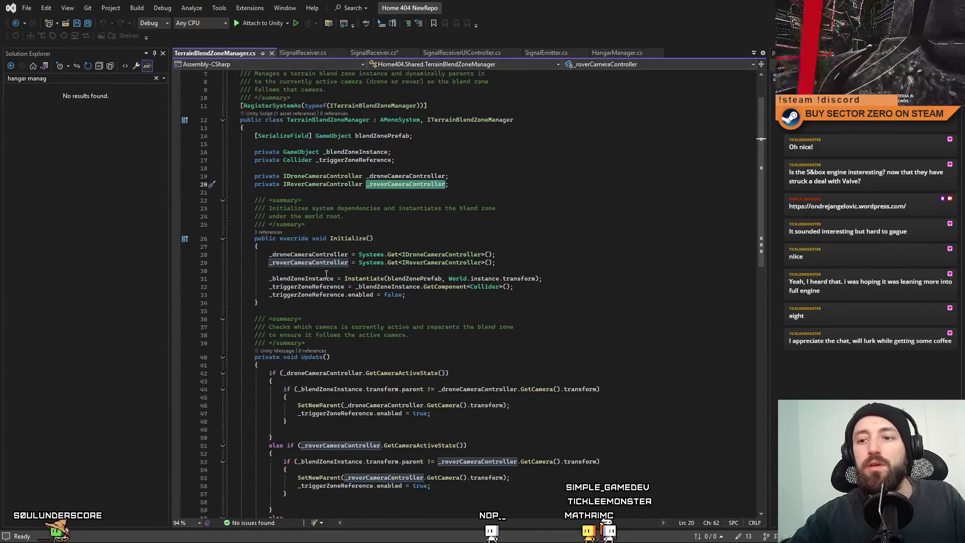
scroll(524, 262, down, 2)
scroll(513, 266, down, 2)
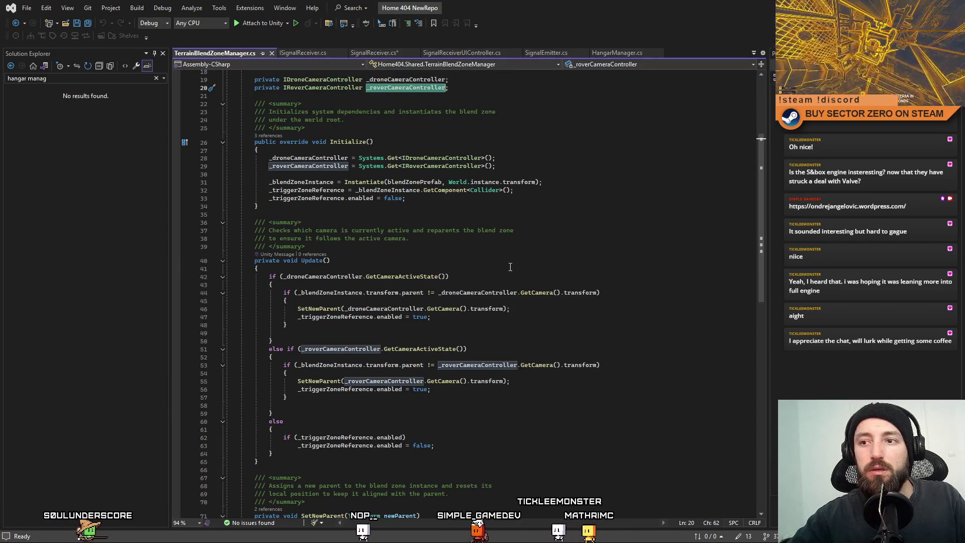
scroll(510, 266, up, 2)
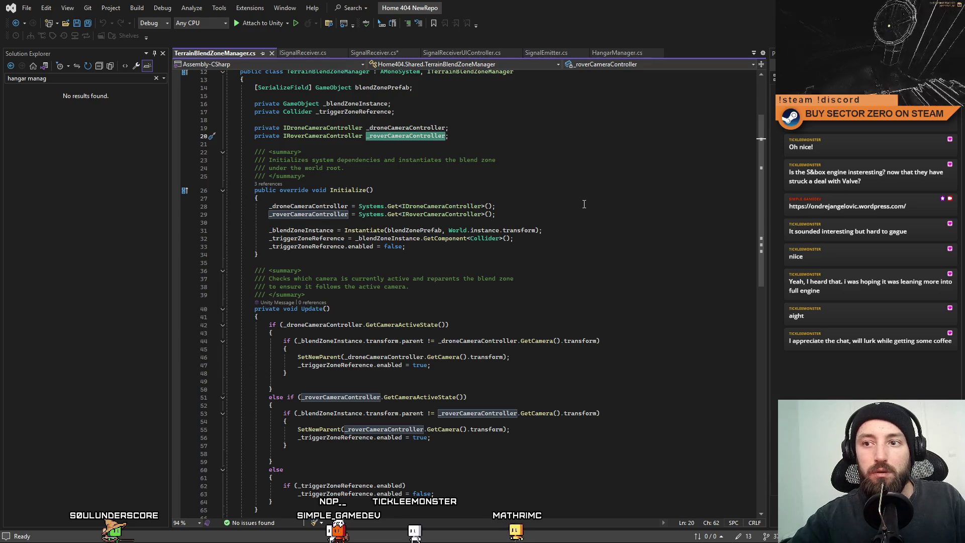
double_click(309, 215)
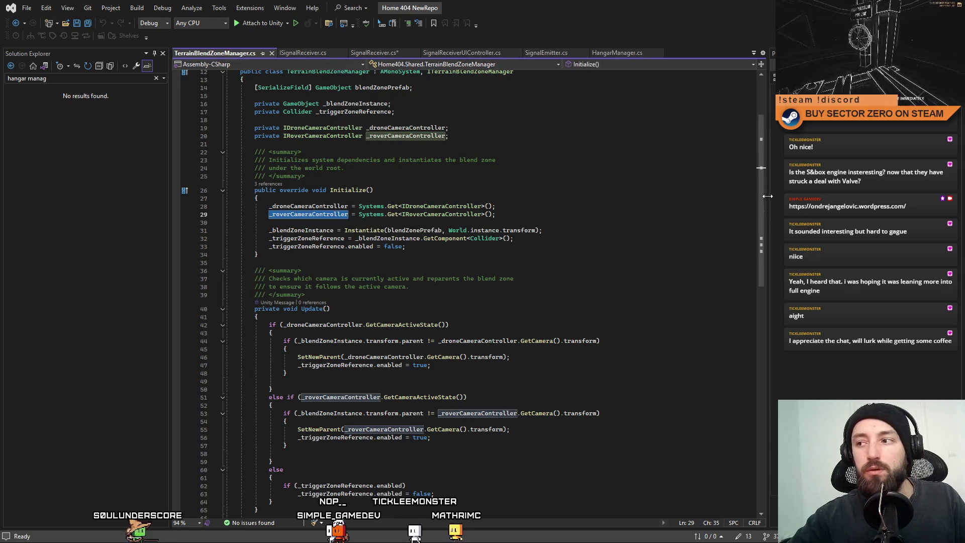
drag(760, 194, 757, 273)
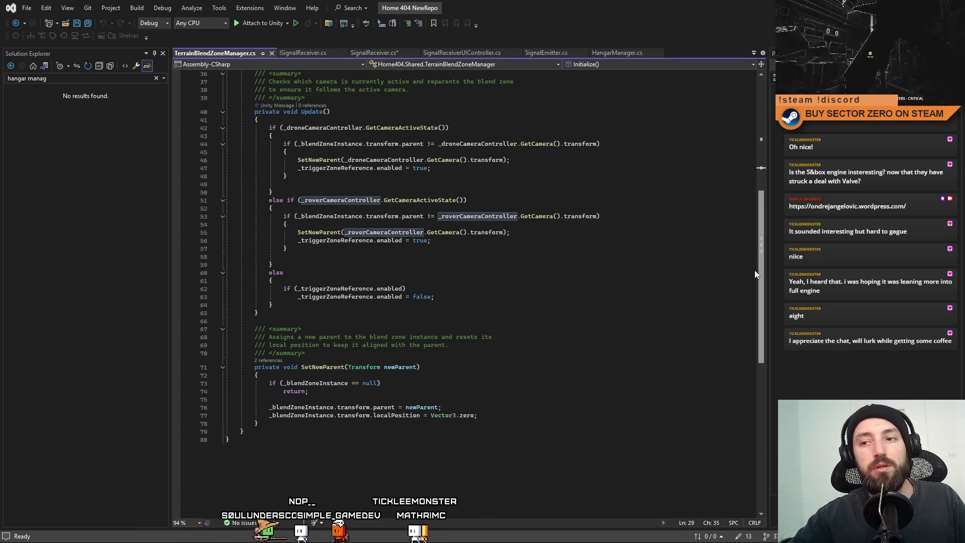
scroll(755, 270, up, 6)
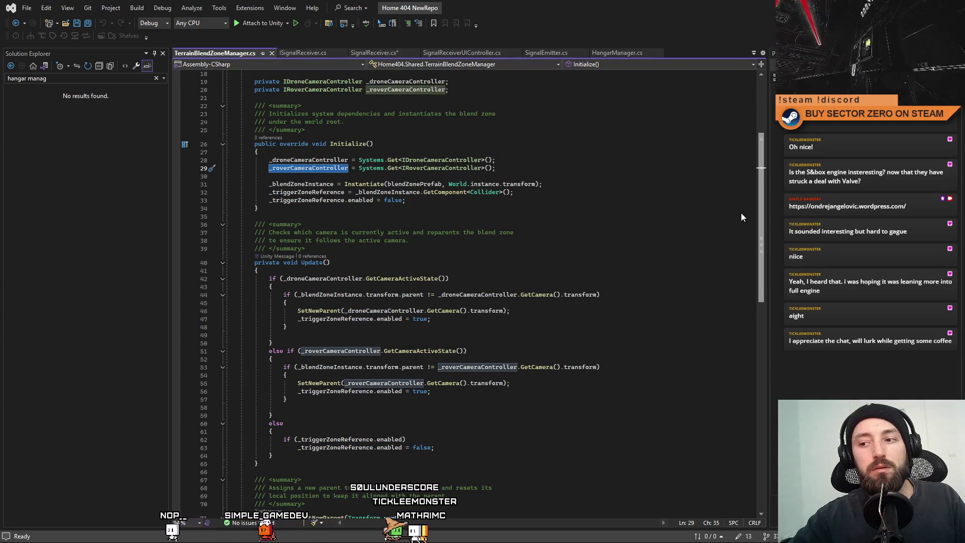
scroll(742, 189, up, 3)
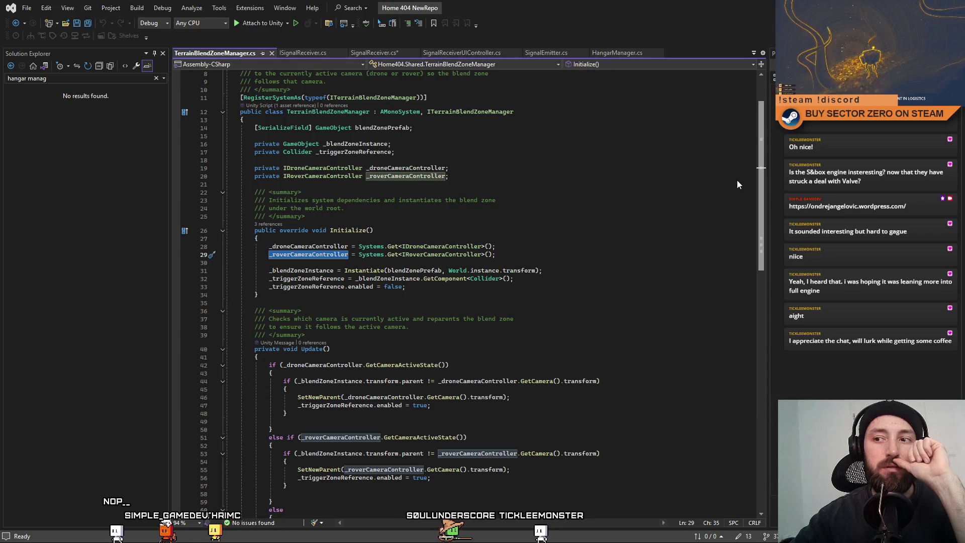
scroll(426, 190, up, 3)
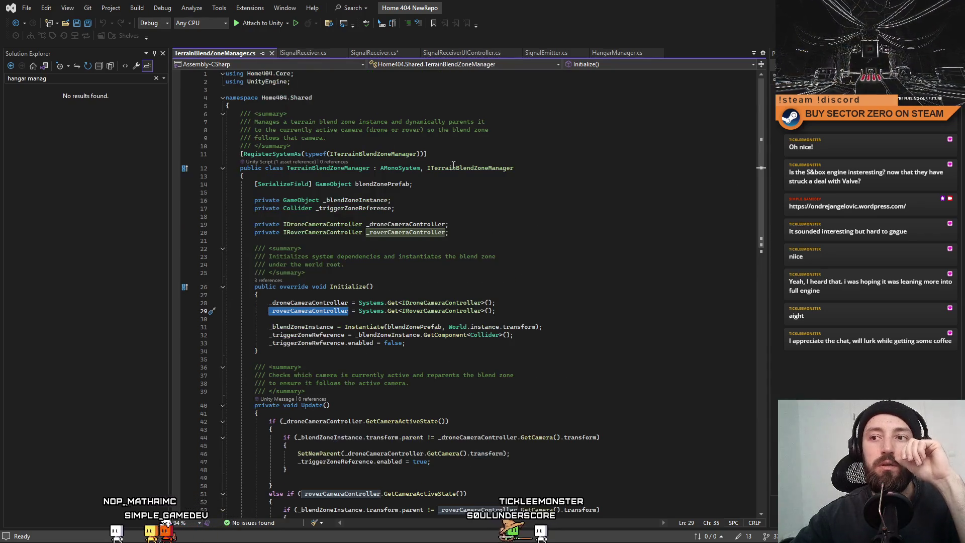
Step: Search Unity's project for 'rover camera control' and open RoverCameraController in Visual Studio
key(alt+Tab)
click(583, 387)
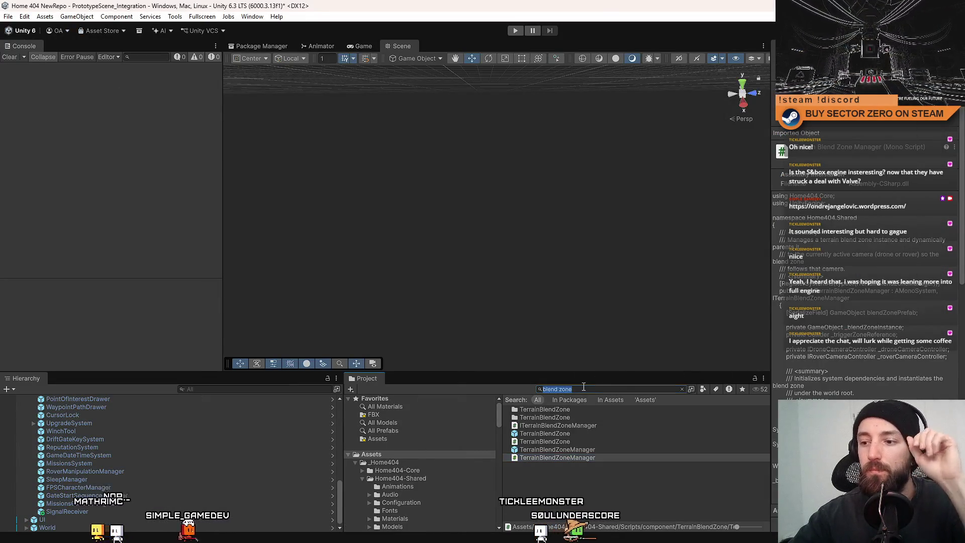
text(rover camera)
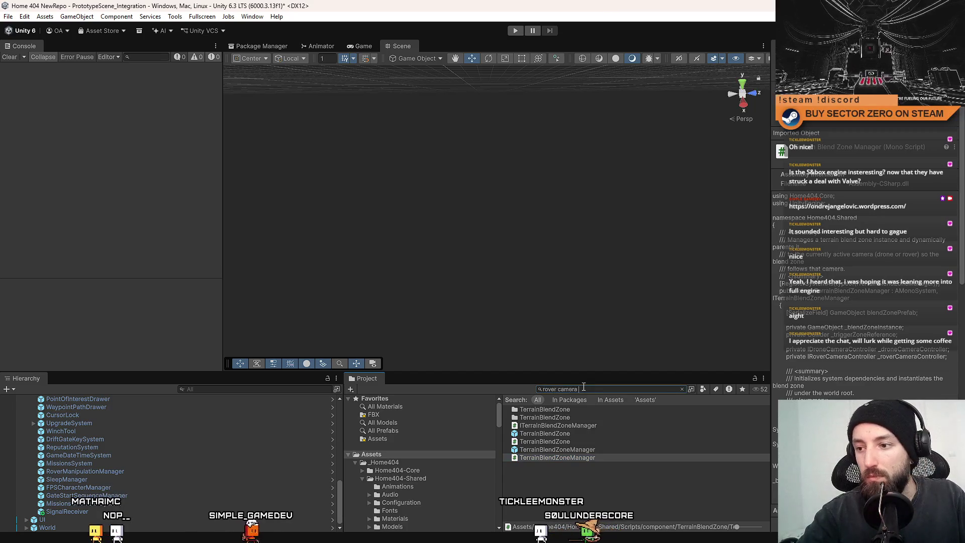
text( control)
click(562, 420)
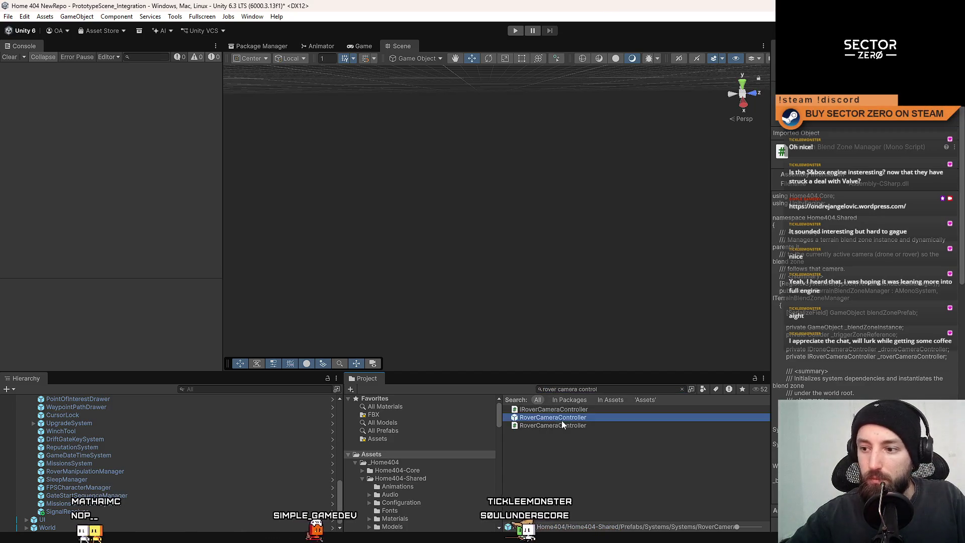
double_click(562, 424)
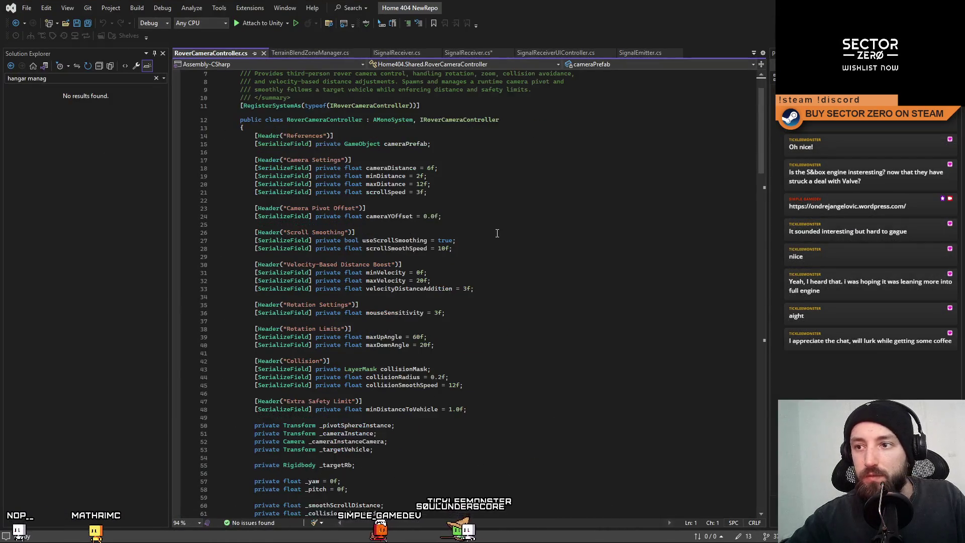
scroll(497, 232, down, 5)
scroll(498, 232, down, 5)
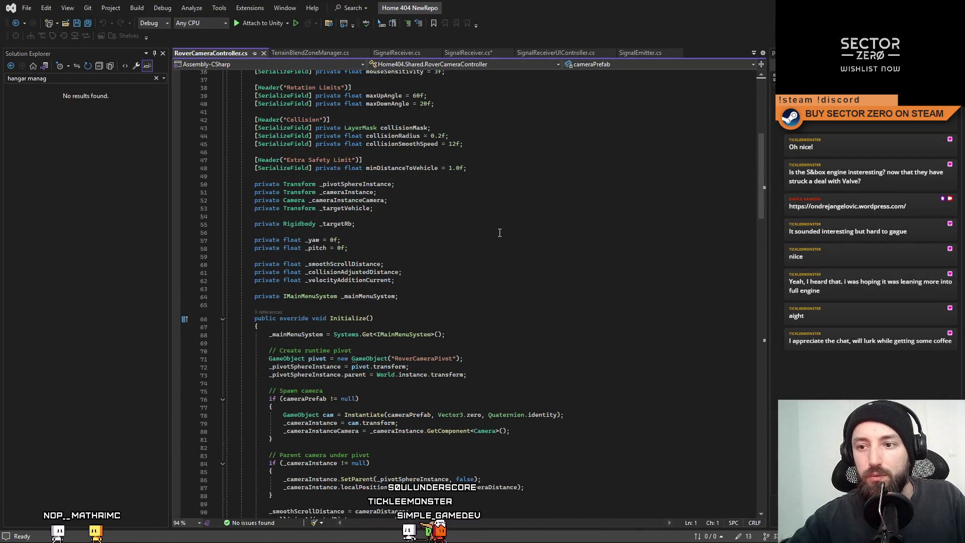
scroll(500, 232, down, 2)
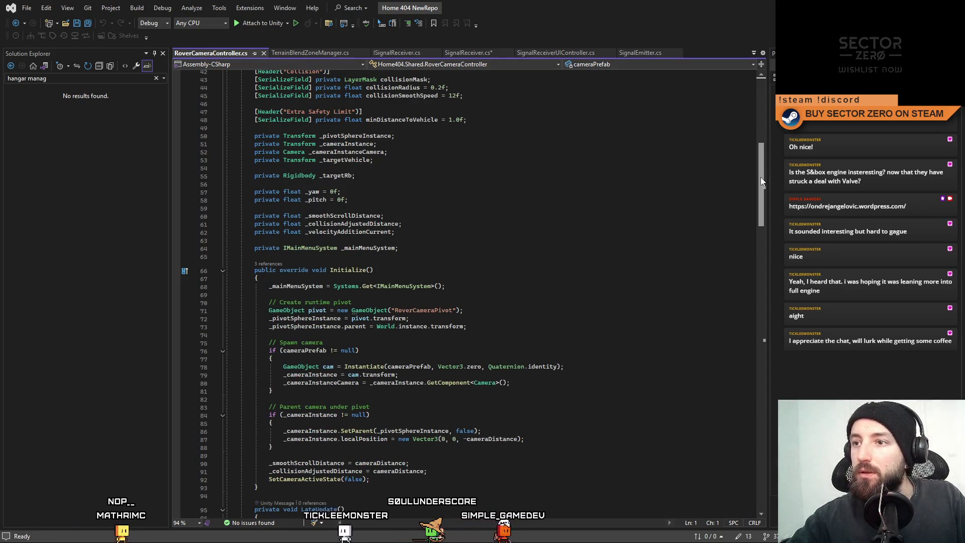
scroll(762, 158, up, 4)
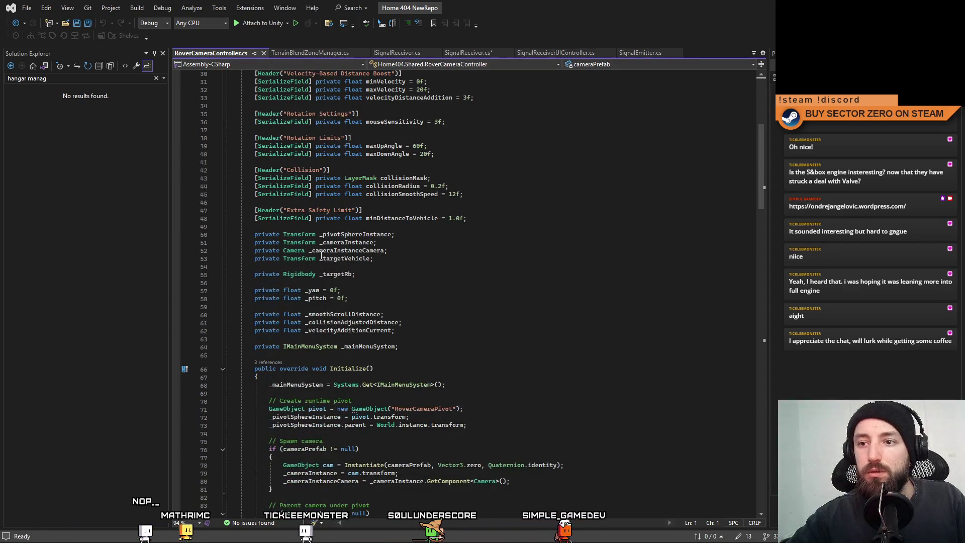
scroll(763, 173, down, 11)
Step: Find _targetVehicle in RoverCameraController and place the caret on the SetTargetVehicle method
click(652, 242)
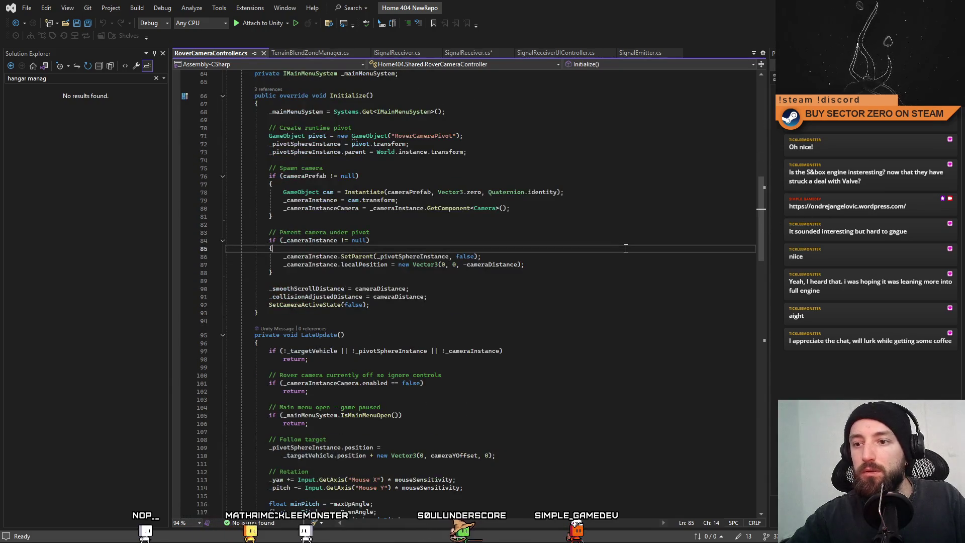
key(ctrl+f)
scroll(695, 262, down, 6)
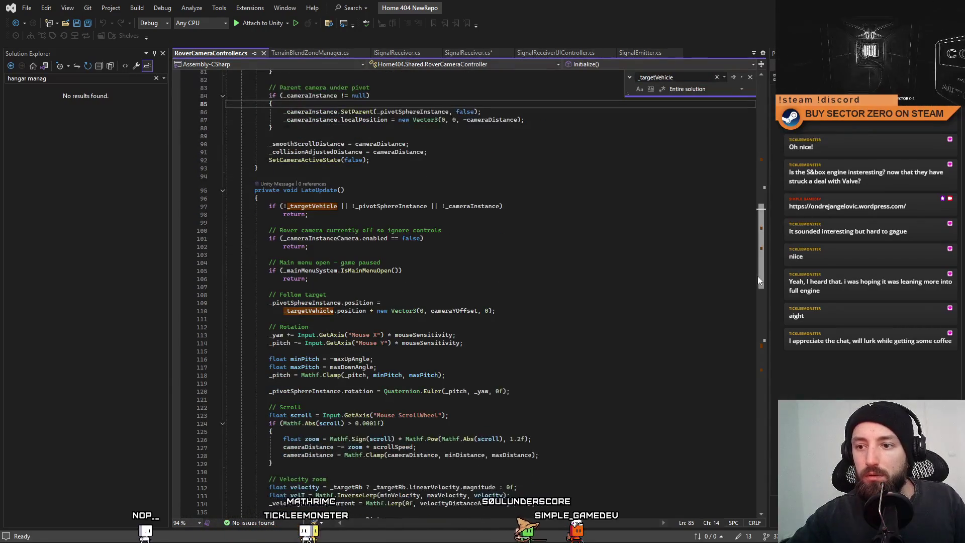
mouse_move(761, 260)
mouse_down()
mouse_move(764, 200)
mouse_move(781, 322)
mouse_move(775, 402)
mouse_up()
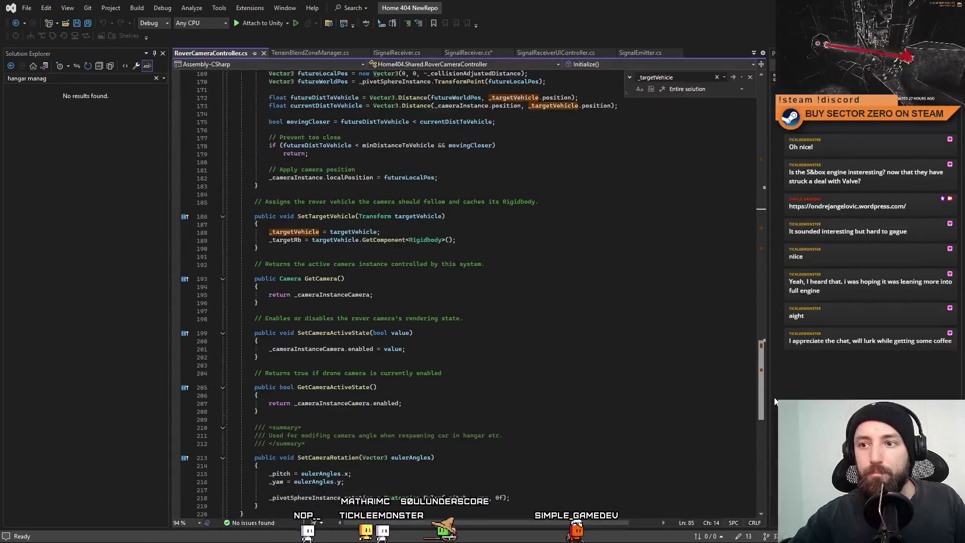
click(339, 215)
Step: Find all references to SetTargetVehicle and open its caller in PlayerAndBaseSpawner.cs
right_click(338, 214)
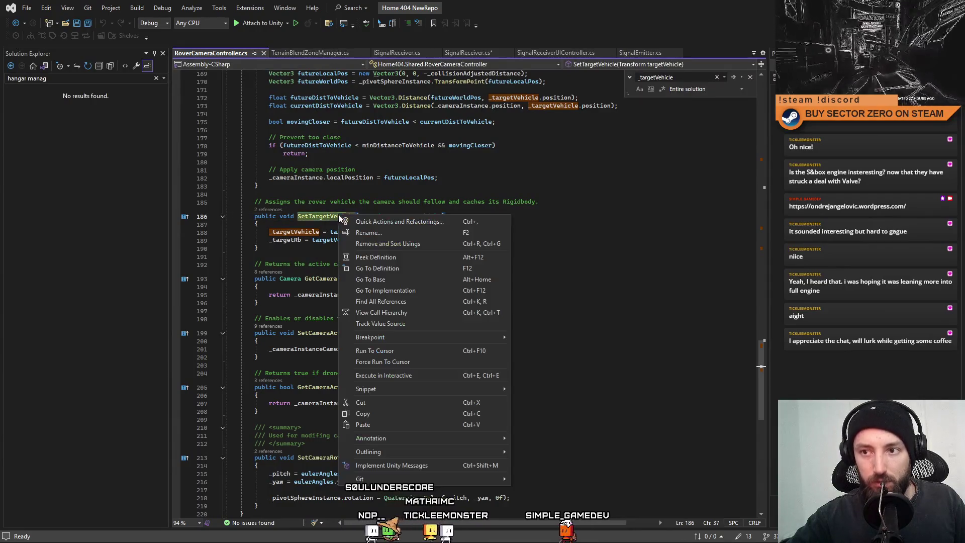
click(409, 299)
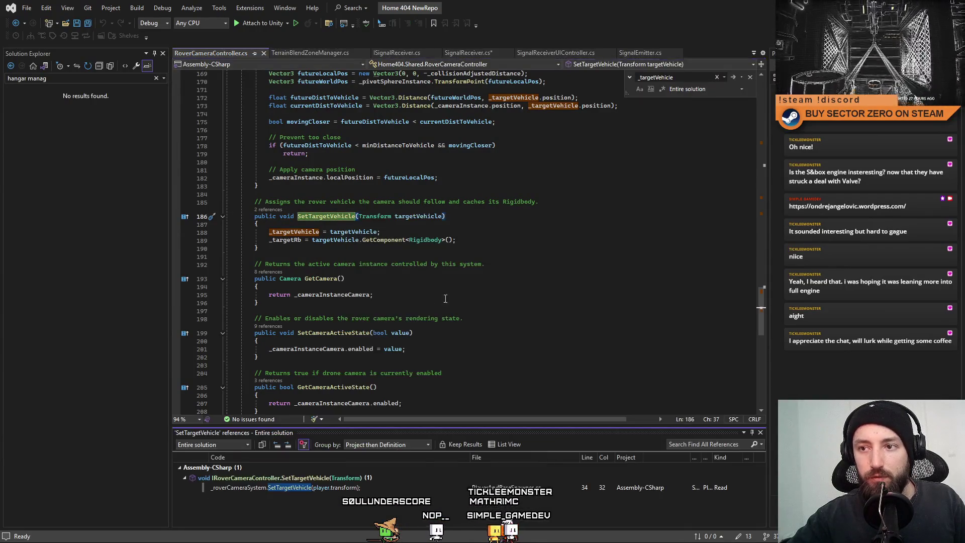
double_click(362, 488)
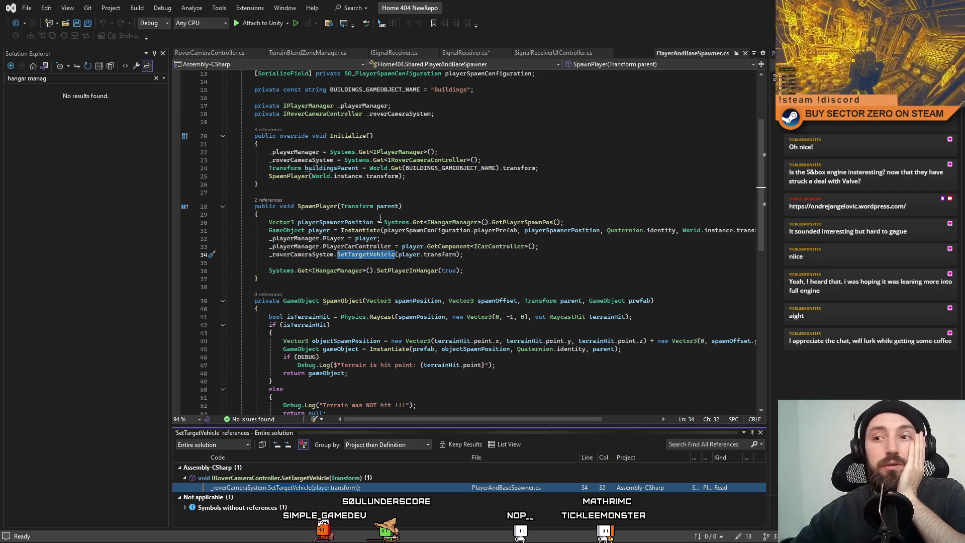
scroll(760, 175, up, 4)
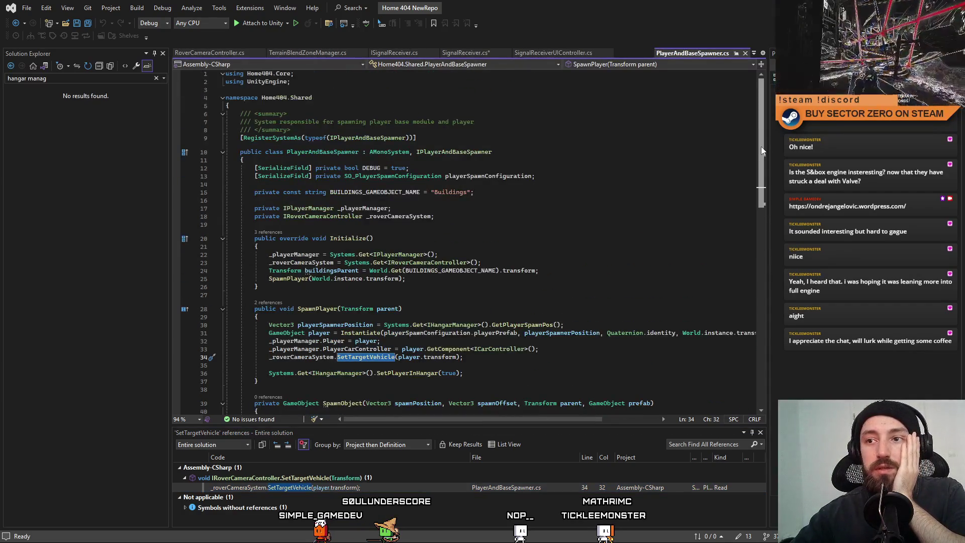
scroll(763, 149, down, 3)
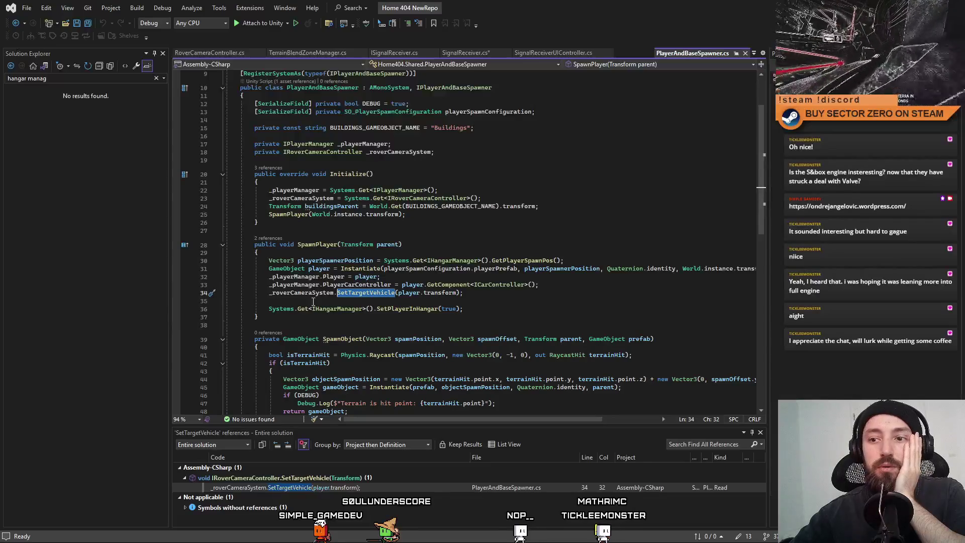
Step: Highlight the uses of player and _playerManager around the SetTargetVehicle call in SpawnPlayer
click(371, 293)
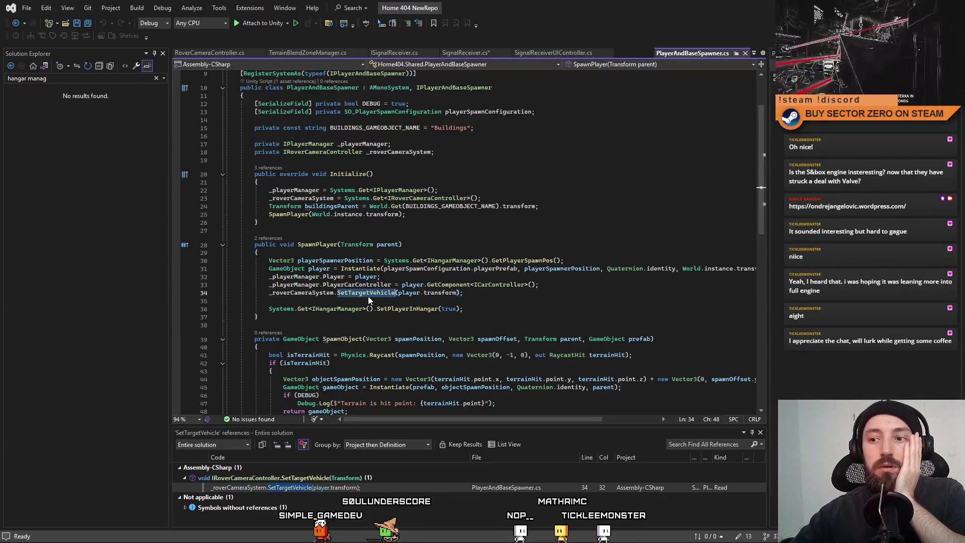
double_click(415, 295)
scroll(622, 256, up, 2)
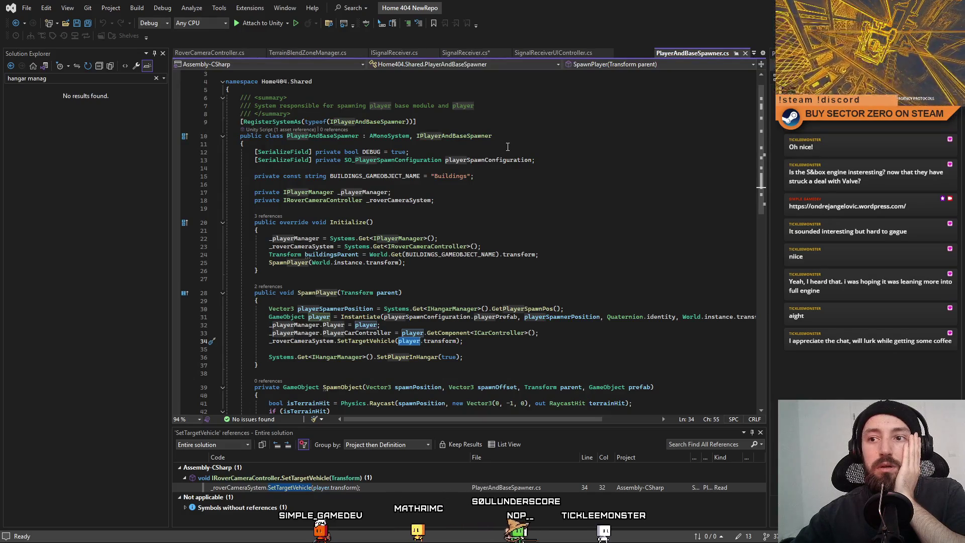
click(483, 185)
double_click(367, 192)
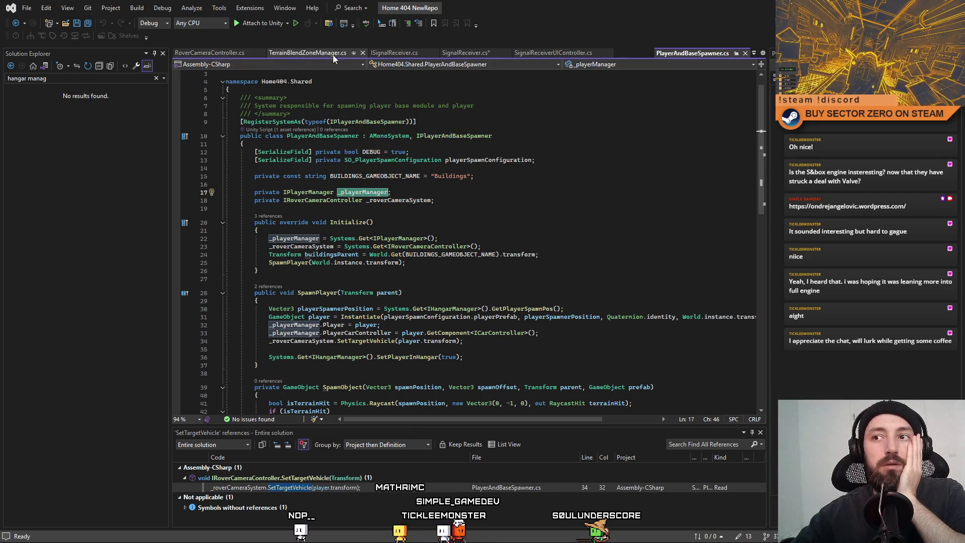
Step: Add a private IPlayerManager _playerManager field to SignalReceiver
click(470, 53)
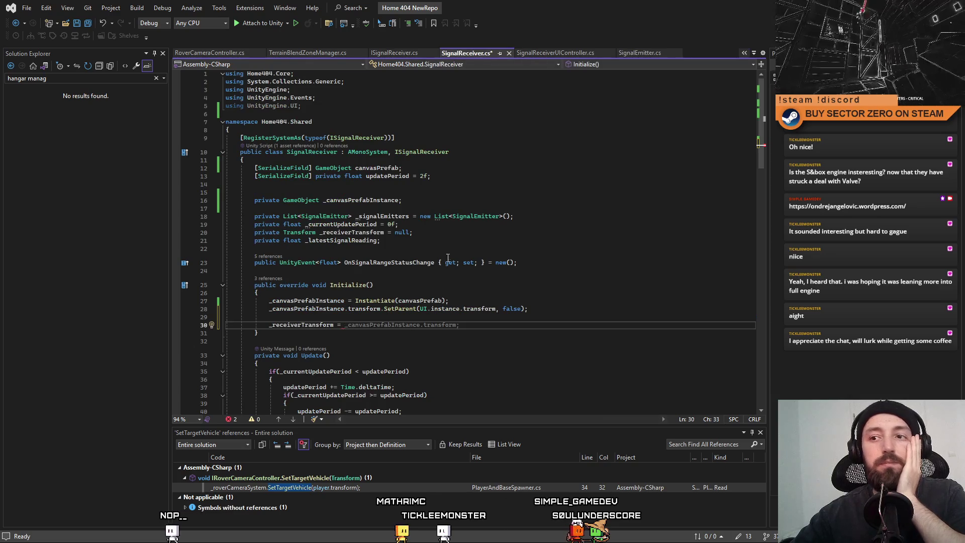
click(554, 249)
key(Return)
text(pri)
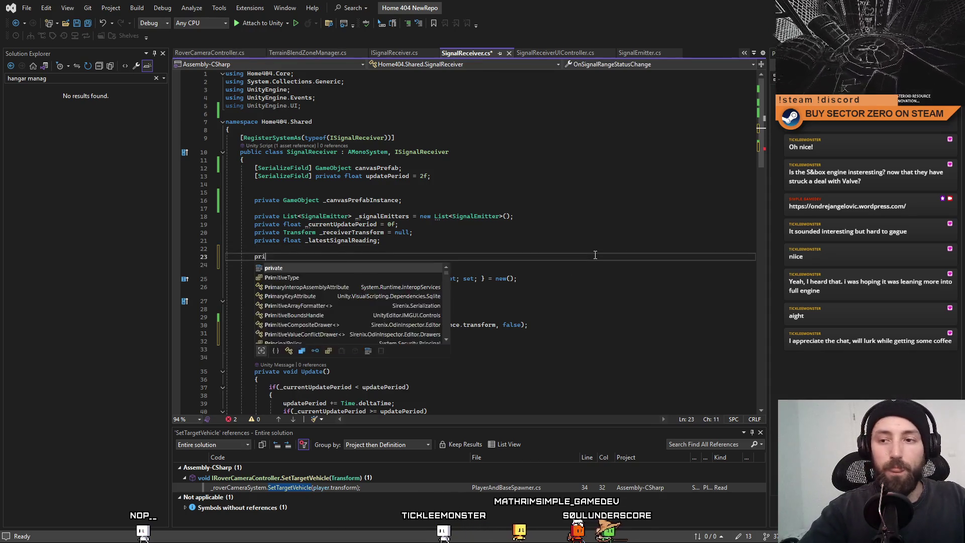
key(Tab)
text(I)
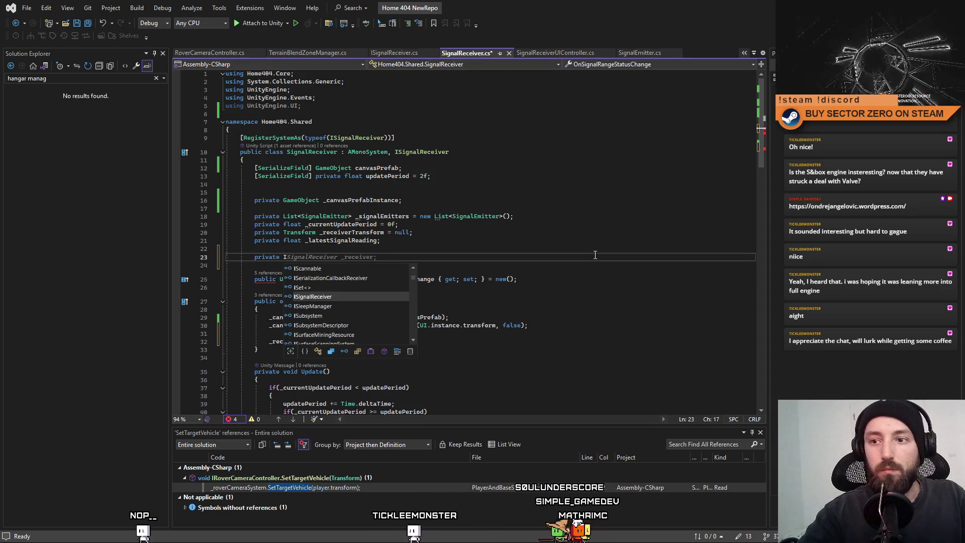
text(PlayerM)
key(Tab)
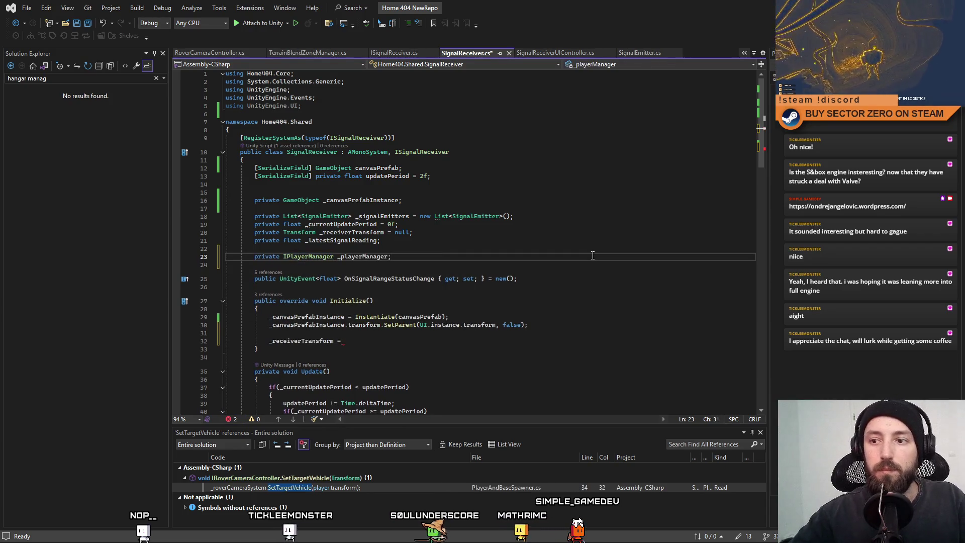
key(Tab)
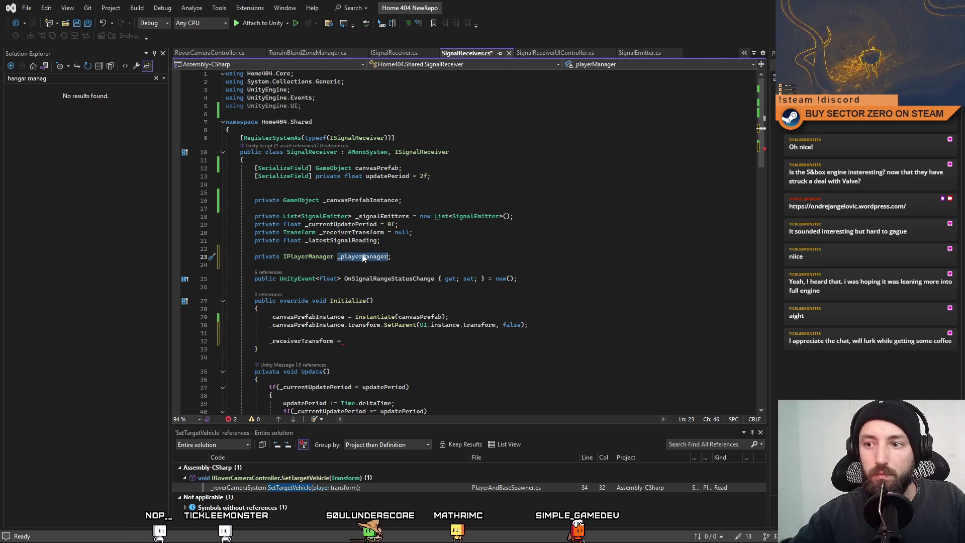
scroll(476, 309, down, 4)
Step: Assign _playerManager via Systems.Get<IPlayerManager>() at the start of Initialize
click(520, 251)
click(551, 215)
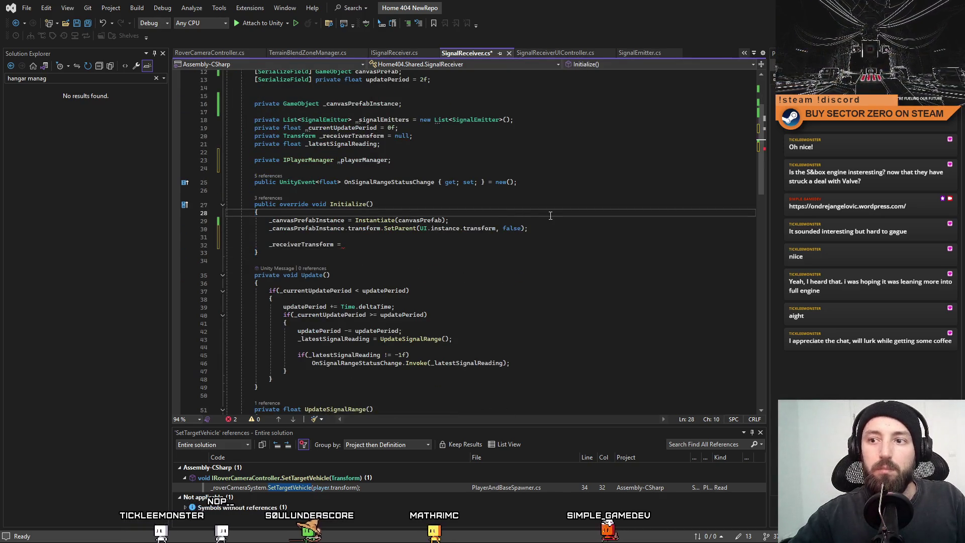
key(Return)
key(Return)
key(Up)
text(_playerManager)
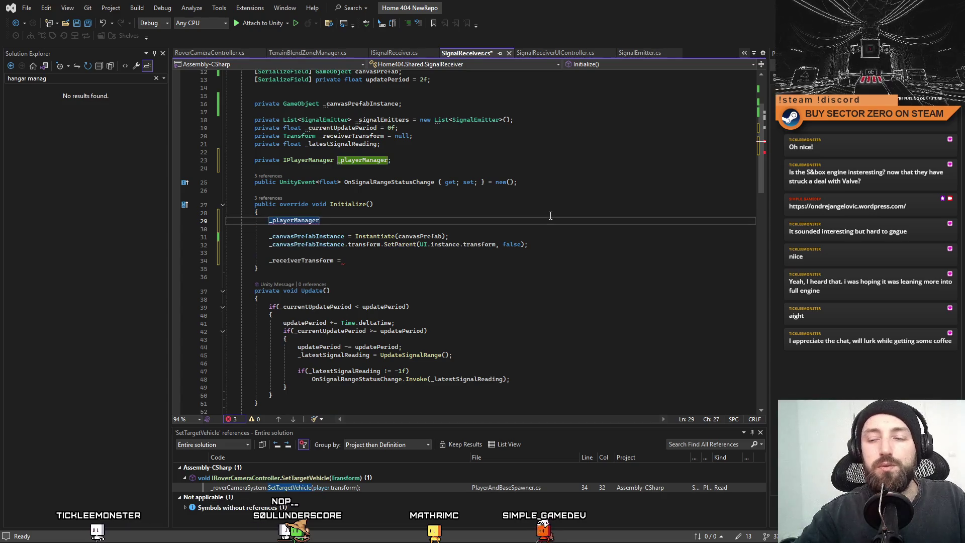
text( = Sy)
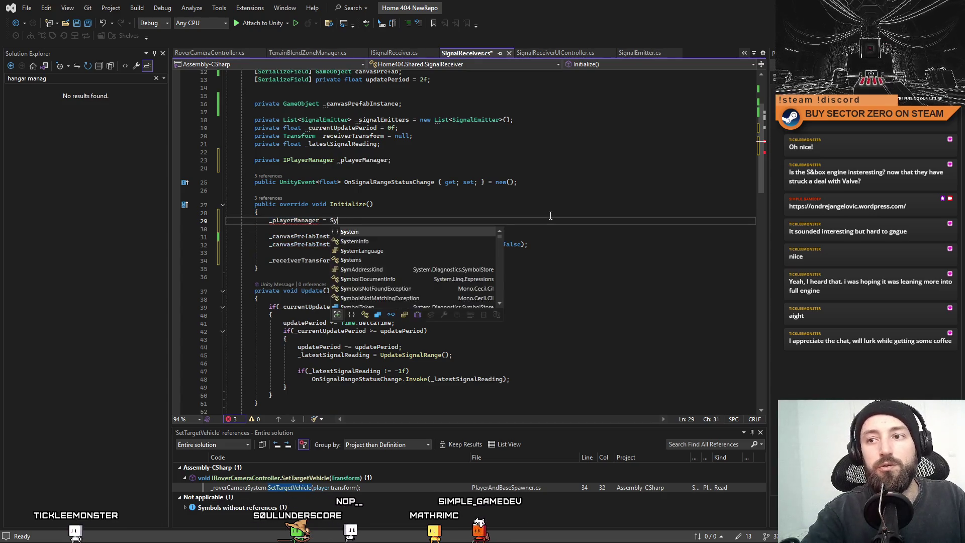
text(stems.Get)
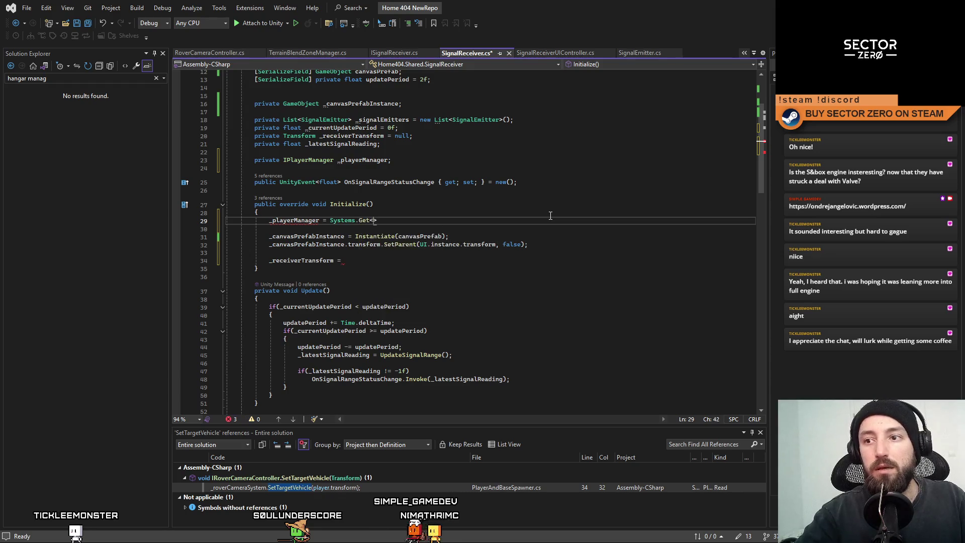
text(<IP)
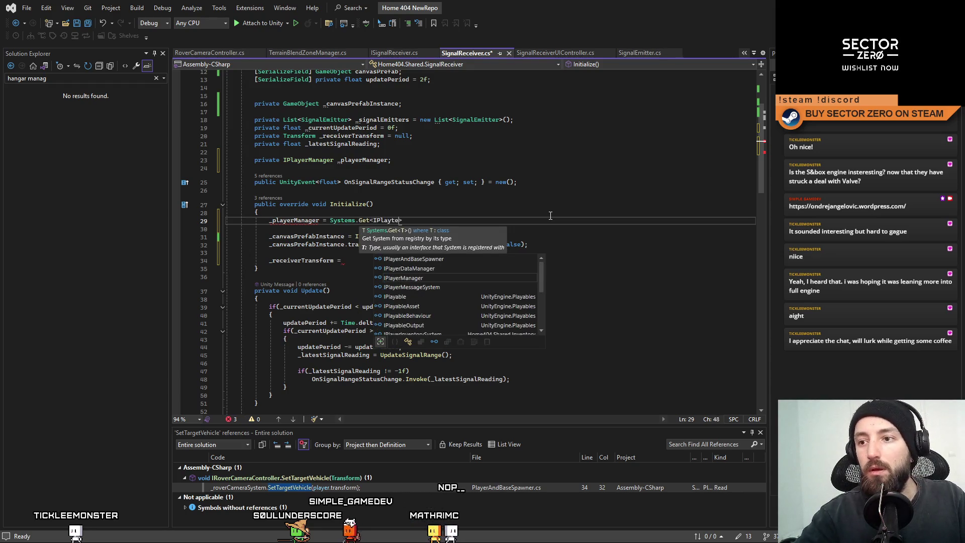
text(layer)
key(Tab)
key(End)
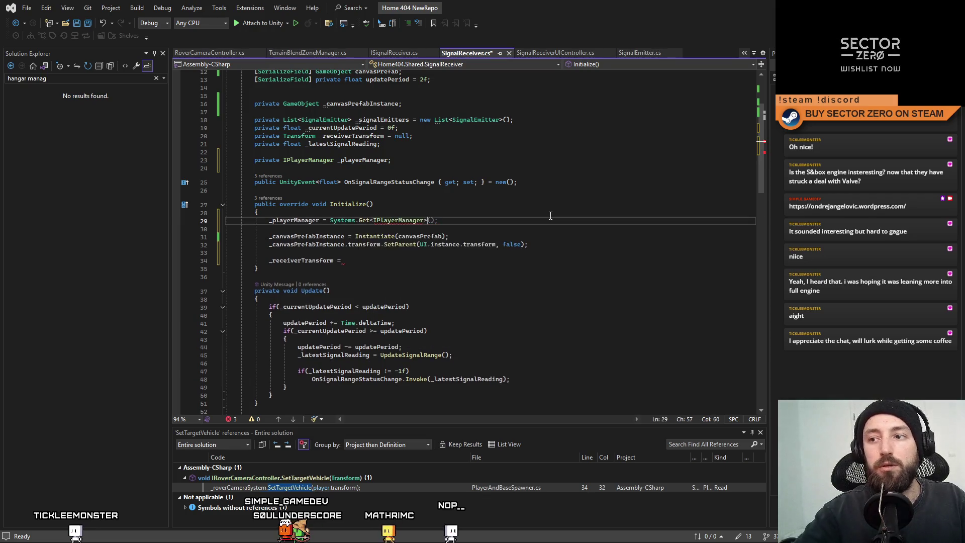
Step: Set _receiverTransform from _playerManager.Player's transform below the player manager line
double_click(302, 221)
scroll(387, 194, up, 3)
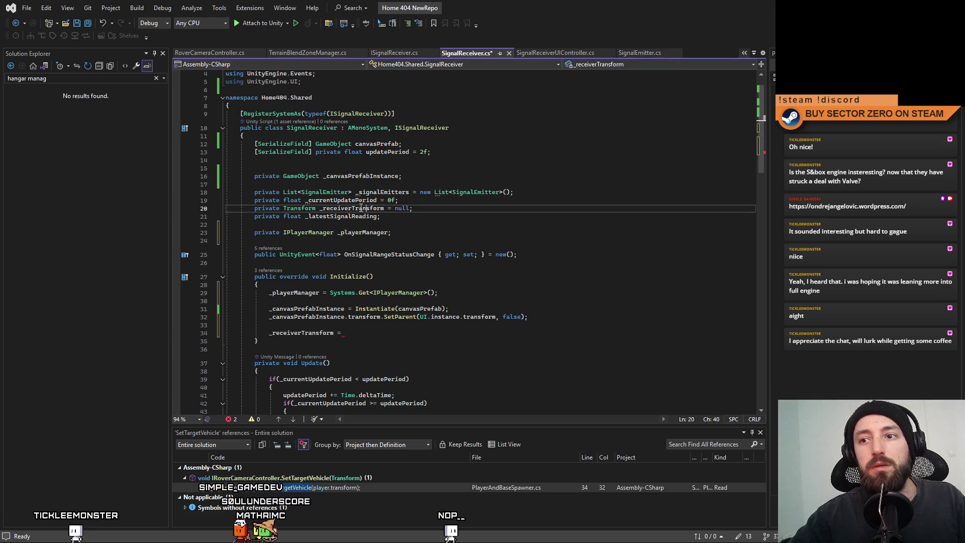
click(527, 291)
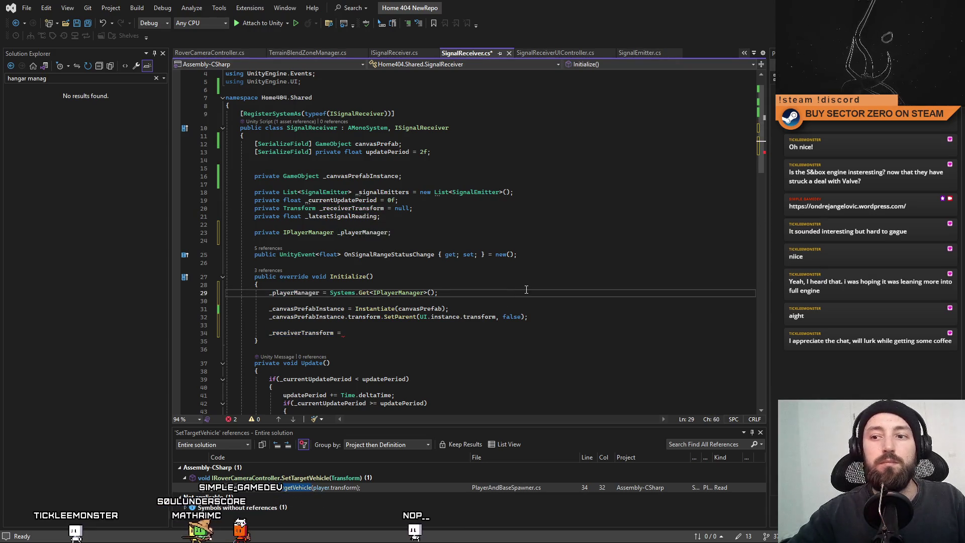
key(Return)
text(_receiverTransform)
double_click(300, 293)
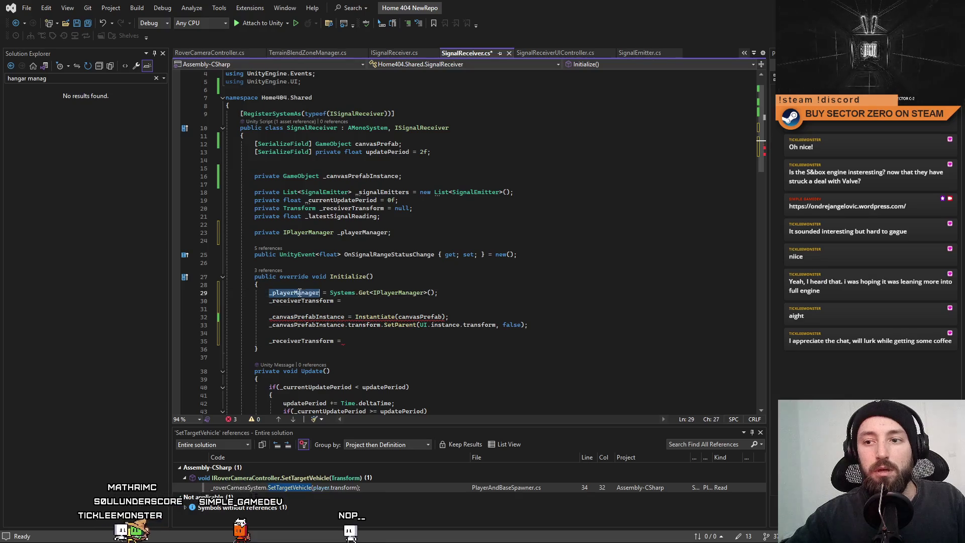
key(ctrl+c)
click(470, 300)
key(ctrl+v)
text(.pl)
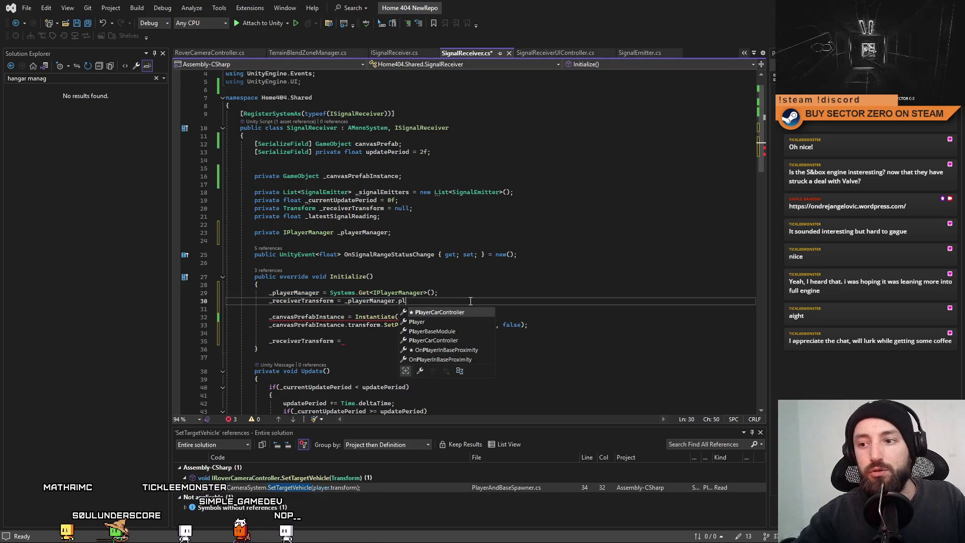
key(Tab)
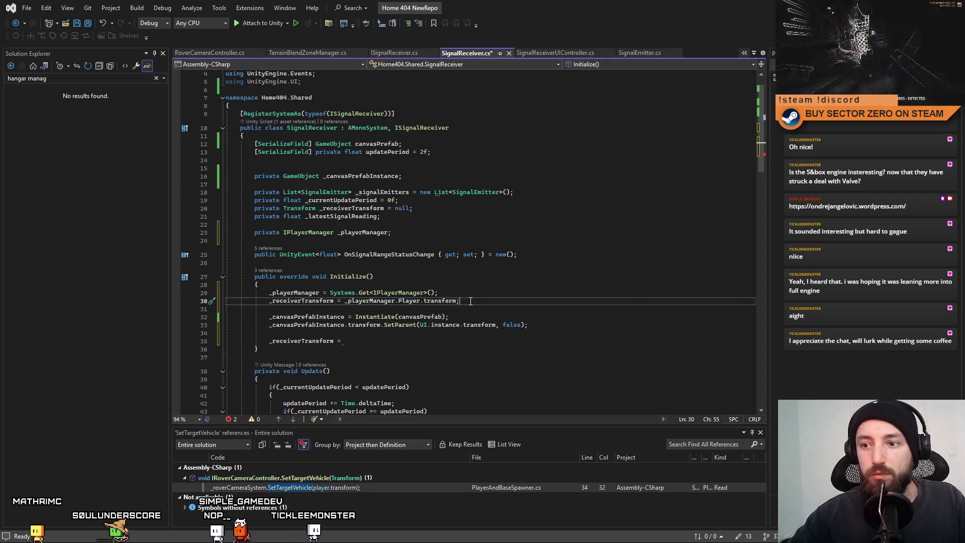
Step: Delete the leftover incomplete _receiverTransform line from Initialize
drag(363, 341, 532, 326)
key(Delete)
click(623, 287)
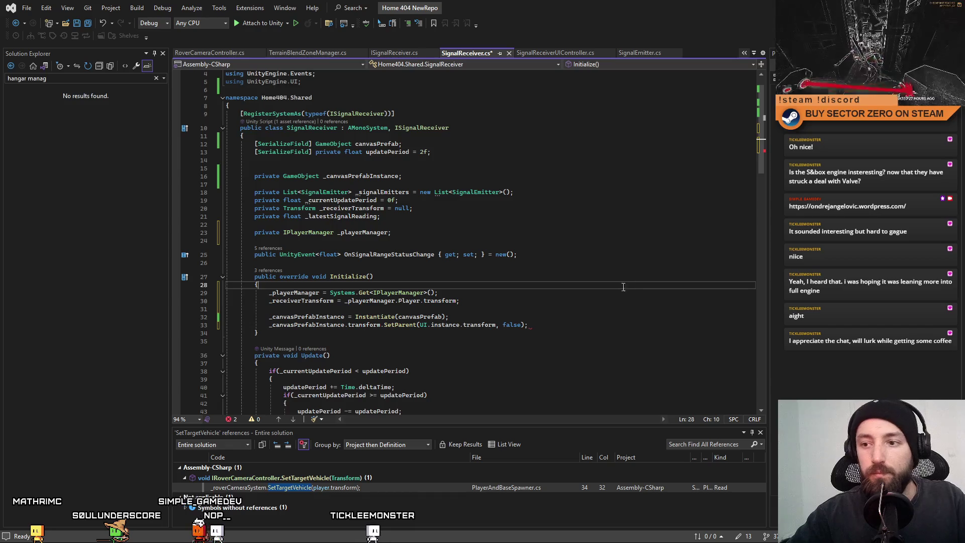
click(566, 233)
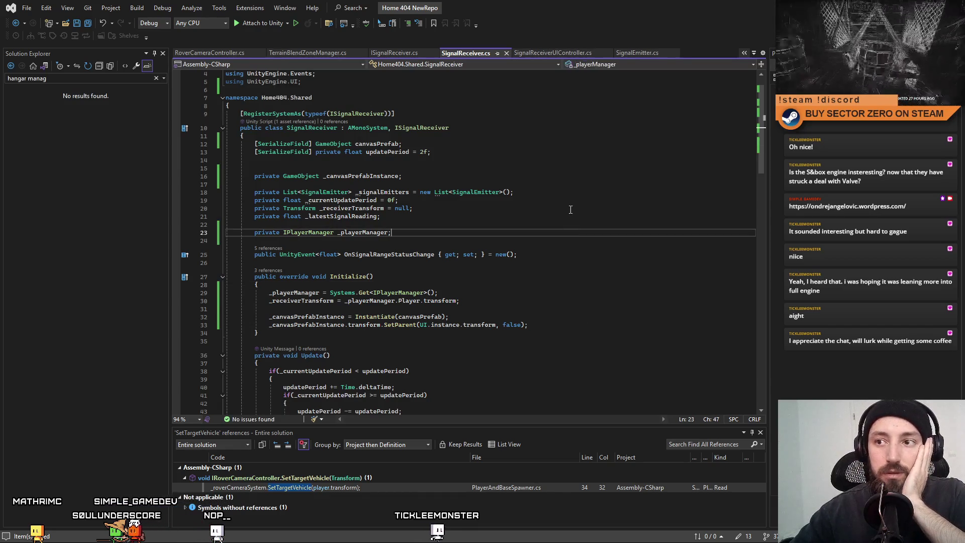
scroll(759, 152, down, 3)
scroll(758, 151, down, 5)
scroll(759, 151, down, 8)
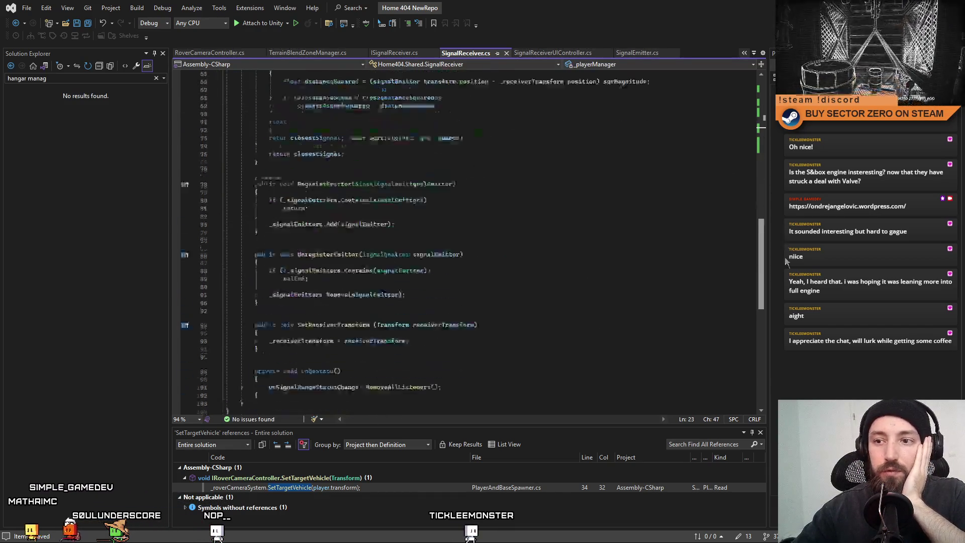
scroll(758, 152, down, 10)
scroll(633, 238, up, 15)
scroll(634, 238, up, 3)
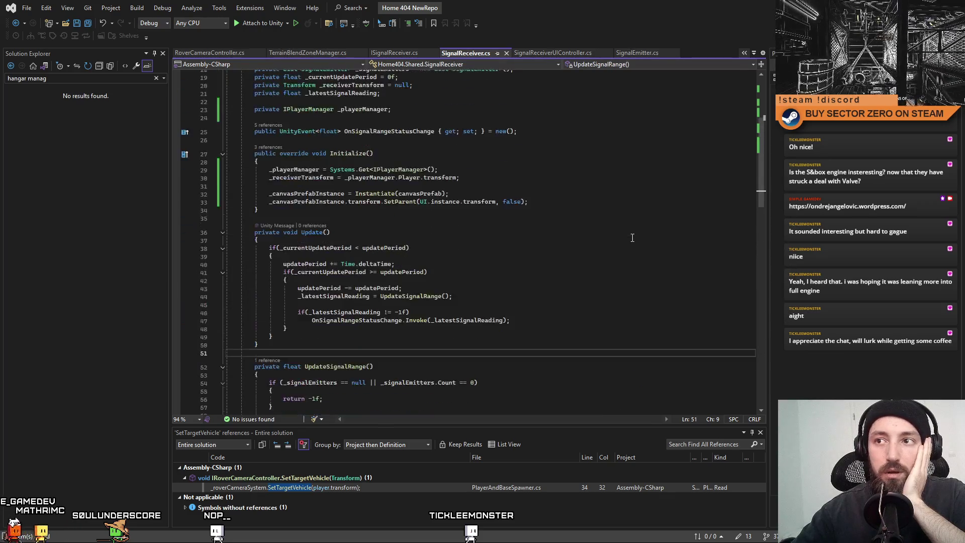
scroll(633, 238, up, 3)
scroll(634, 237, up, 3)
click(632, 237)
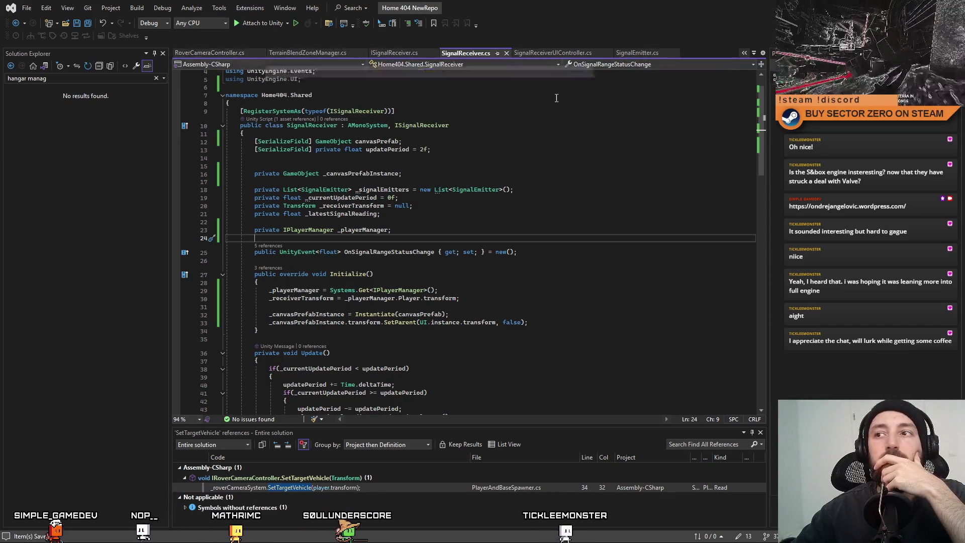
Step: Review SignalEmitter's OnTriggerEnter/OnTriggerExit code, then return to Unity so scripts recompile
click(640, 60)
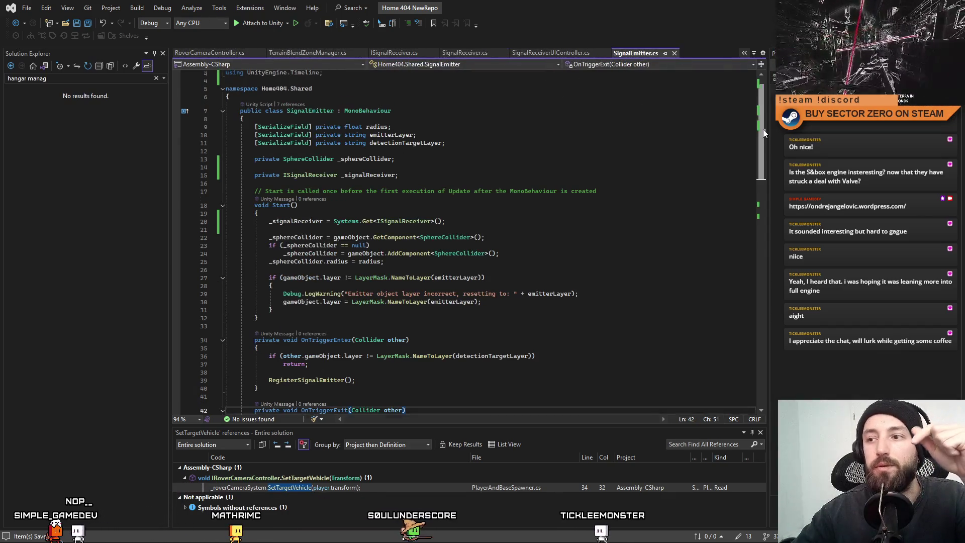
scroll(490, 242, down, 15)
scroll(784, 204, up, 5)
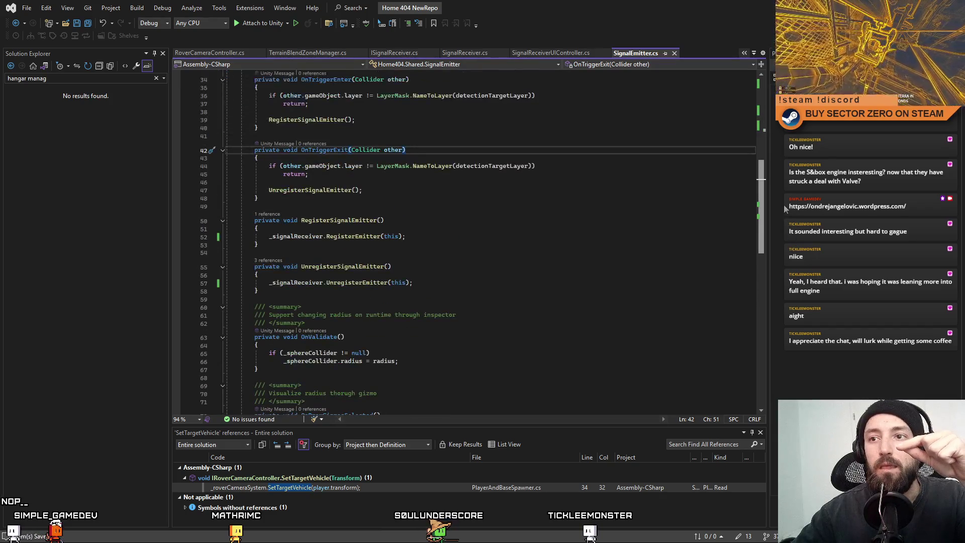
scroll(781, 180, up, 3)
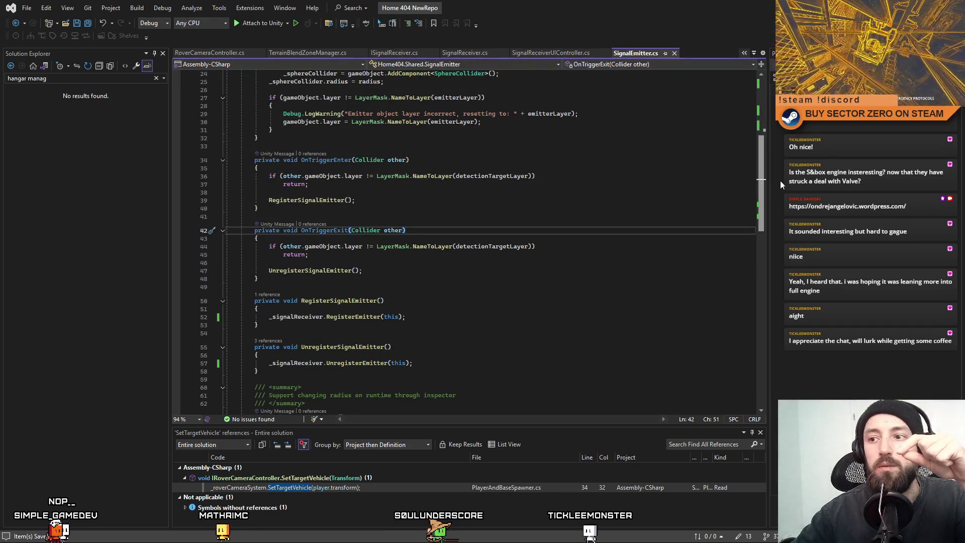
scroll(752, 85, up, 8)
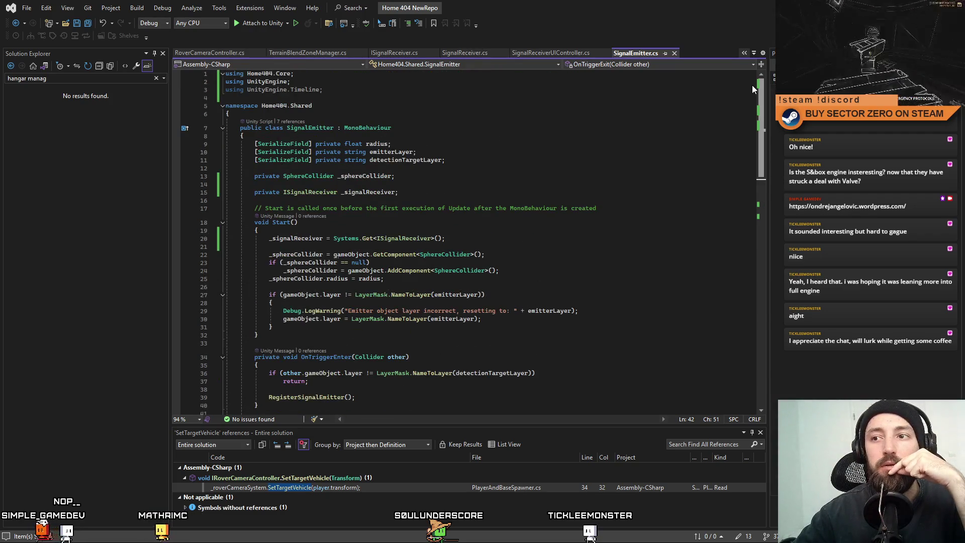
scroll(750, 167, down, 6)
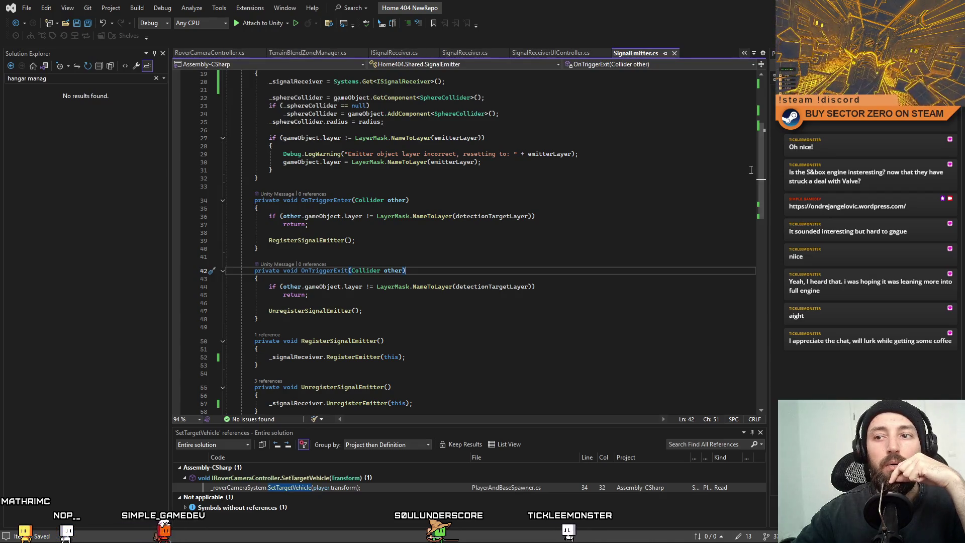
click(640, 211)
key(Down)
key(Down)
key(Down)
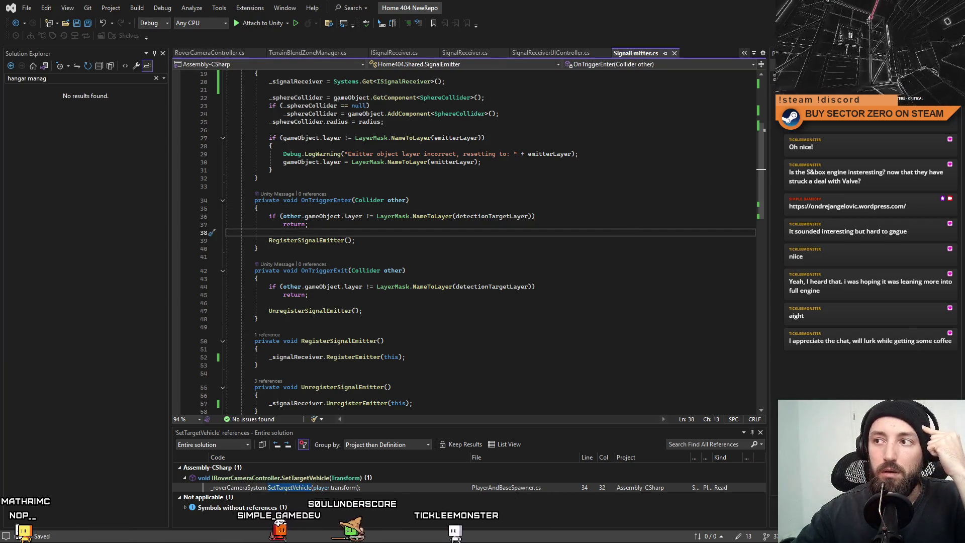
key(alt+Tab)
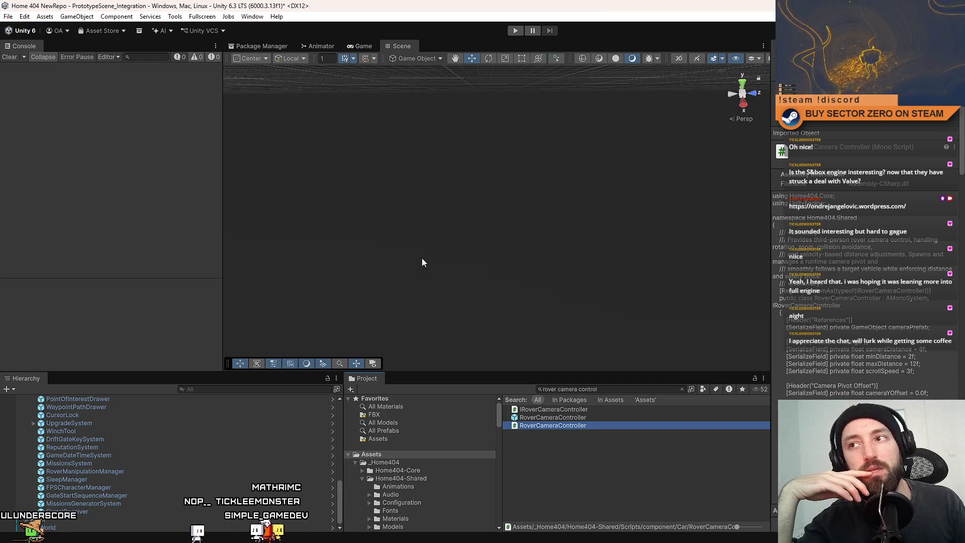
Step: Select the SignalReceiver object and enter play mode to show the Drift Miners menu
click(112, 511)
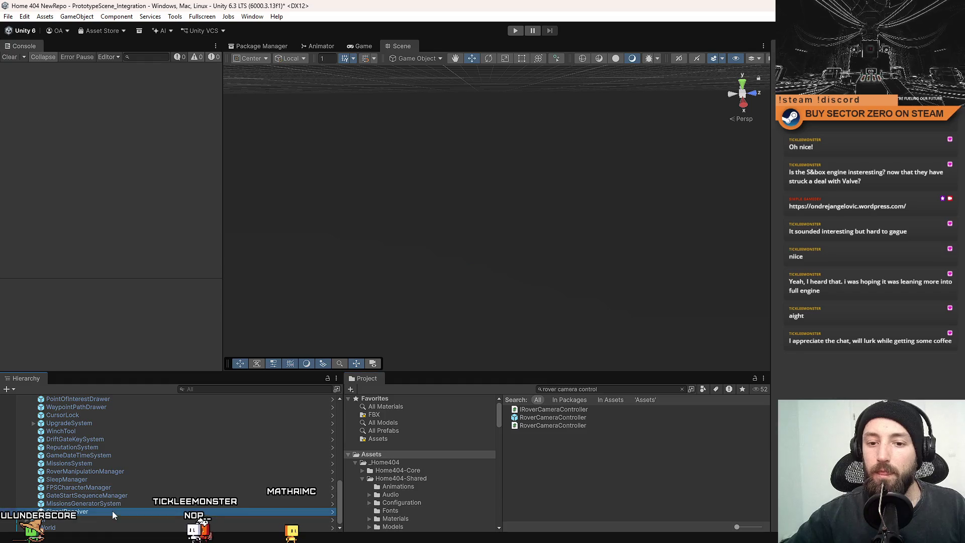
click(516, 31)
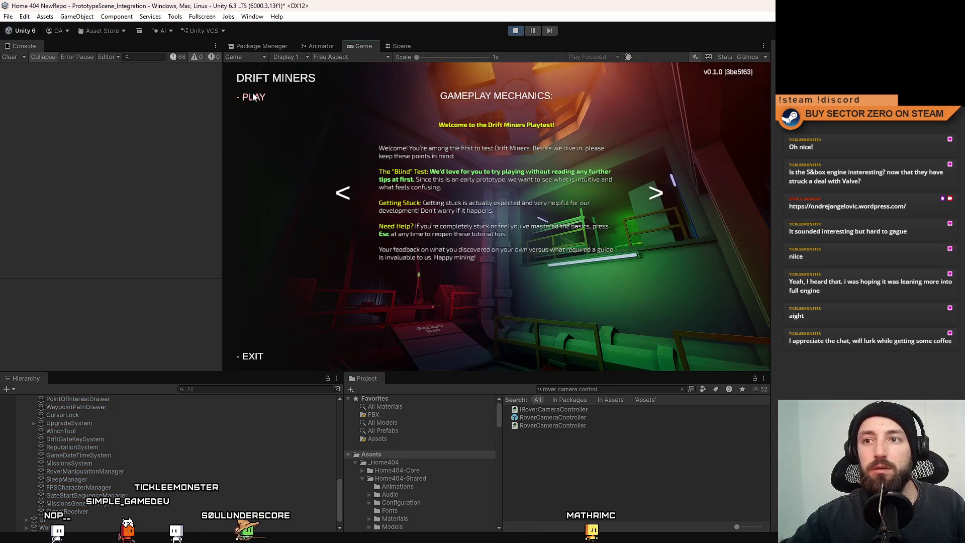
Step: Start the game fullscreen and walk past the galaxy map into the hangar down to the rover
key(Return)
key(F10)
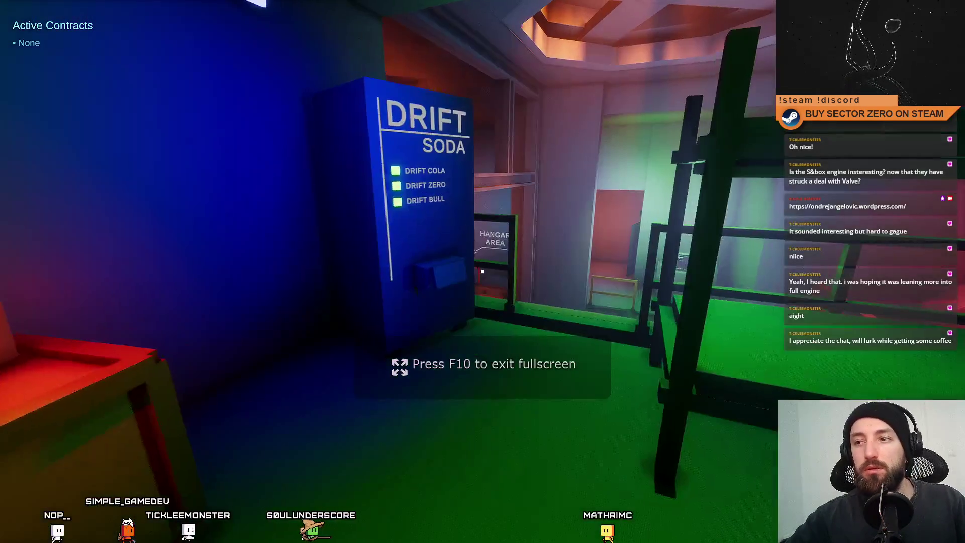
key(w)
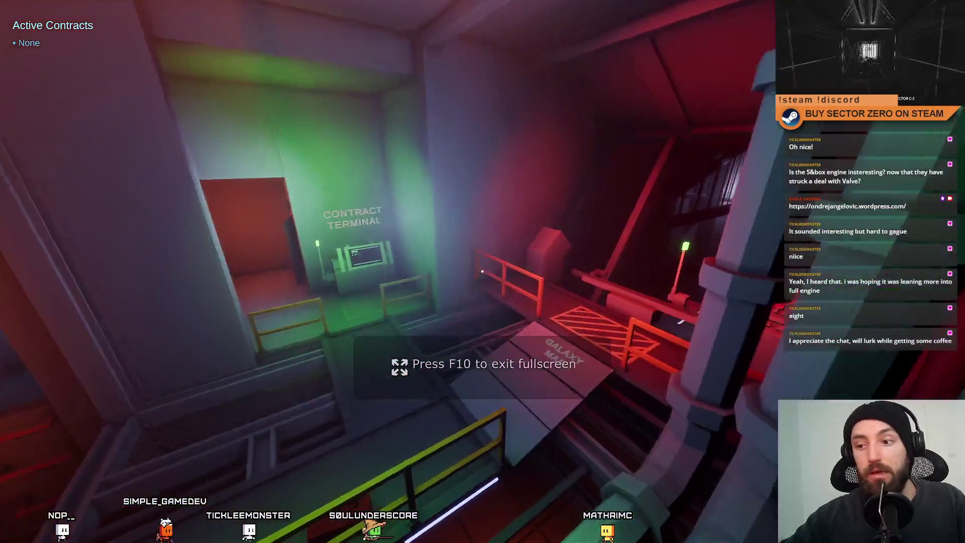
key(w)
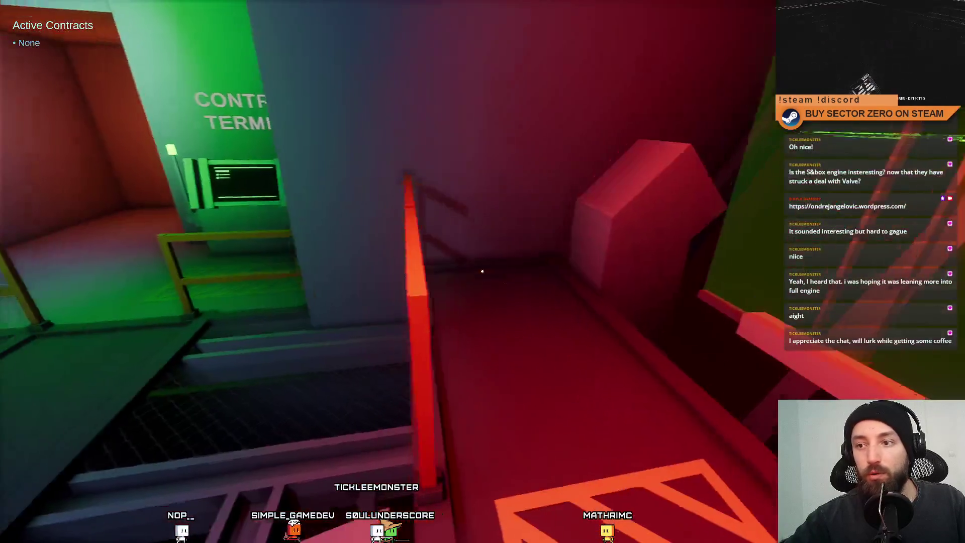
key(w)
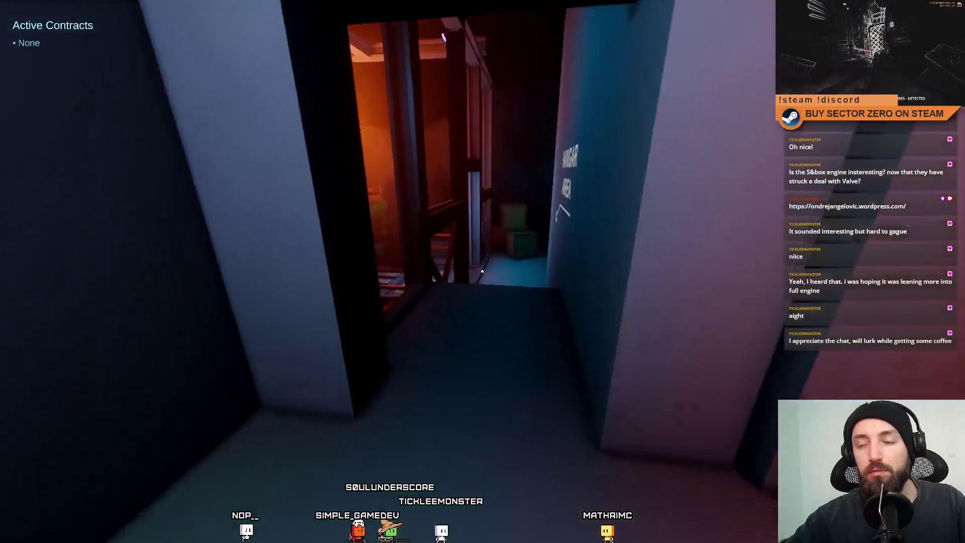
key(w)
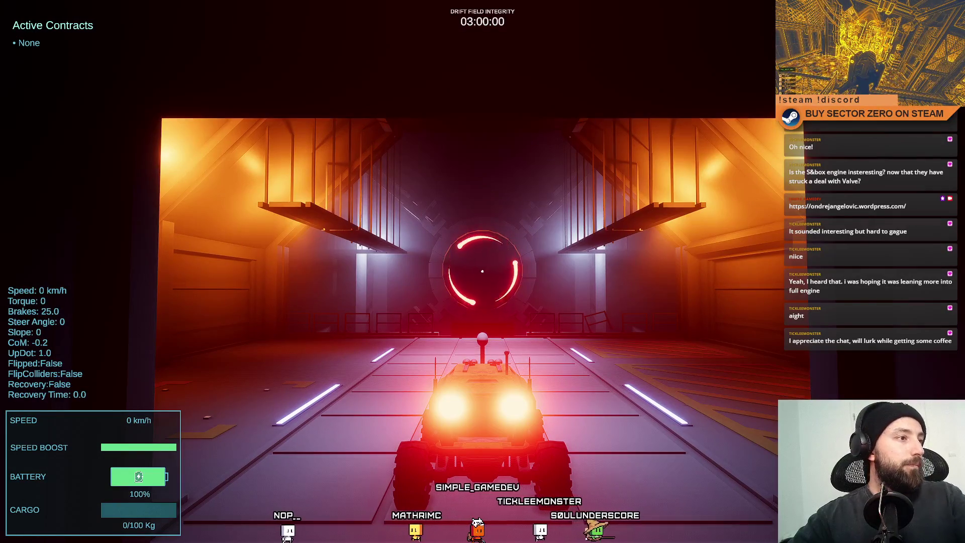
Step: Drive the rover through the gate and portal onto the snowy terrain, steering right past the dune
key(w)
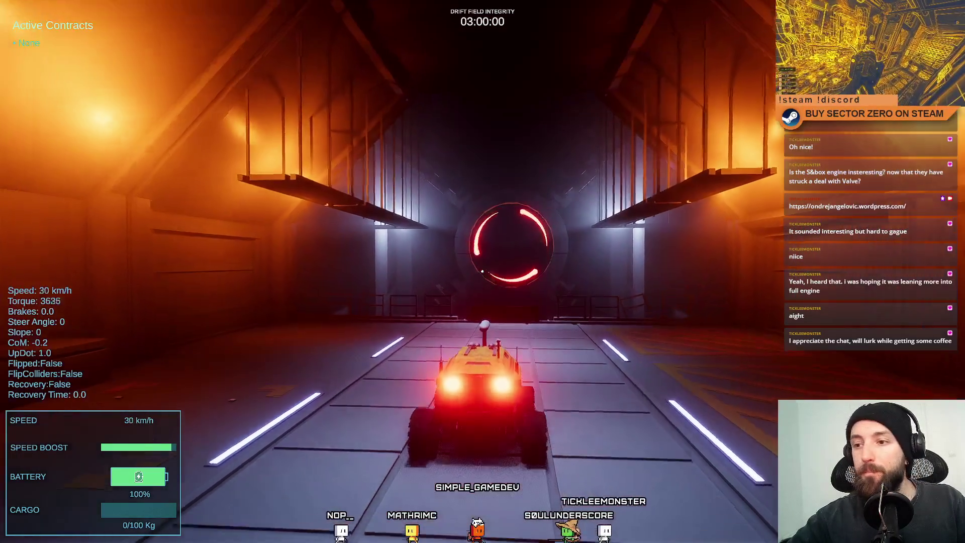
key(s)
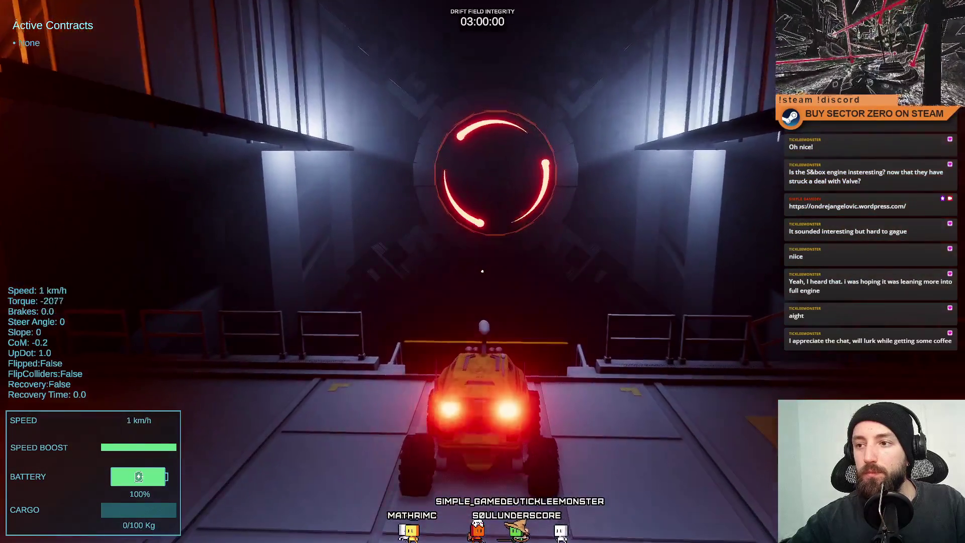
key(w)
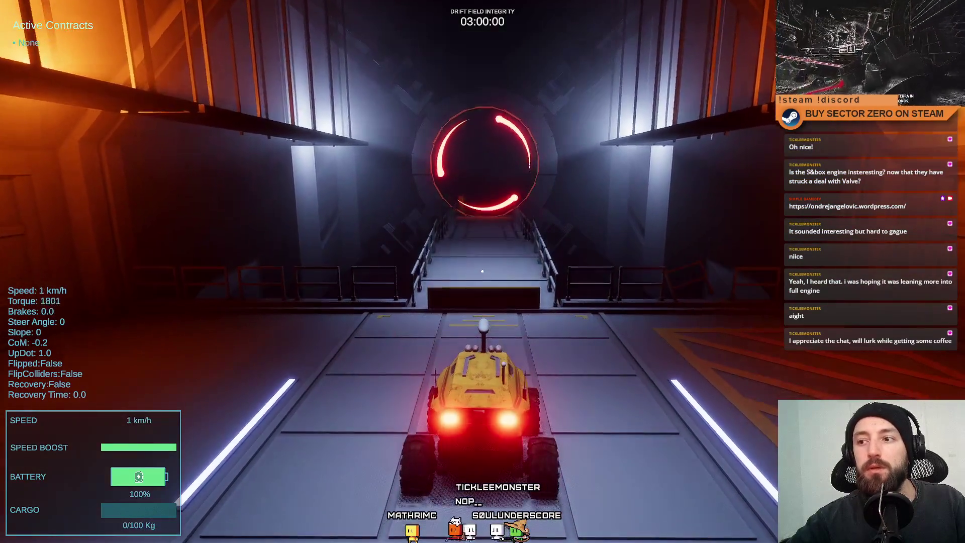
key(shift)
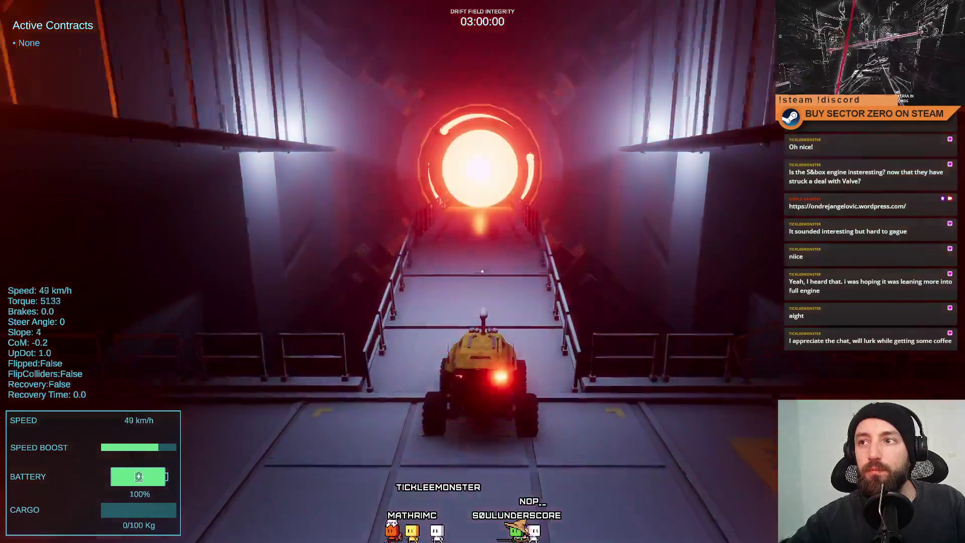
key(w)
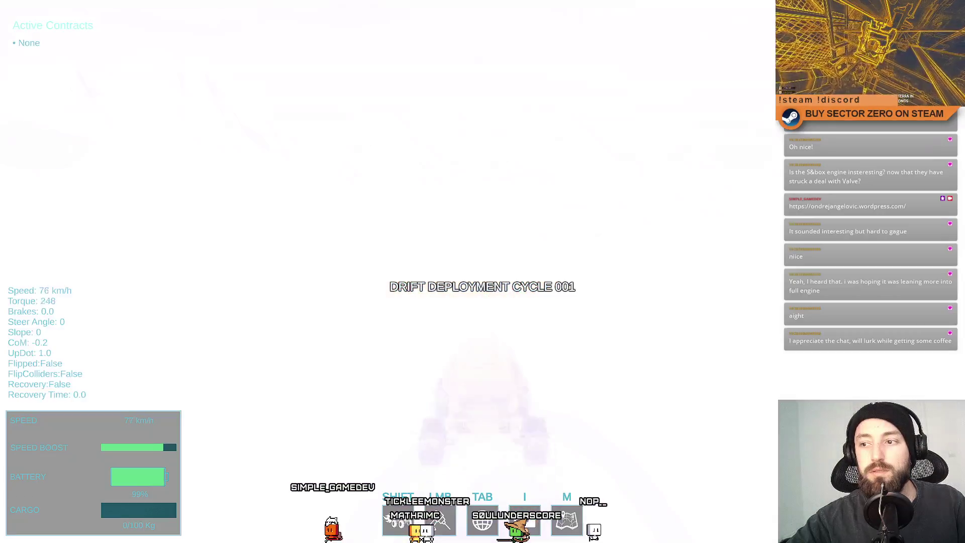
key(w)
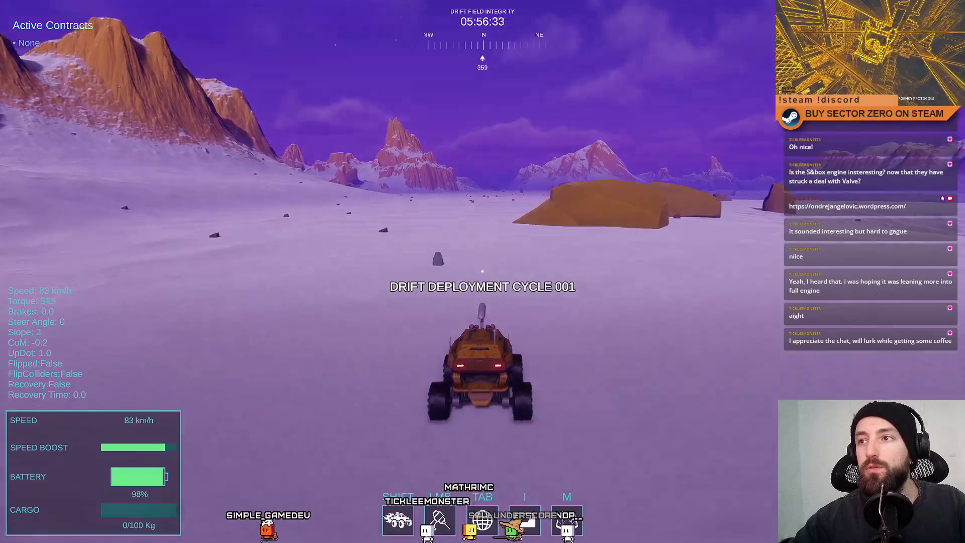
key(shift)
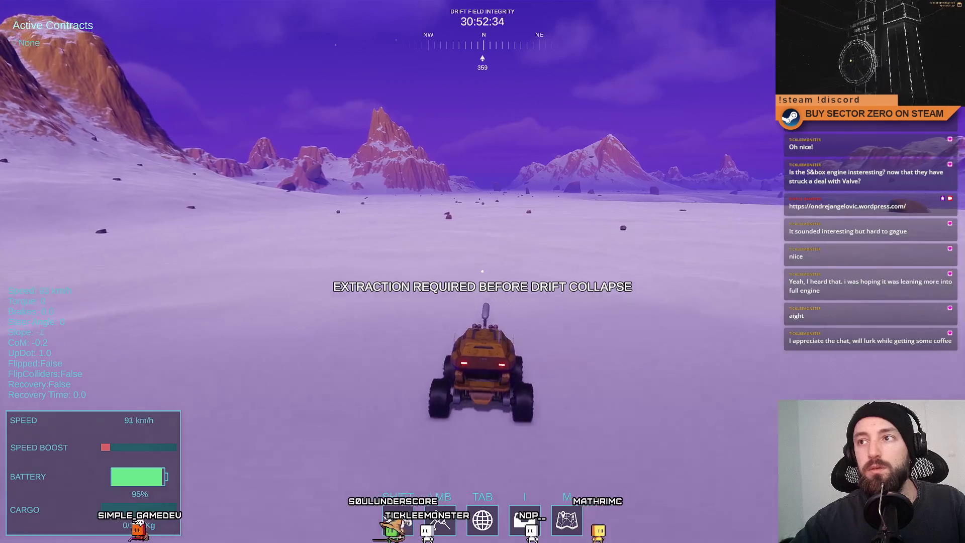
key(d)
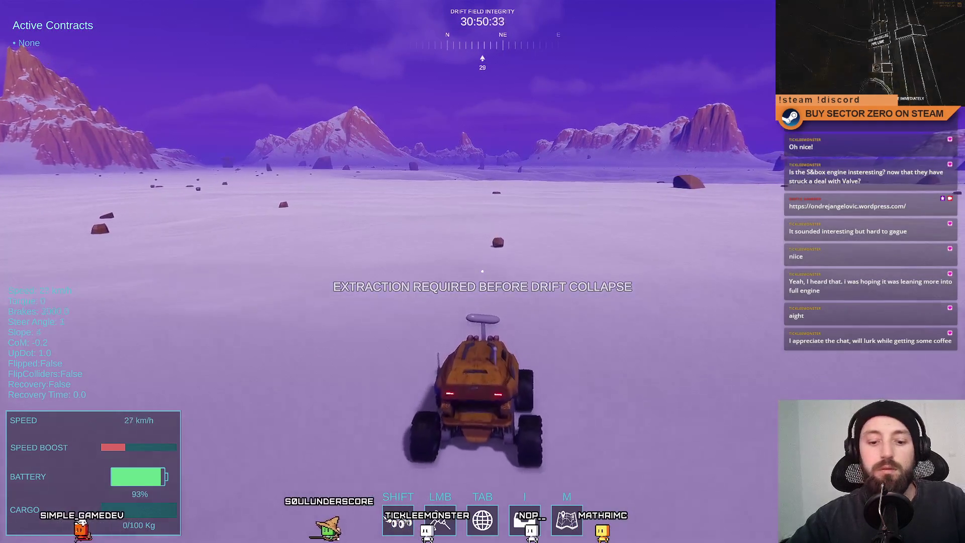
Step: Leave the fullscreen game view and bring up the in-game pause menu
key(shift+space)
key(Escape)
key(Escape)
key(Escape)
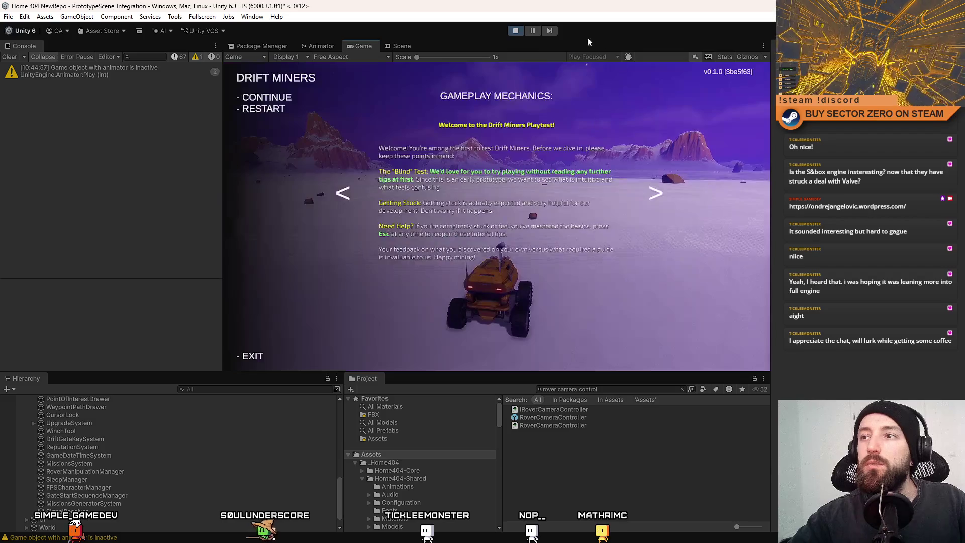
key(Escape)
Step: Pause the running game and fly the Scene view around the terrain to find the rover
click(533, 31)
click(401, 46)
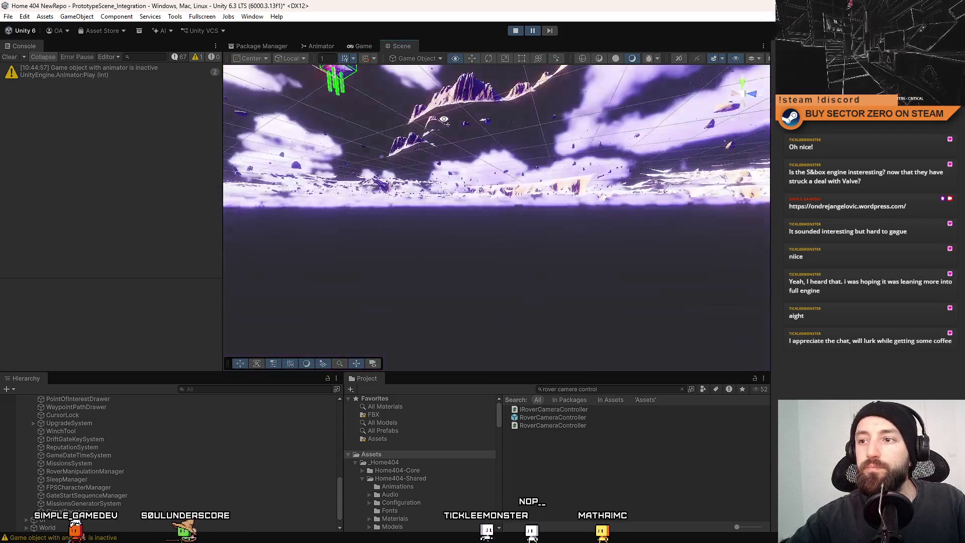
drag(423, 189, 523, 395)
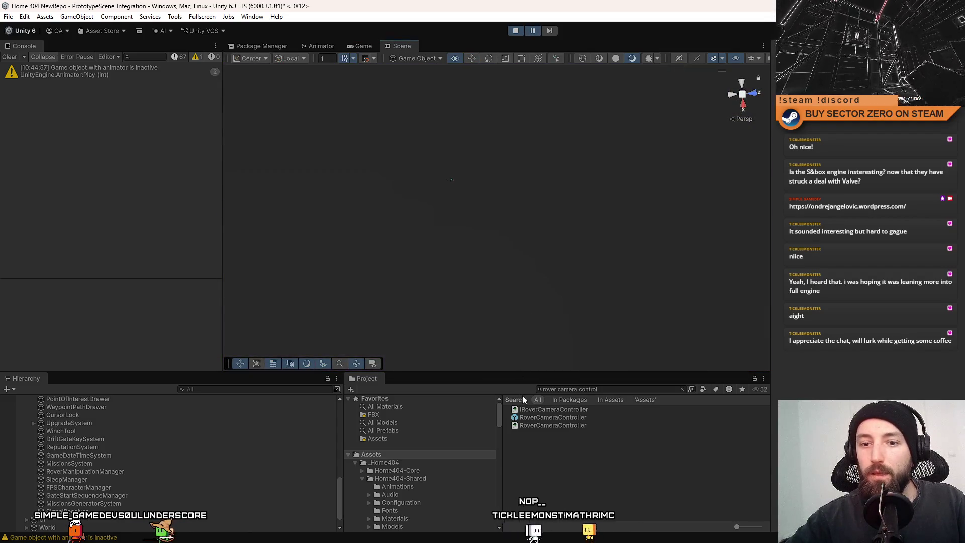
key(f)
mouse_move(445, 214)
mouse_down()
mouse_move(455, 193)
mouse_move(428, 217)
mouse_move(754, 142)
mouse_move(372, 145)
mouse_move(766, 211)
mouse_move(801, 132)
mouse_move(528, 227)
mouse_up()
Step: Create a new Cube via GameObject > 3D Object and fly the view down to it on the terrain
click(77, 16)
mouse_move(89, 83)
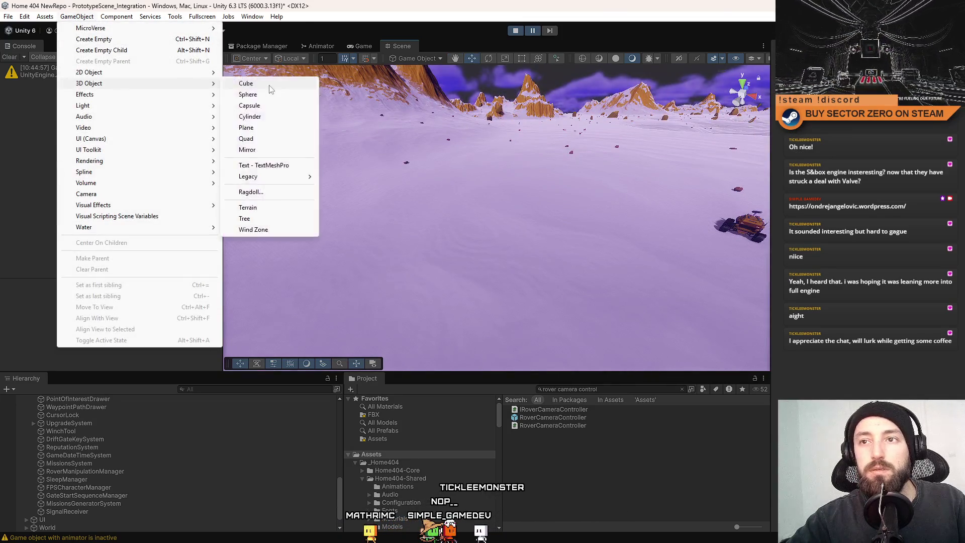
click(242, 84)
mouse_move(480, 156)
mouse_down()
mouse_move(568, 193)
mouse_move(596, 189)
mouse_up()
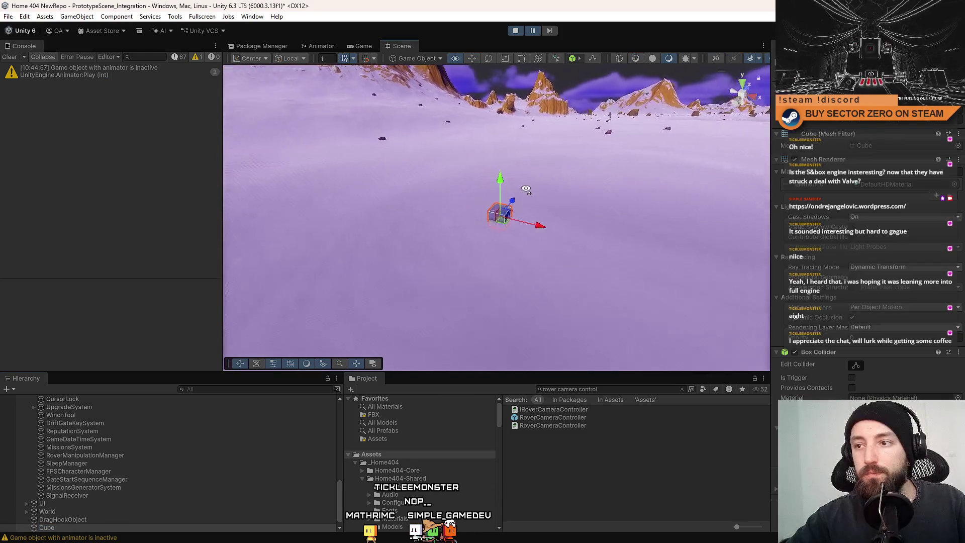
mouse_move(582, 154)
mouse_down()
mouse_move(479, 193)
mouse_move(559, 266)
mouse_move(470, 210)
mouse_up()
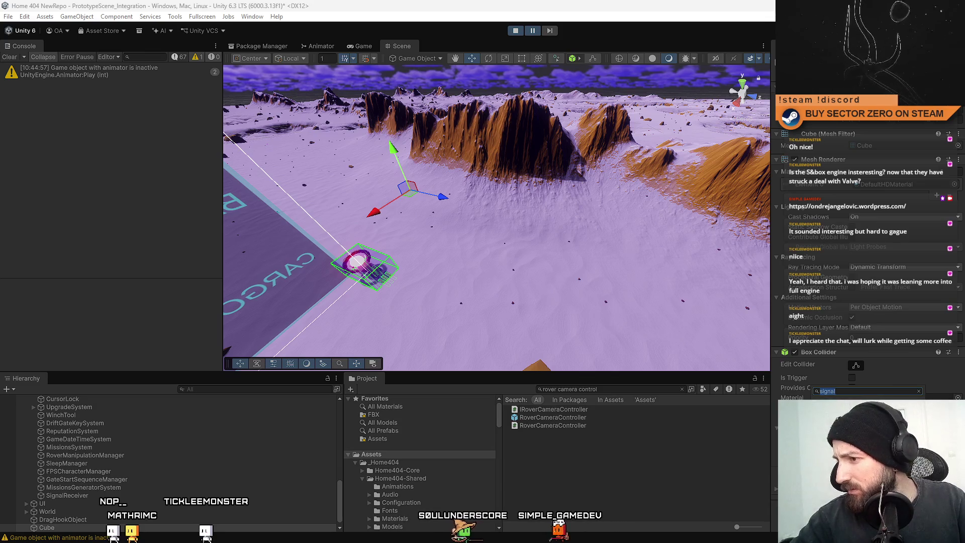
Step: Fly the scene camera over the terrain past the emitter sphere toward the test cube
key(Escape)
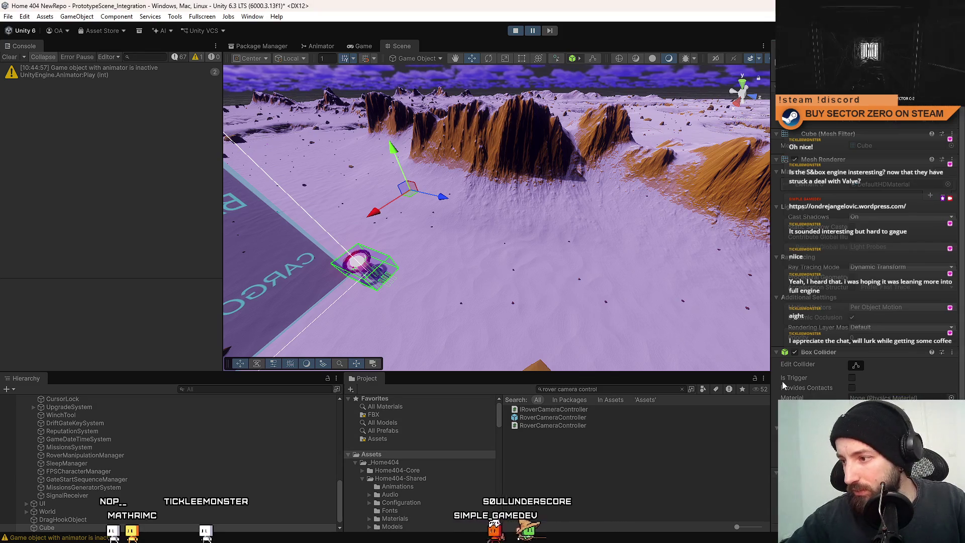
scroll(783, 381, down, 2)
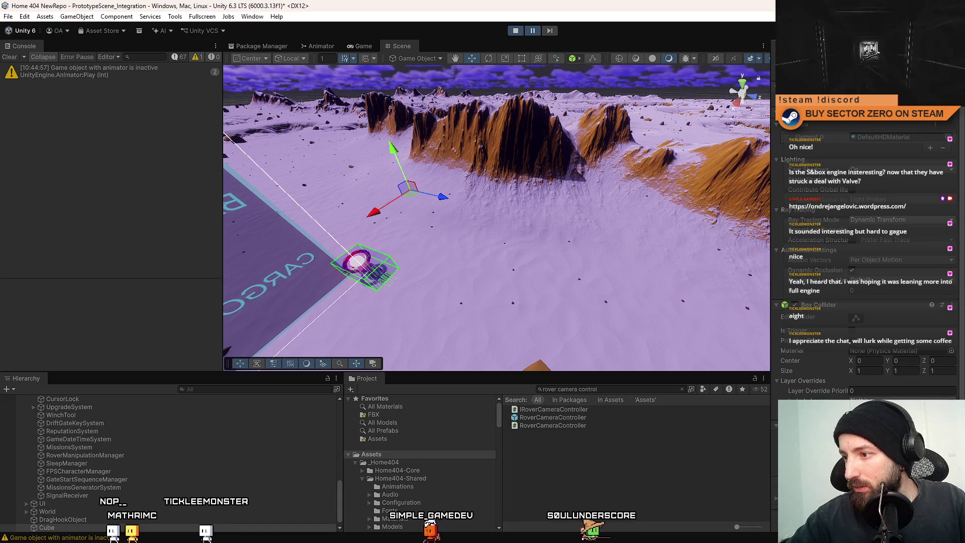
mouse_move(540, 294)
mouse_down()
mouse_move(507, 231)
mouse_move(556, 218)
mouse_up()
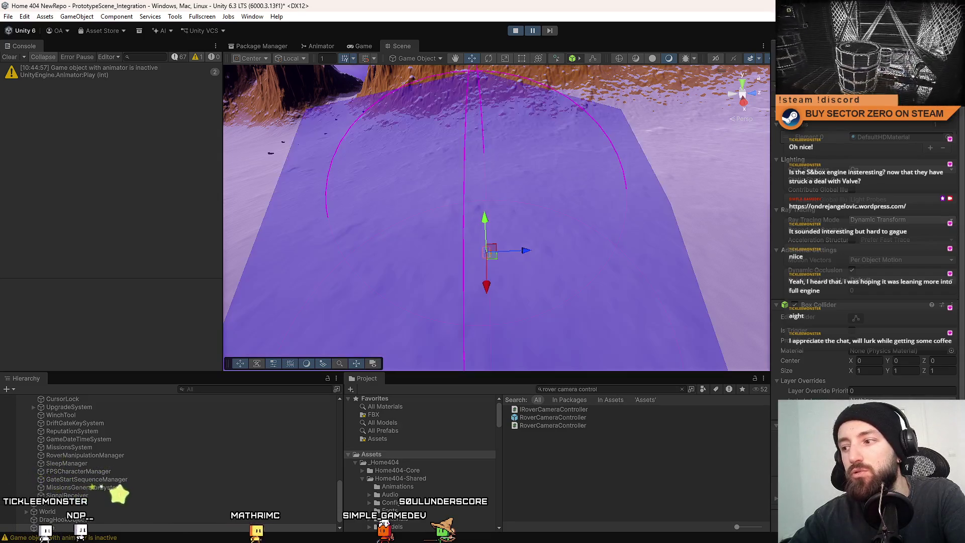
drag(540, 309, 541, 308)
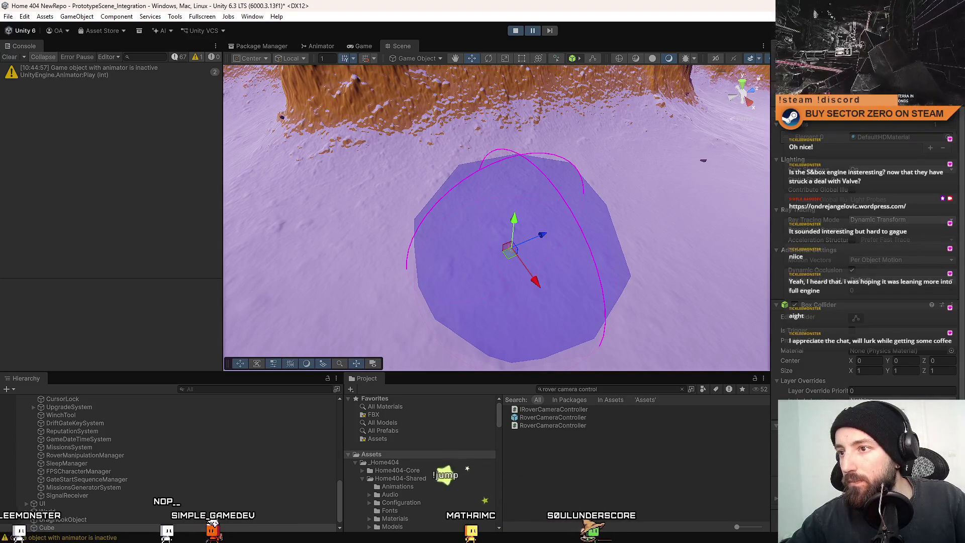
mouse_move(490, 330)
mouse_down()
mouse_move(469, 322)
mouse_move(528, 330)
mouse_up()
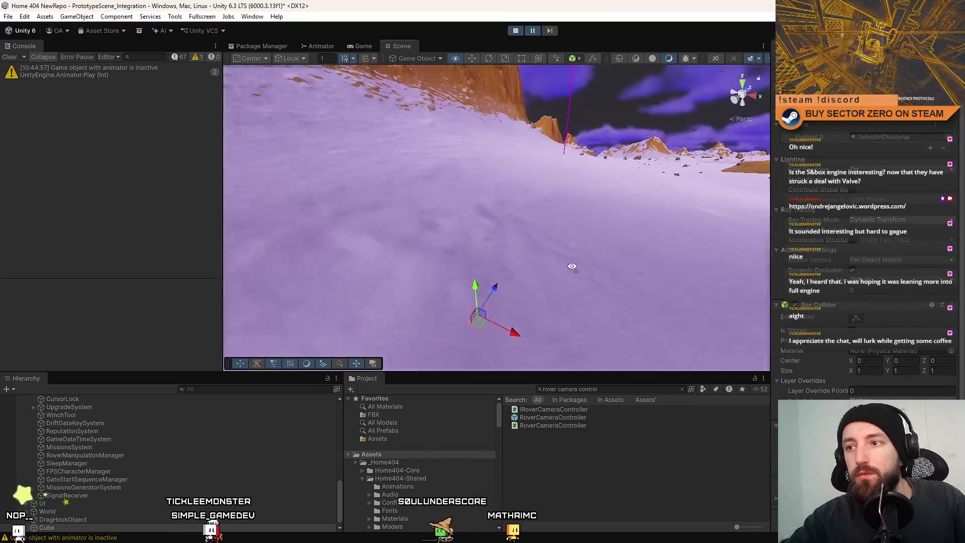
drag(528, 329, 602, 277)
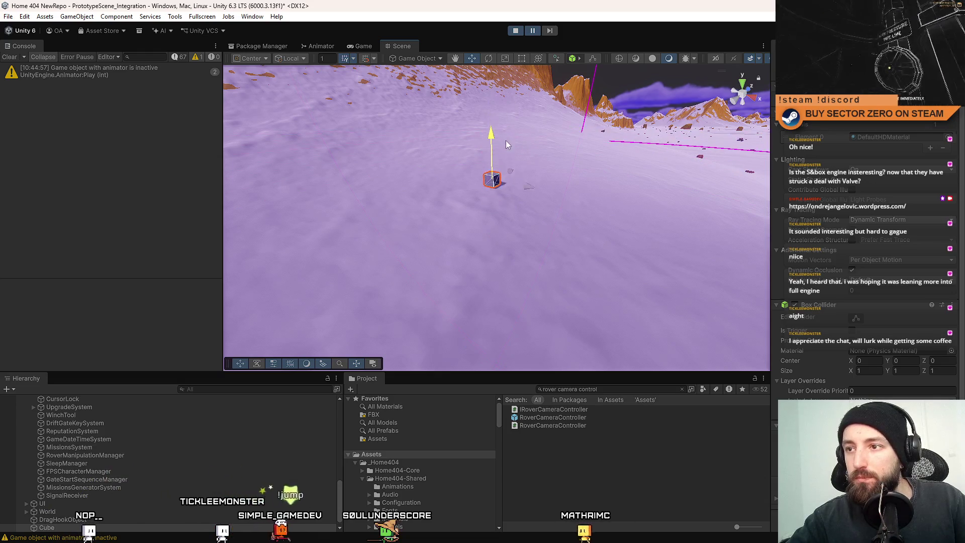
mouse_move(505, 148)
mouse_down()
mouse_move(702, 173)
mouse_move(538, 59)
mouse_up()
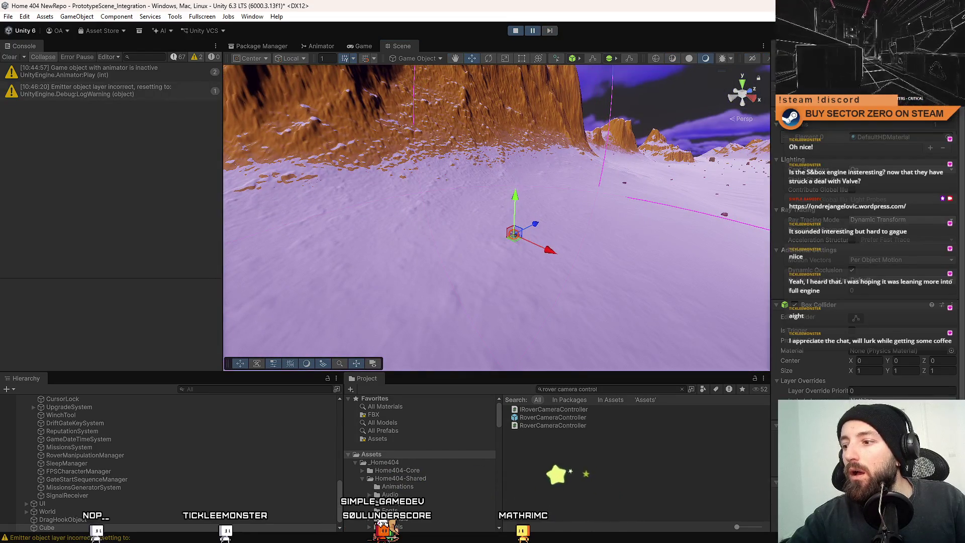
scroll(812, 347, down, 3)
Step: Remove the Box Collider component from the test cube
right_click(812, 218)
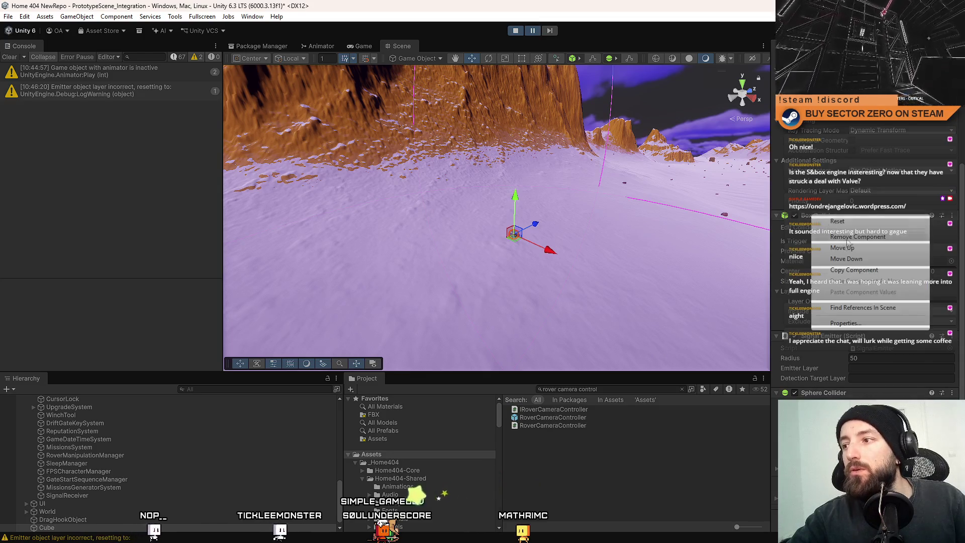
click(852, 239)
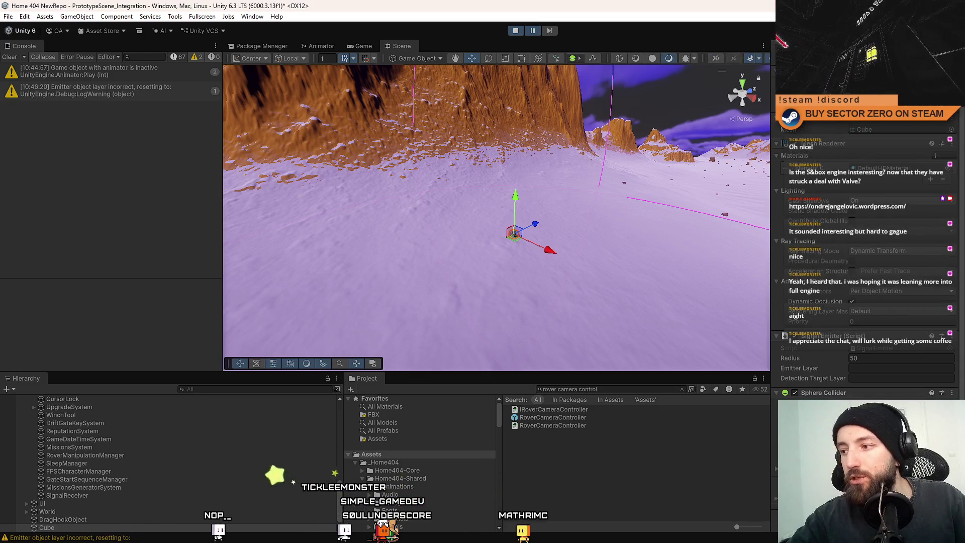
drag(709, 382, 549, 319)
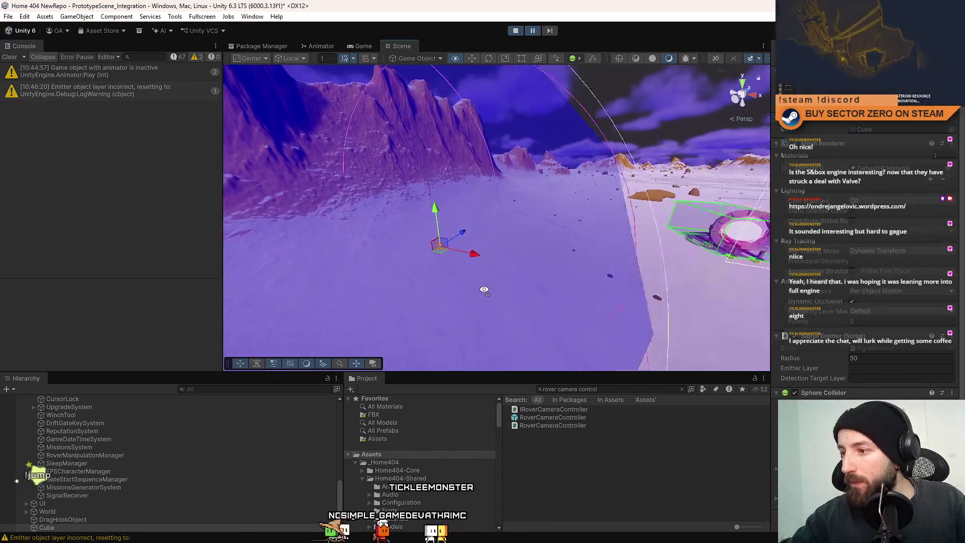
mouse_move(549, 319)
mouse_down()
mouse_move(466, 282)
mouse_move(509, 311)
mouse_up()
scroll(868, 265, up, 1)
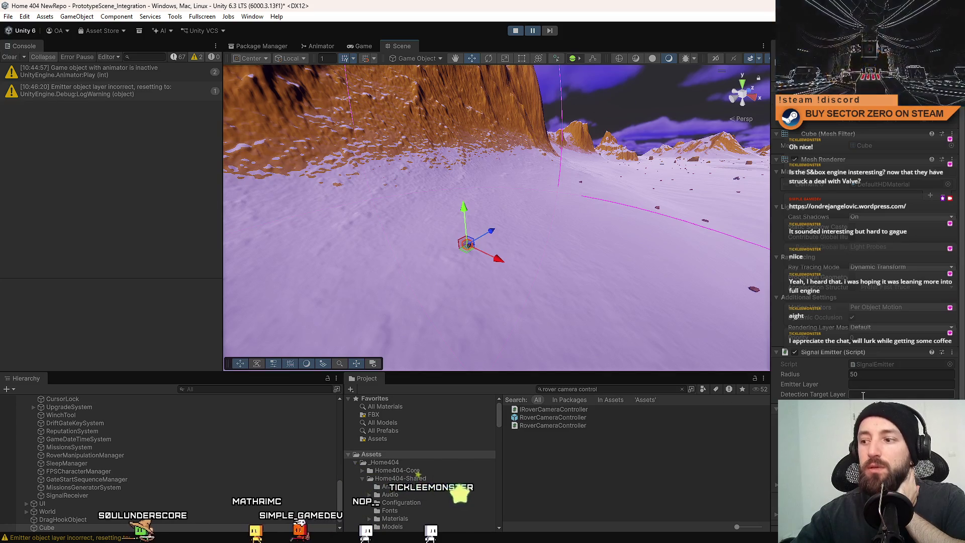
Step: Review the cube's detection layer lists and components, keeping the trigger Sphere Collider
click(902, 394)
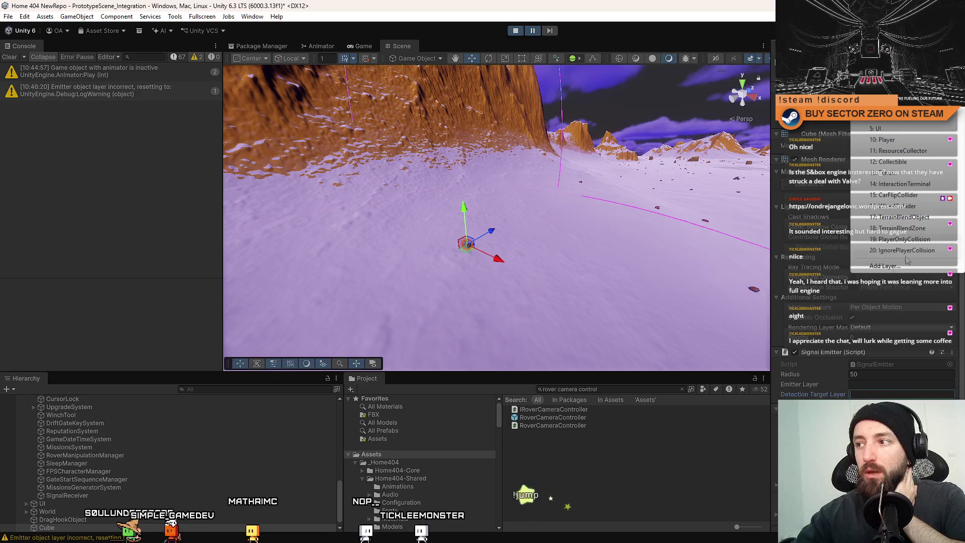
click(506, 282)
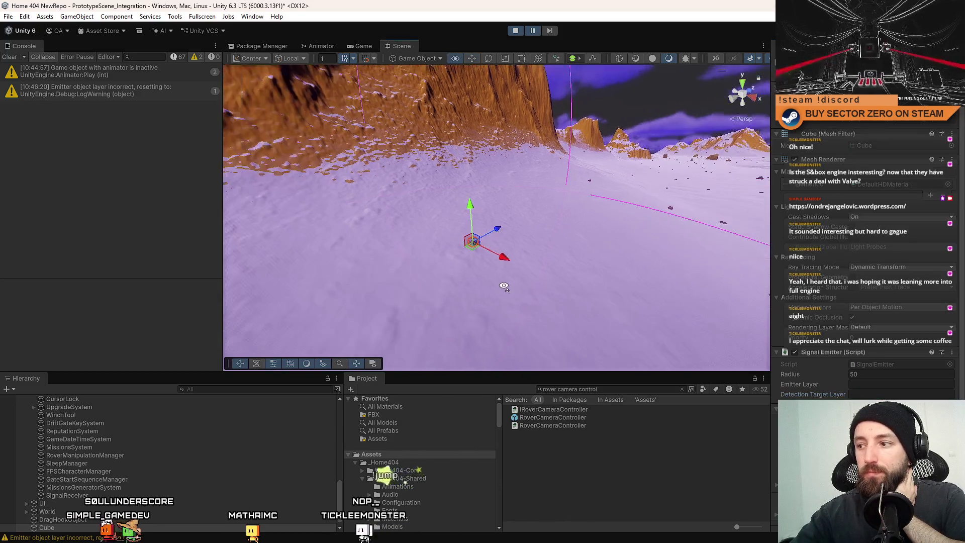
right_click(829, 357)
click(879, 376)
right_click(827, 353)
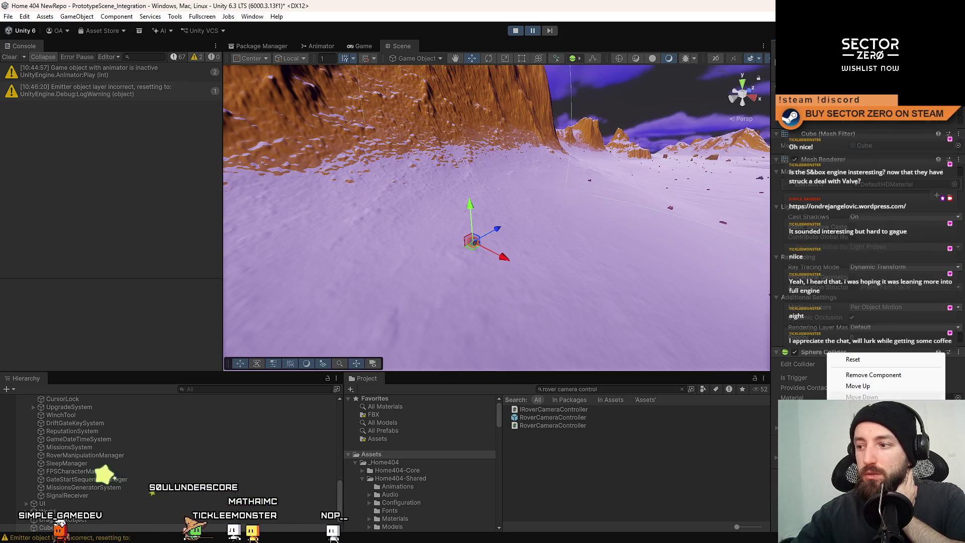
key(Escape)
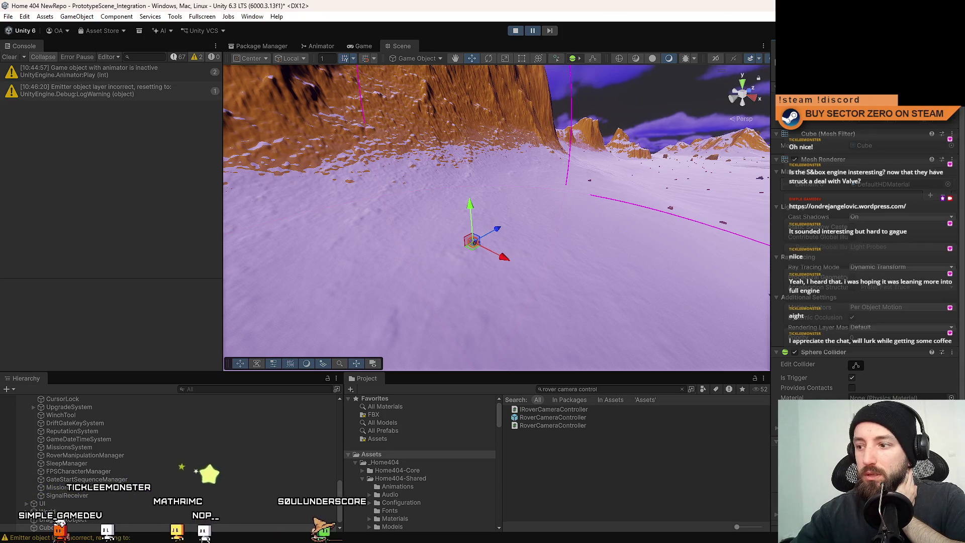
click(913, 76)
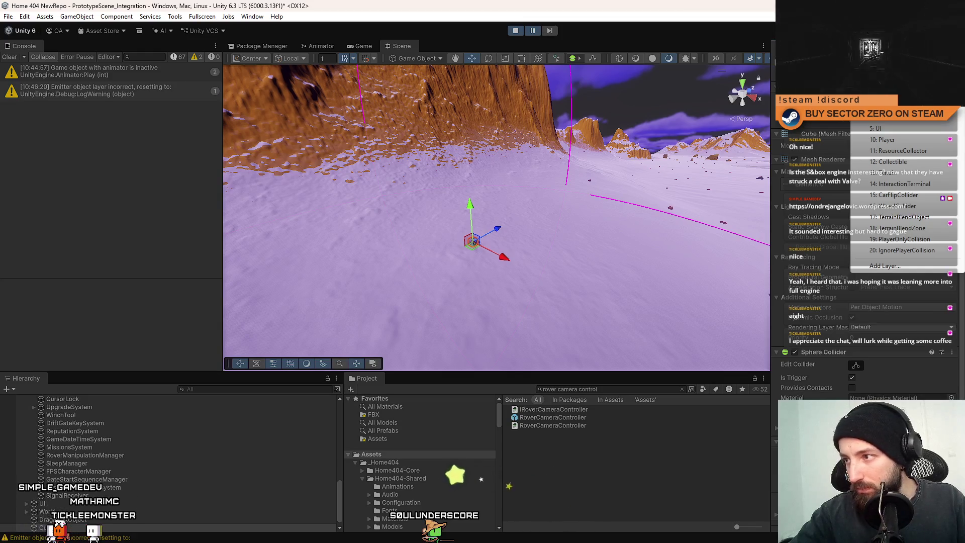
key(Escape)
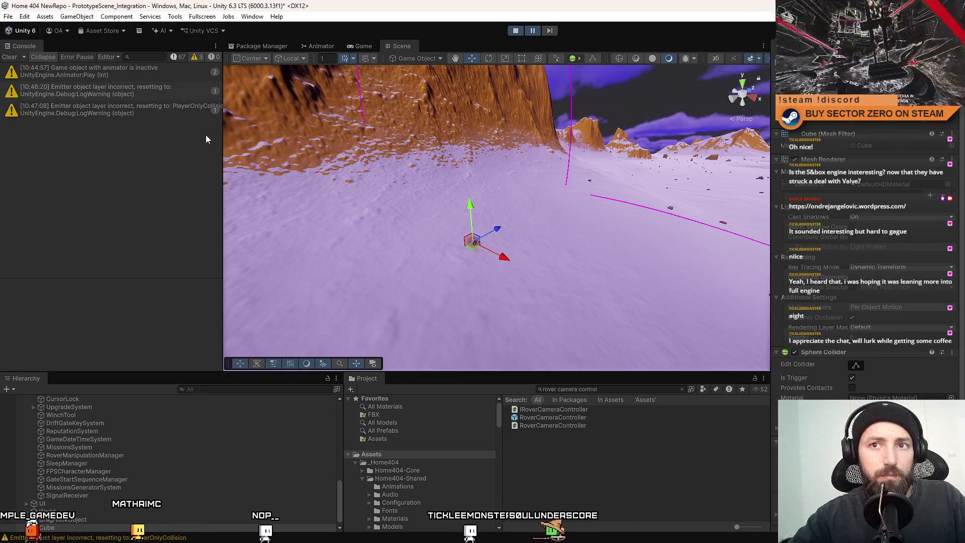
Step: Frame the cube with its sphere collider and resume the running game
mouse_move(417, 232)
mouse_down()
mouse_move(542, 235)
mouse_move(465, 176)
mouse_up()
key(f)
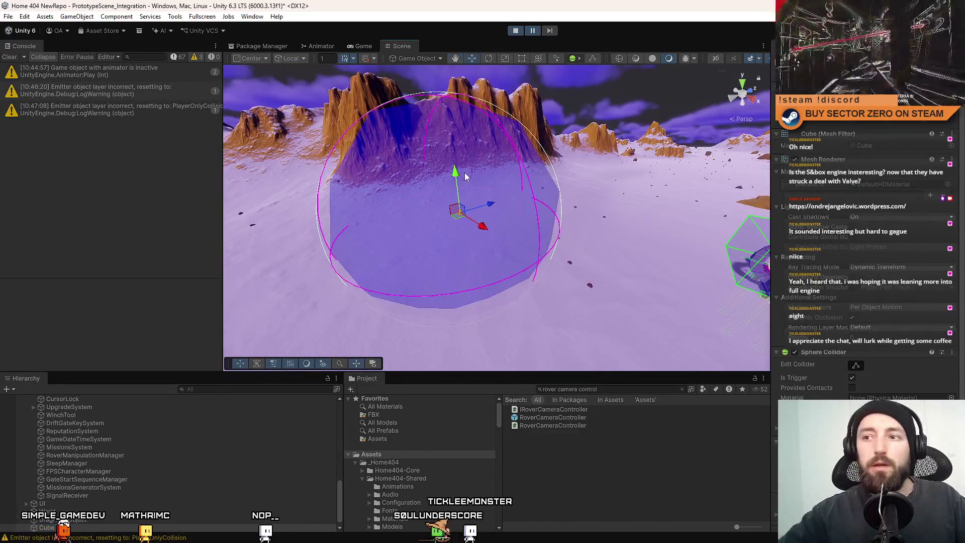
click(532, 31)
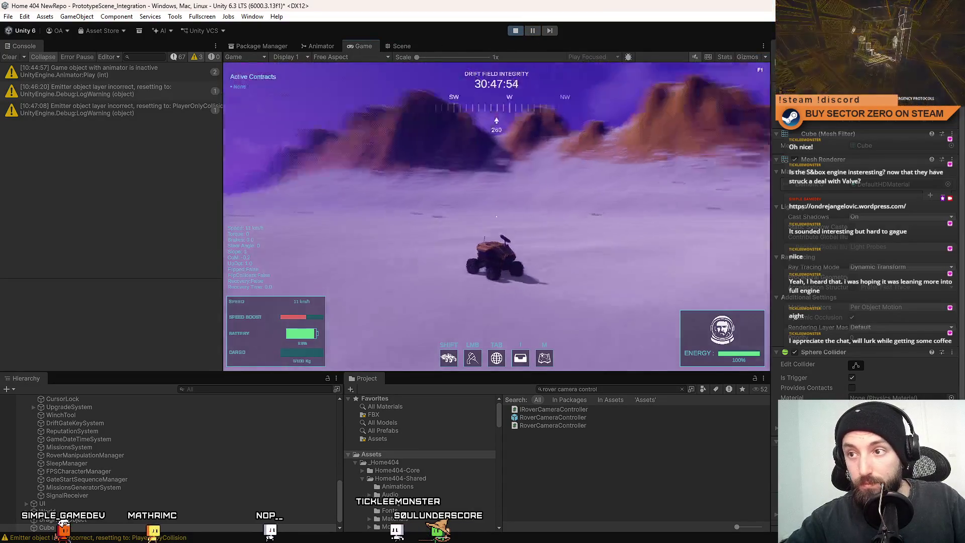
Step: Drive the rover across the snow with collider gizmos shown, briefly in fullscreen
key(Escape)
key(Escape)
click(748, 58)
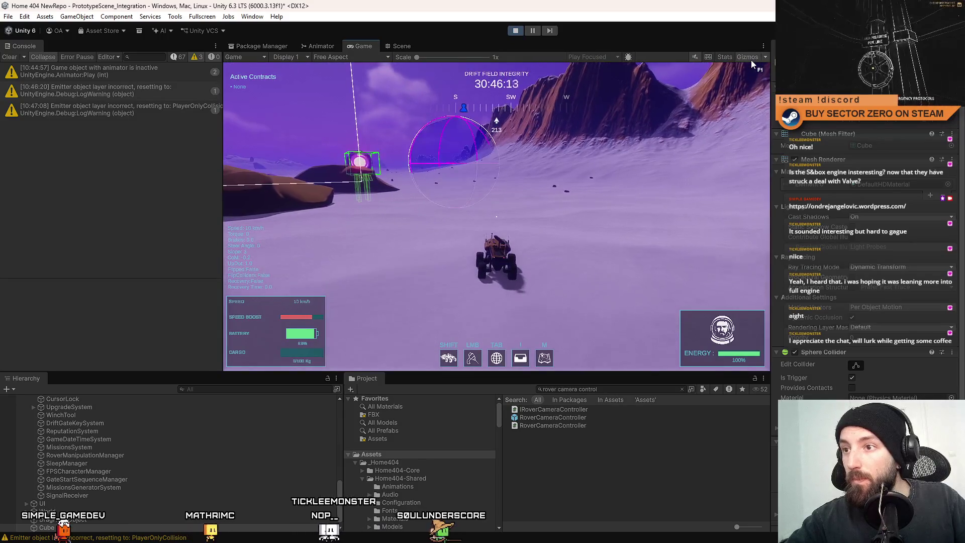
key(w)
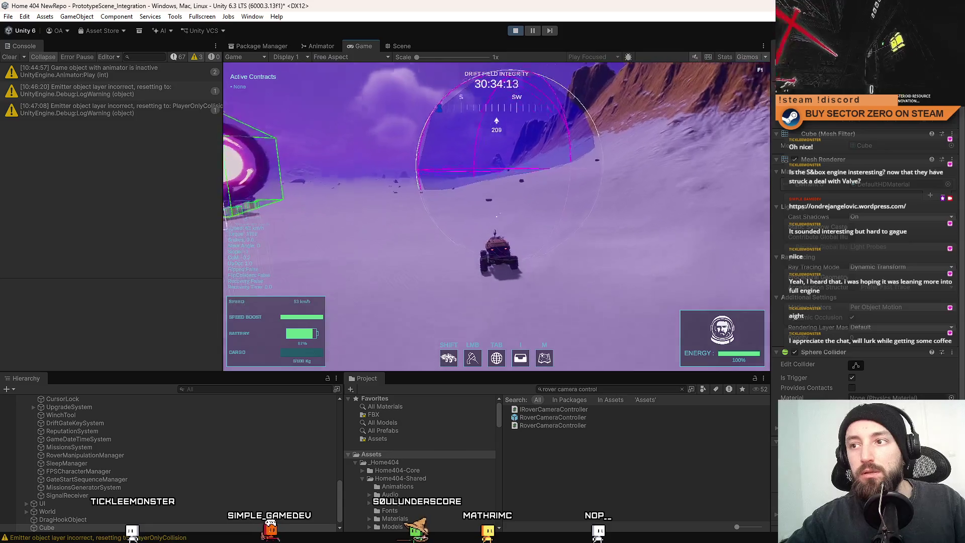
key(F10)
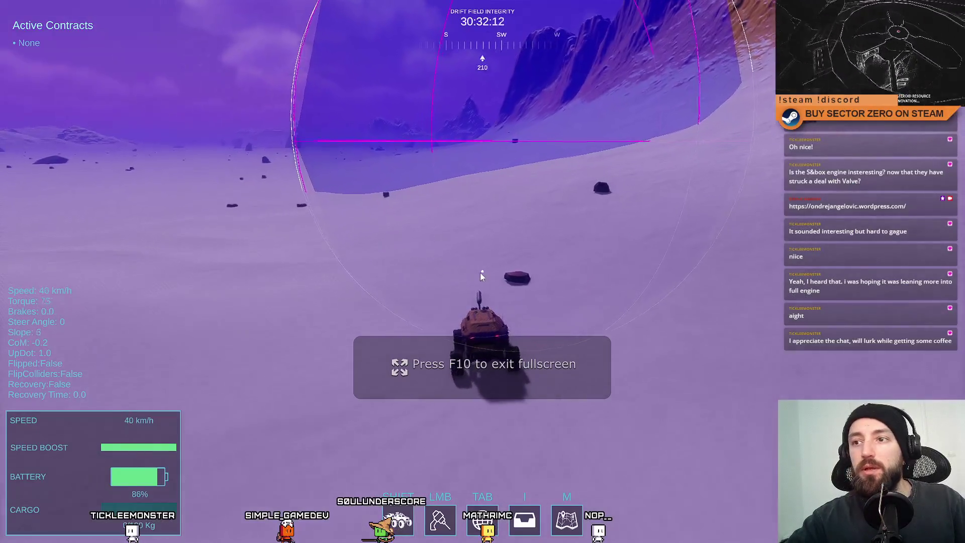
key(d)
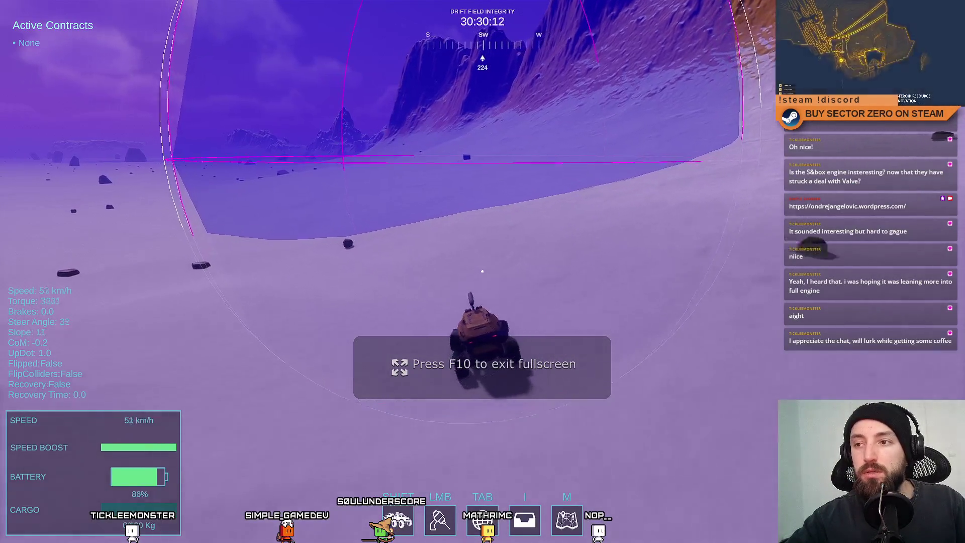
key(a)
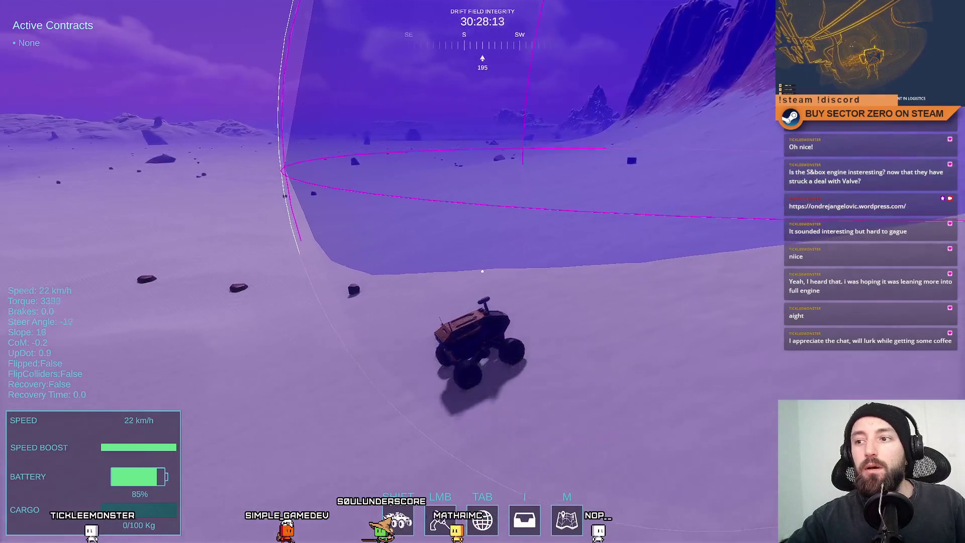
key(s)
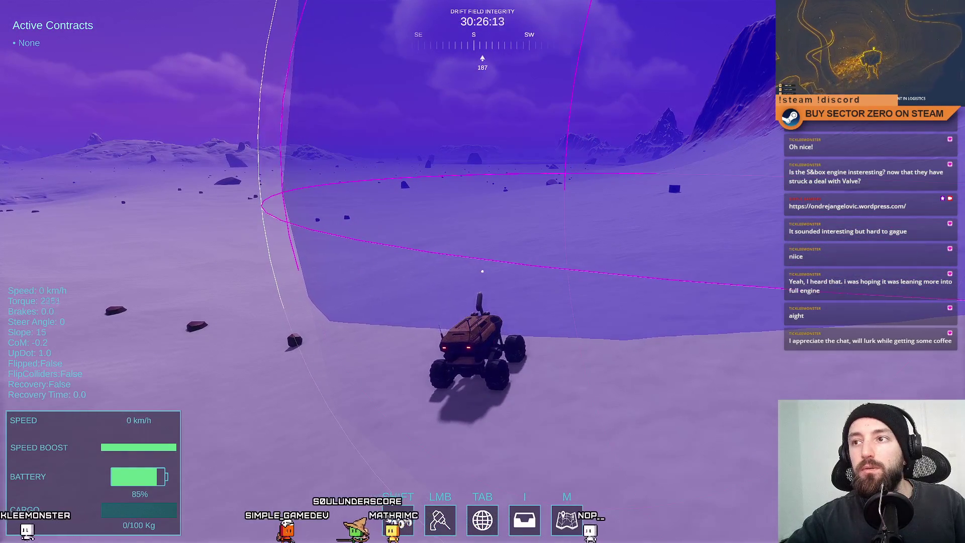
key(w)
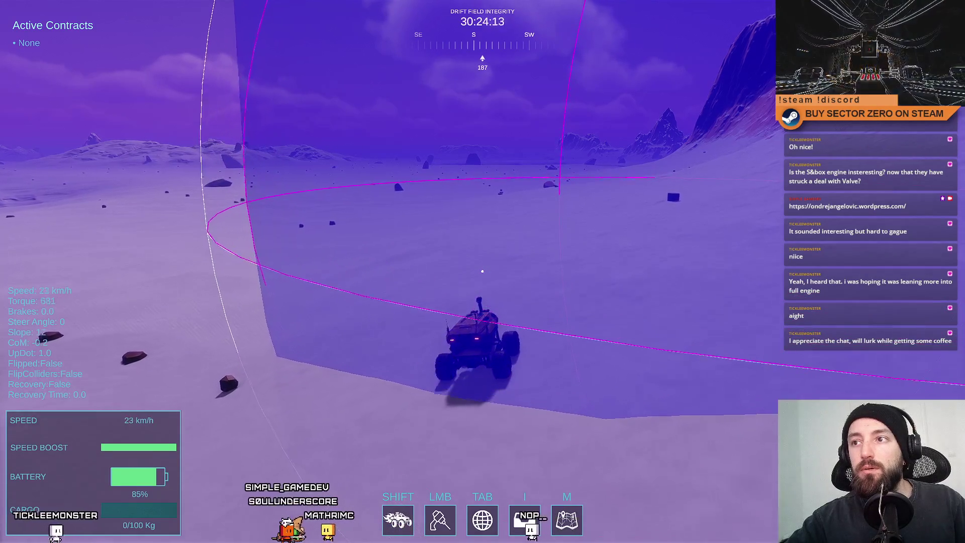
key(F11)
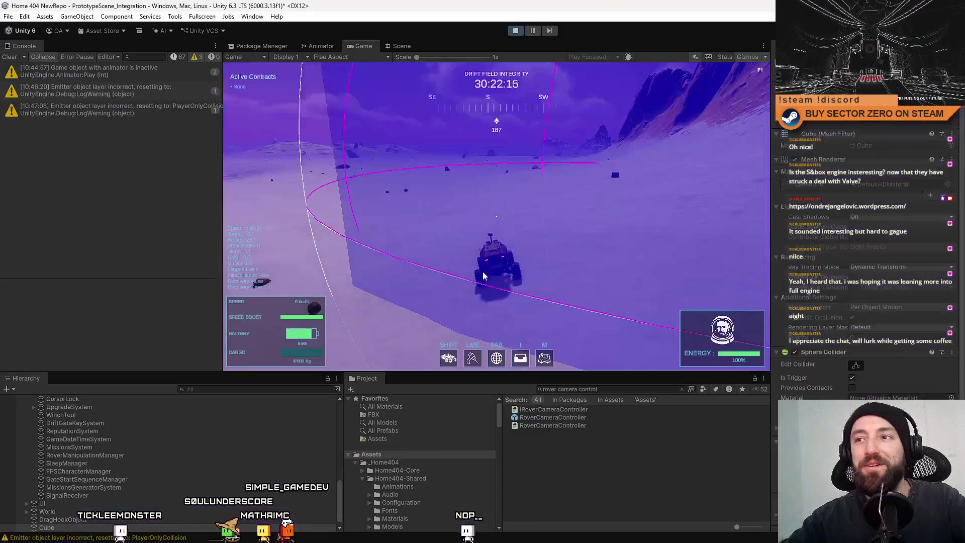
click(488, 271)
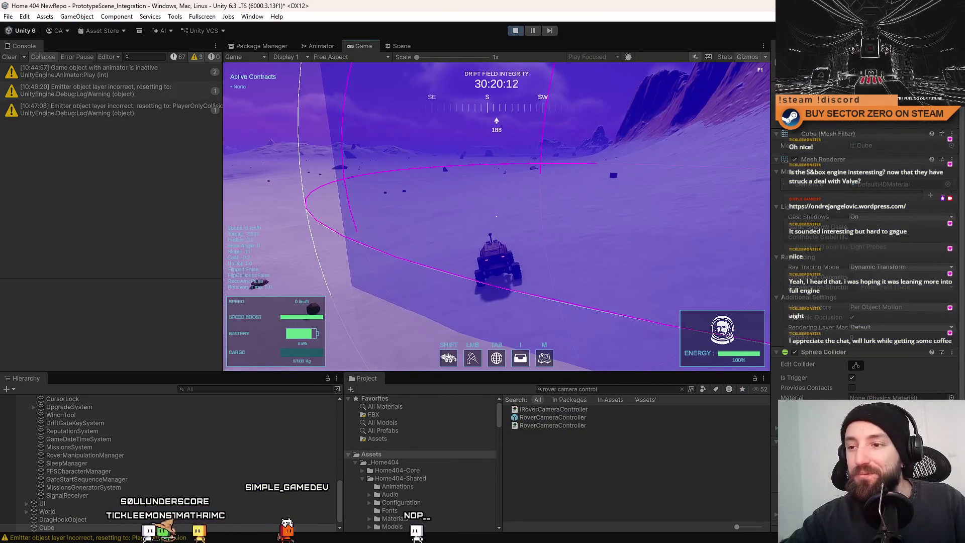
Step: Keep driving past the test trigger sphere, toggling the in-game pause menu along the way
key(w)
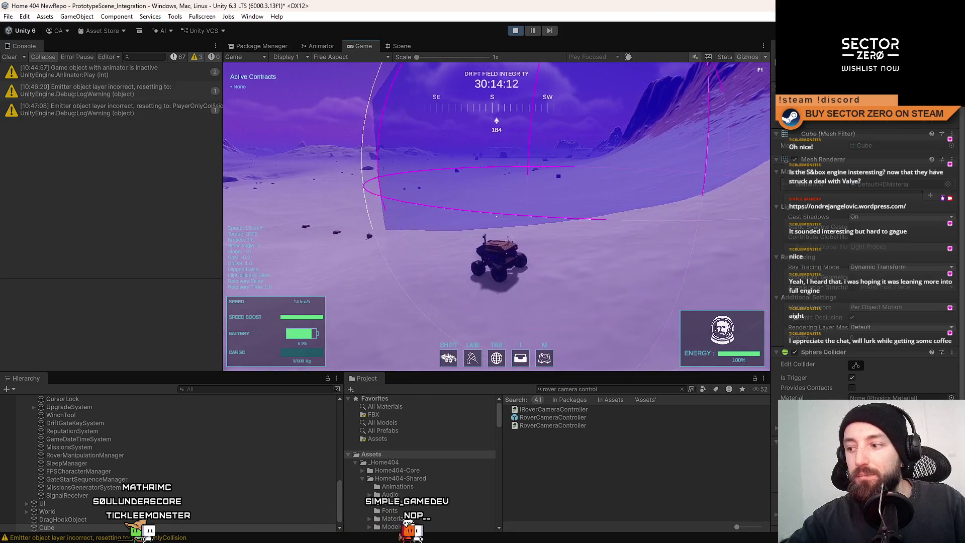
key(Escape)
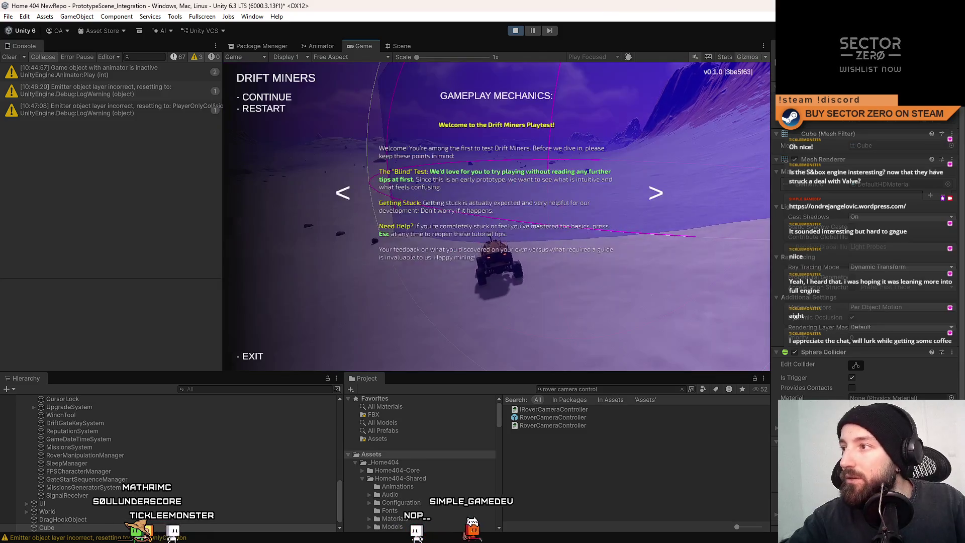
key(Escape)
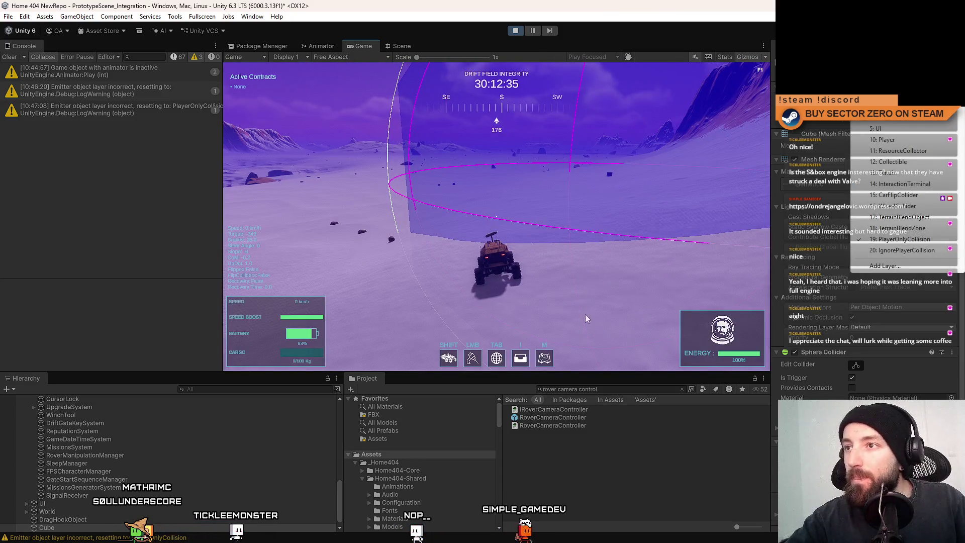
click(596, 503)
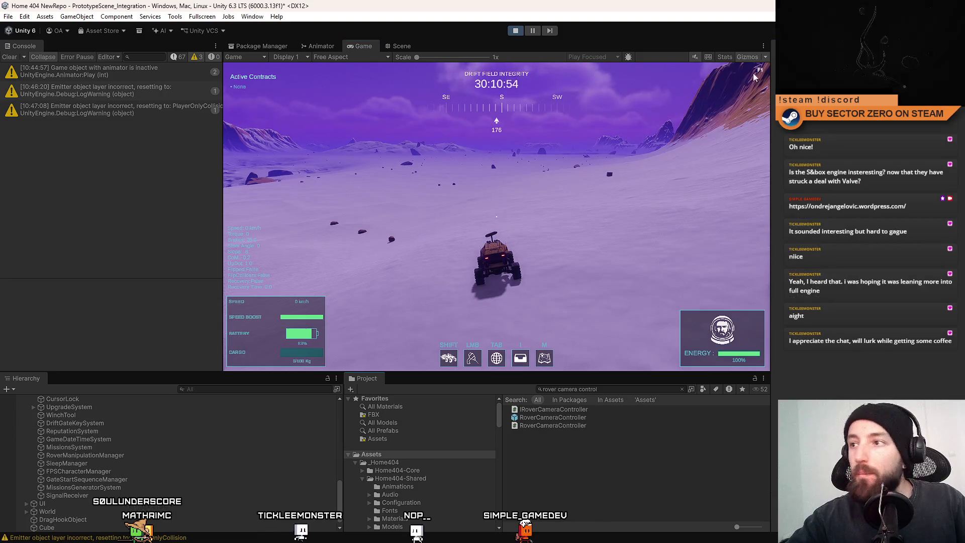
key(a)
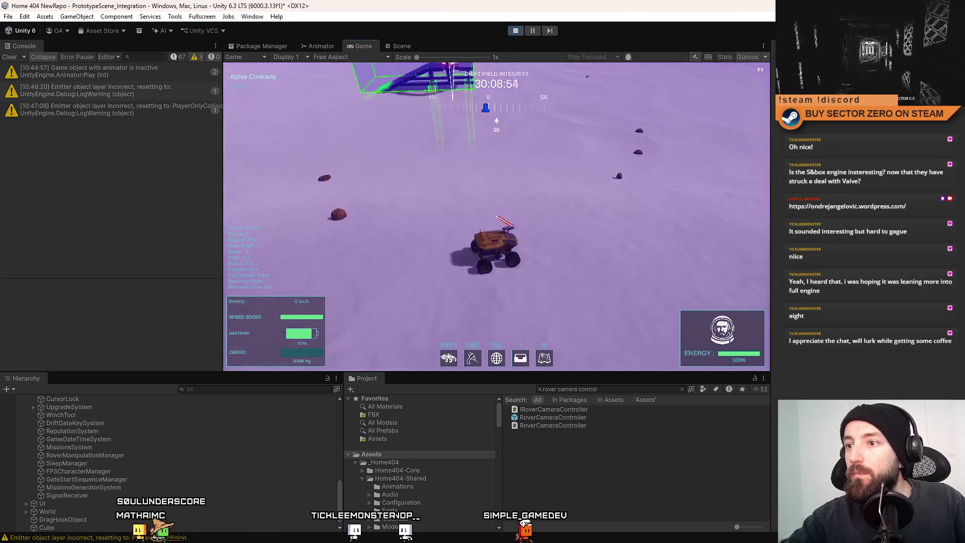
key(w)
key(d)
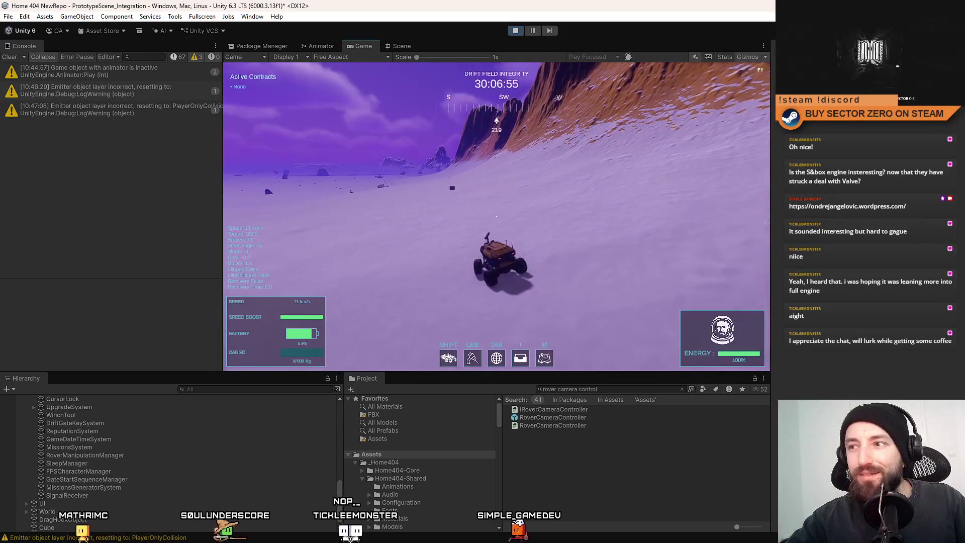
key(Escape)
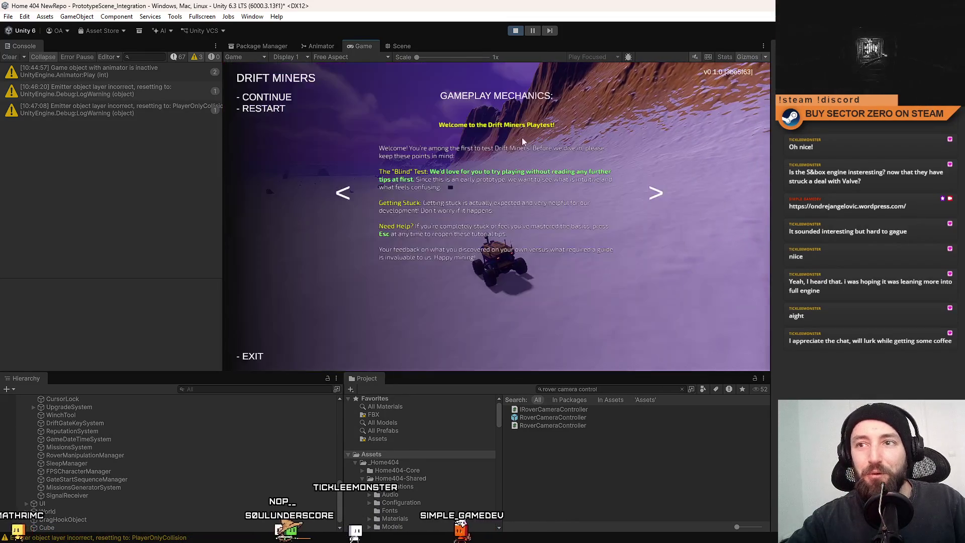
key(Escape)
Step: Pause the play session and bring up the Scene view
click(533, 30)
key(ctrl+1)
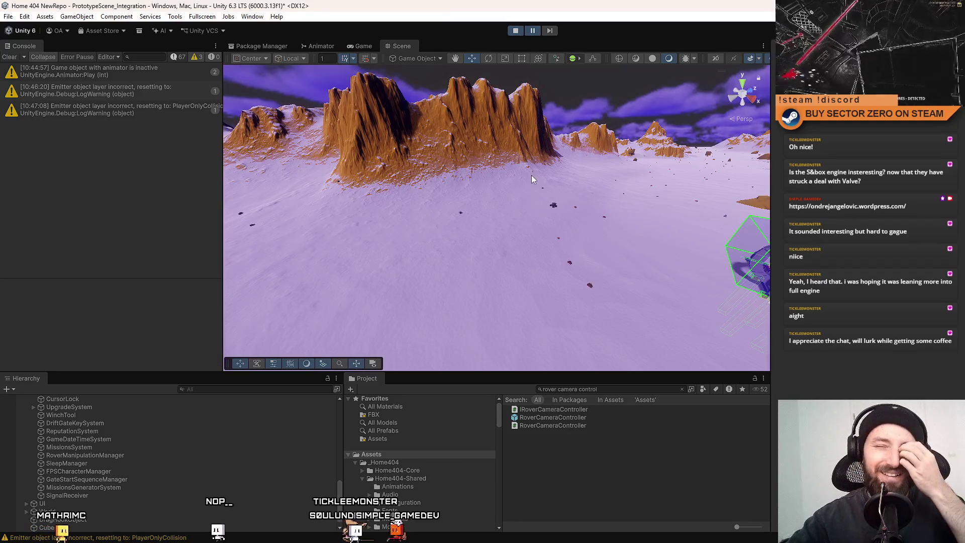
Step: Fly to the test cube, select it and frame its emitter range in the scene
drag(494, 220, 464, 212)
key(w)
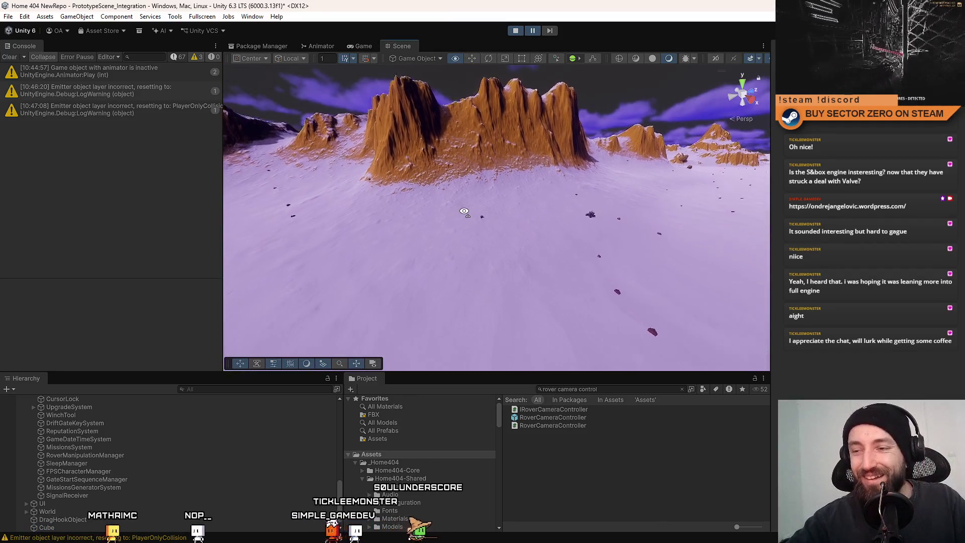
click(429, 231)
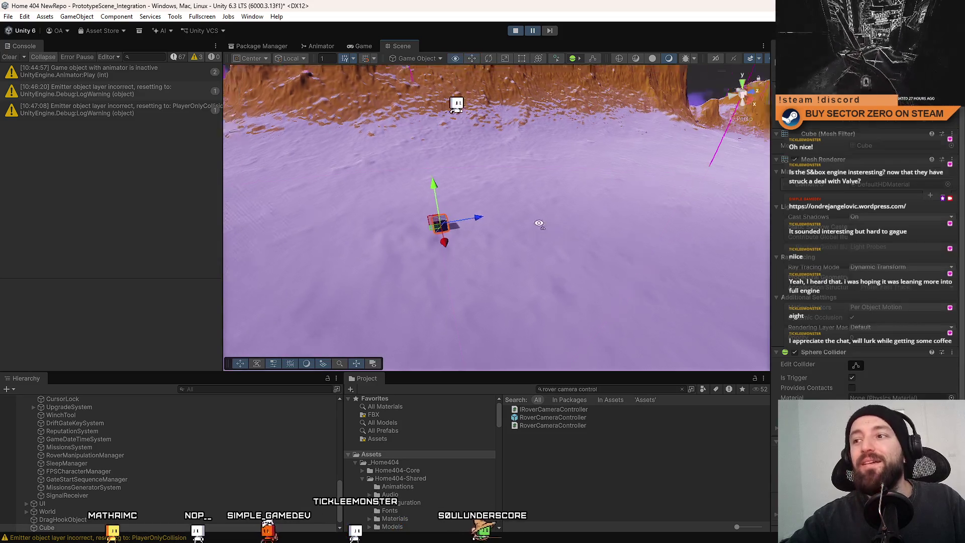
key(f)
mouse_move(430, 232)
mouse_down()
mouse_move(525, 224)
mouse_move(664, 237)
mouse_up()
scroll(894, 307, down, 1)
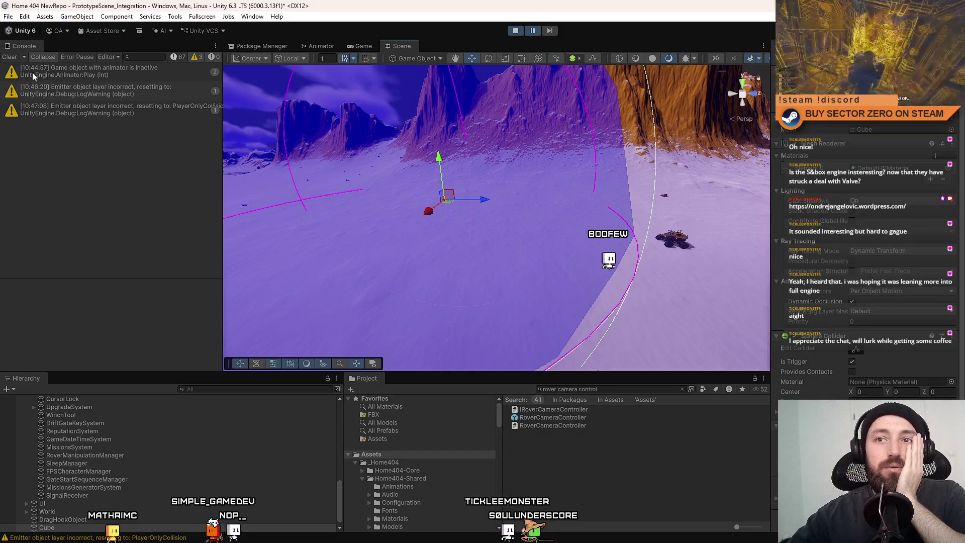
Step: Clear the Console warnings and resume the play test
click(7, 58)
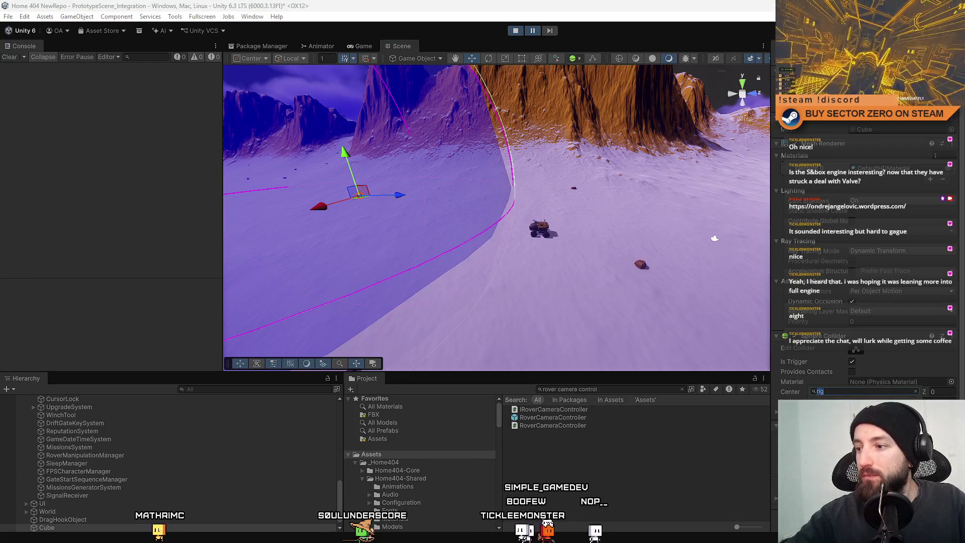
scroll(868, 302, down, 2)
scroll(868, 301, down, 3)
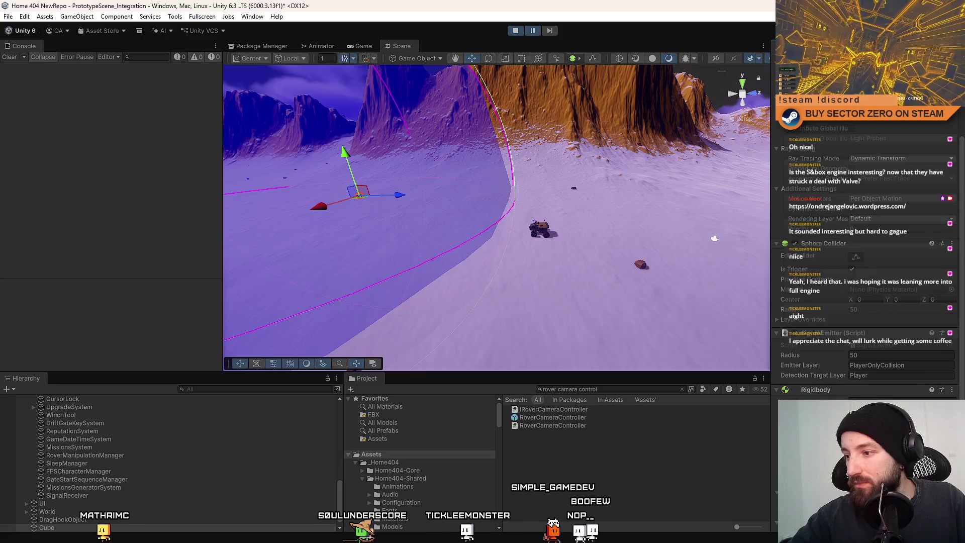
click(532, 30)
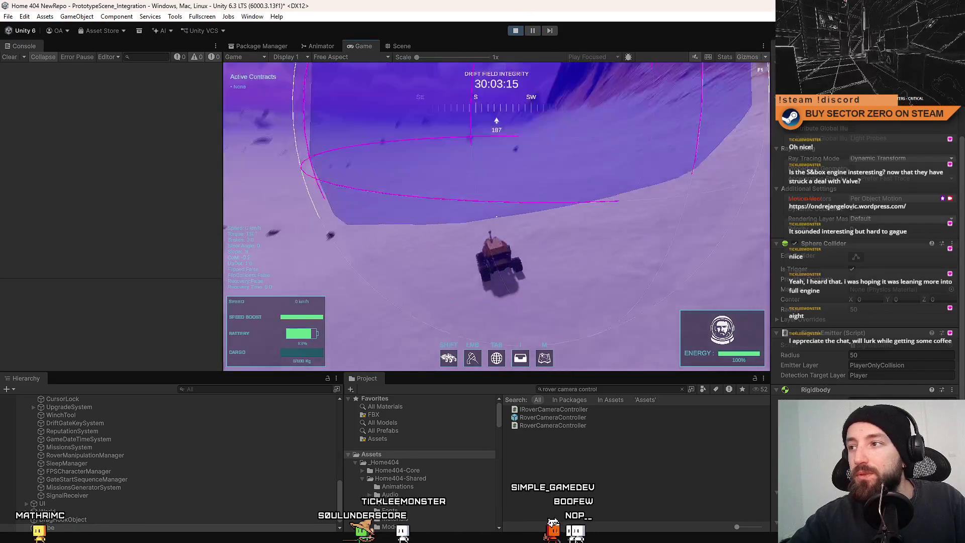
Step: Drive the rover into the emitter range, stop, and select SignalReceiver to show its settings
key(w)
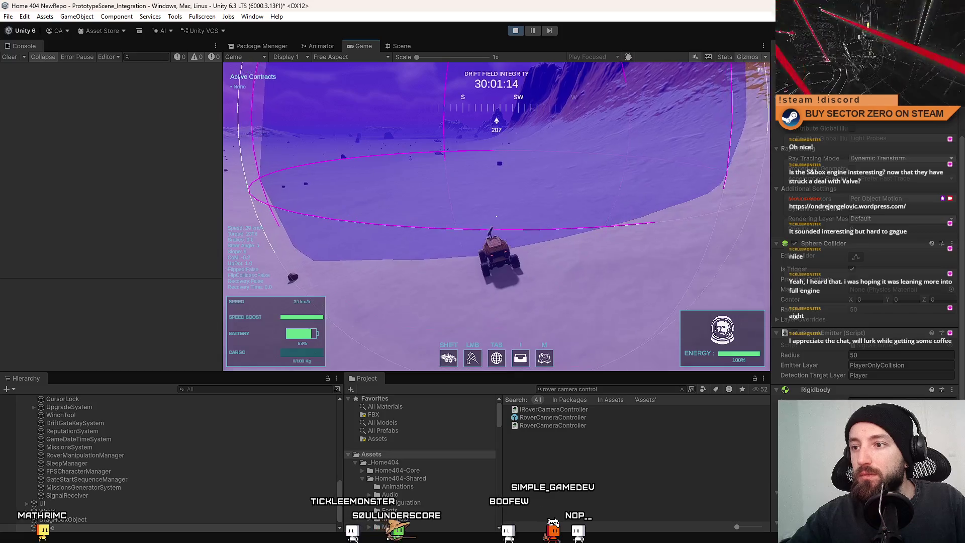
key(s)
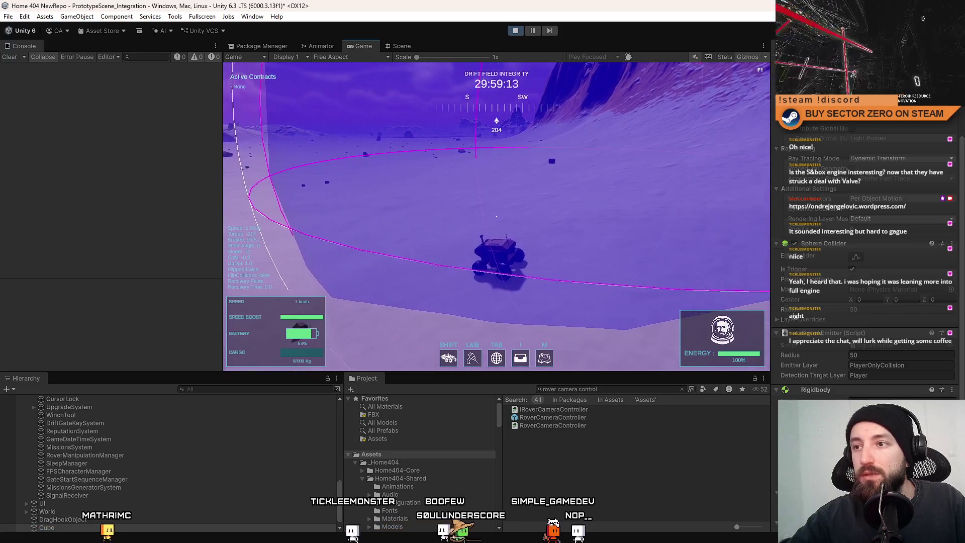
scroll(962, 369, down, 3)
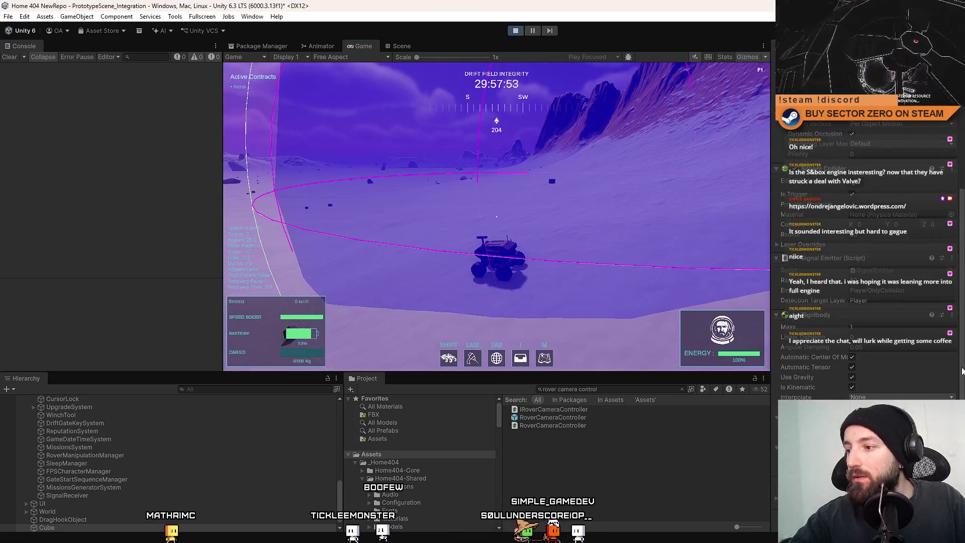
scroll(947, 132, up, 3)
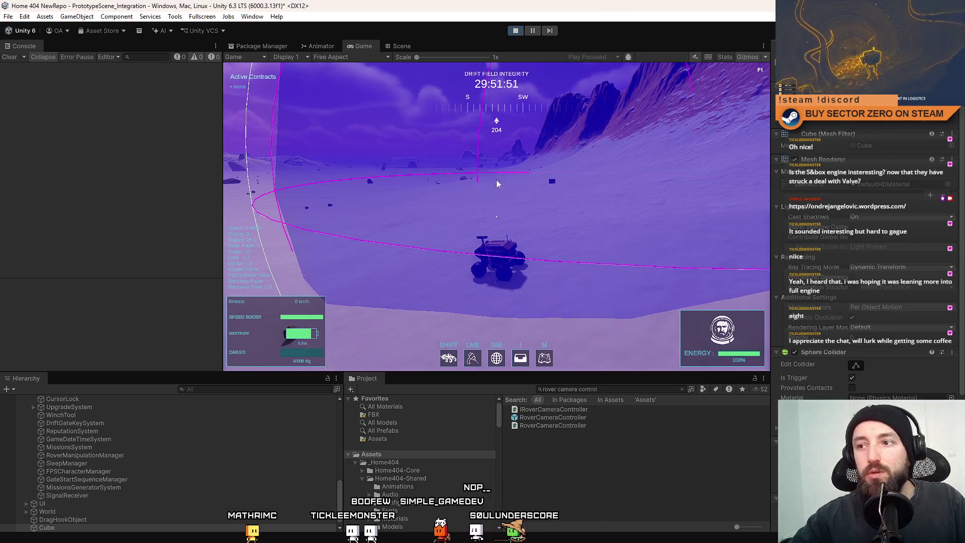
scroll(886, 326, down, 5)
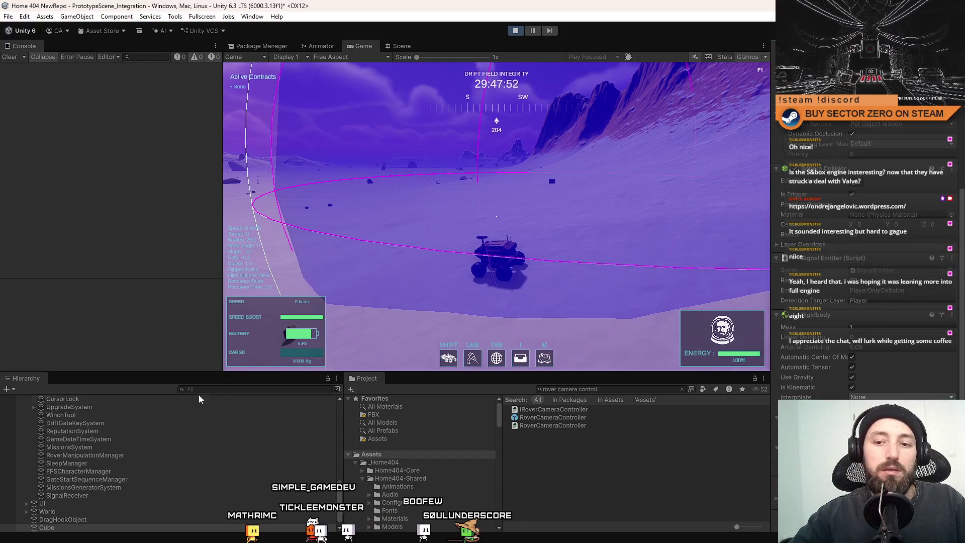
click(126, 495)
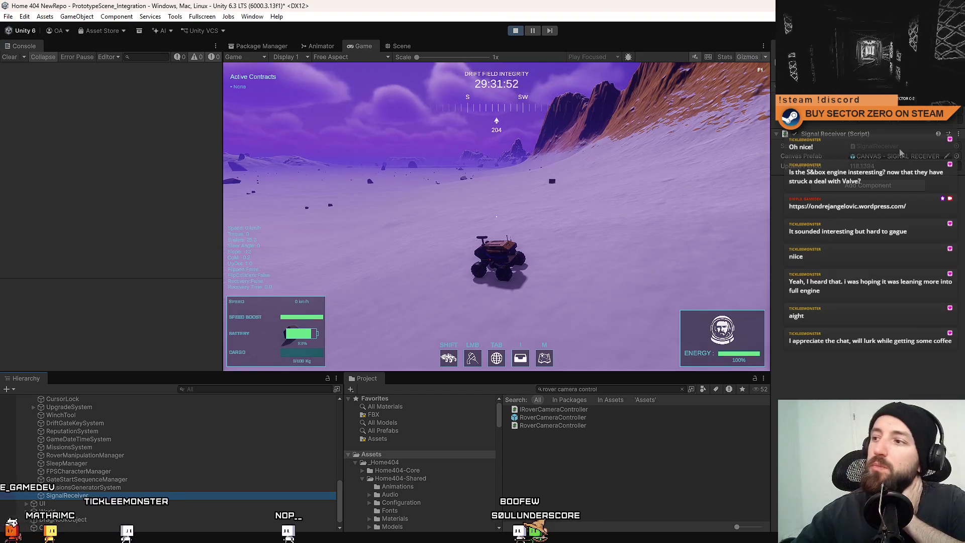
Step: Ping the SignalReceiver asset in the Project files, then return to the Scene view
click(900, 154)
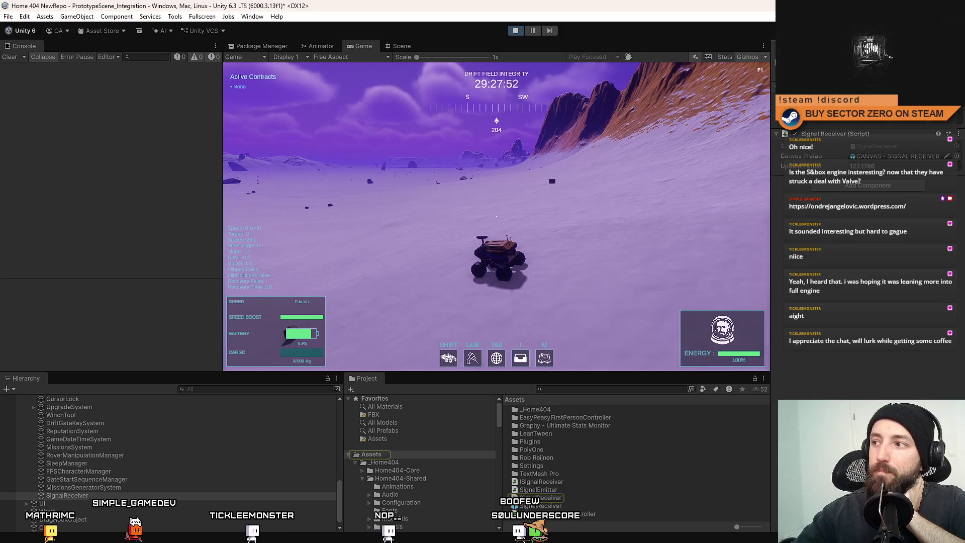
right_click(811, 47)
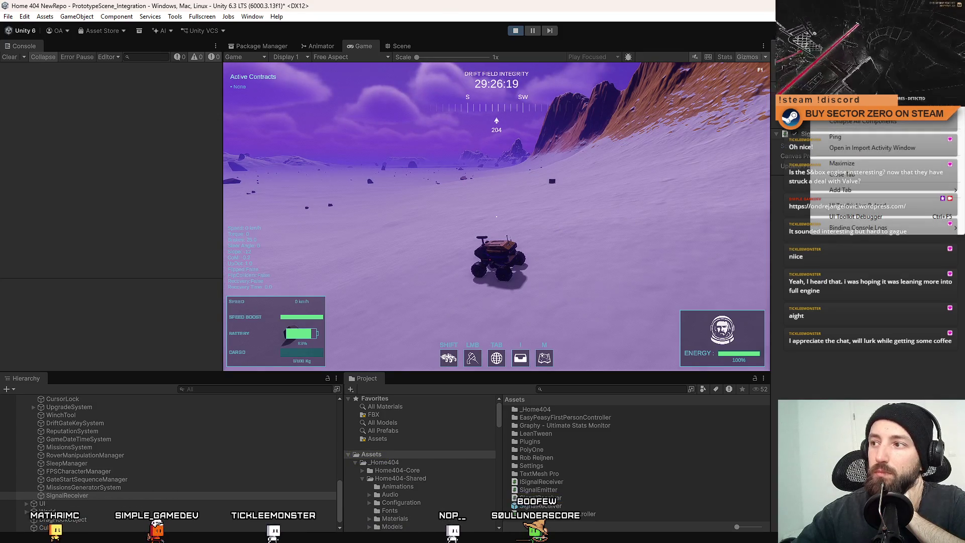
key(Escape)
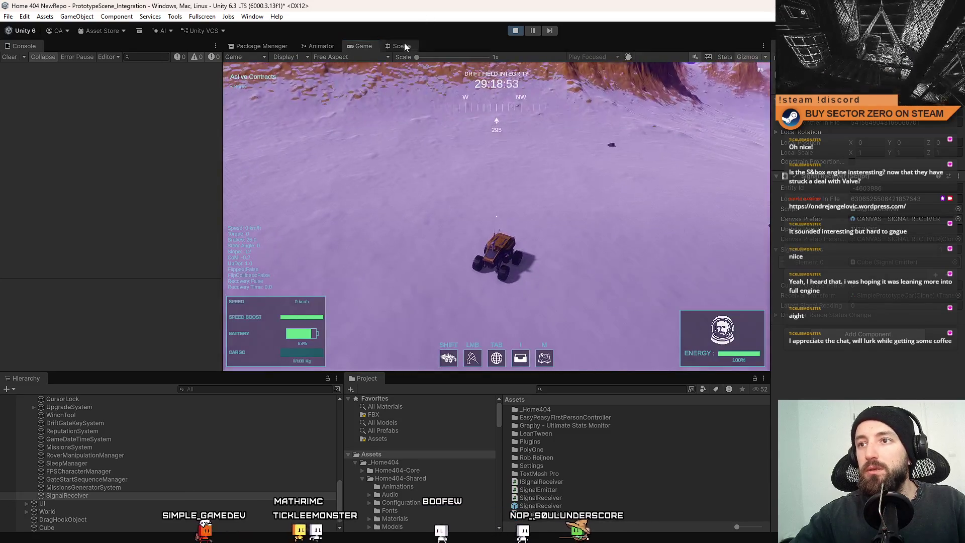
click(402, 46)
drag(531, 157, 308, 218)
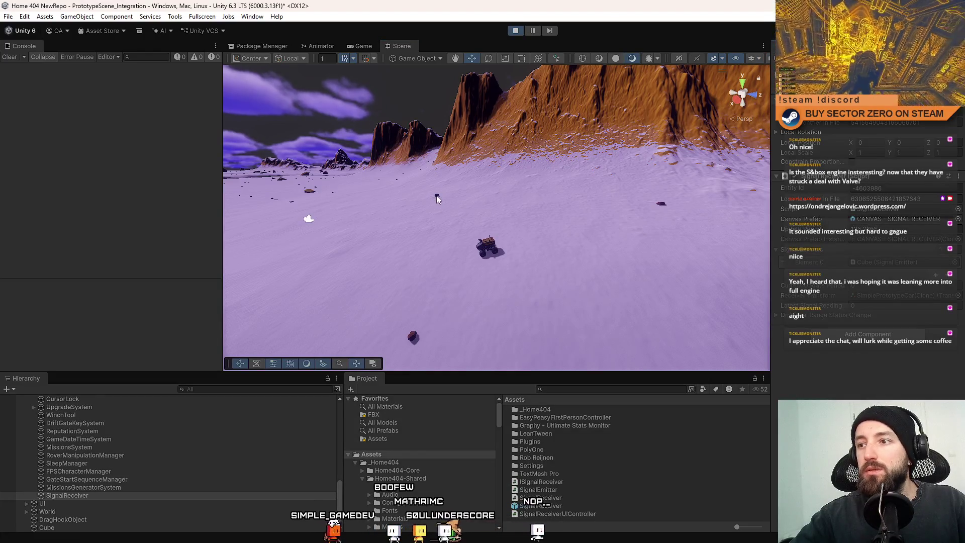
Step: Select the emitter cube, then drive the rover along and across the emitter boundary
click(437, 196)
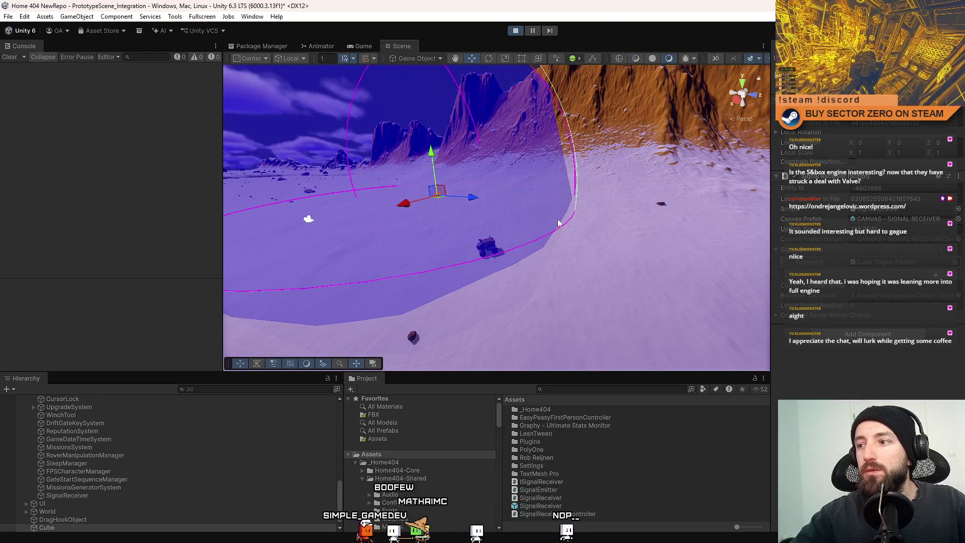
click(364, 46)
key(w)
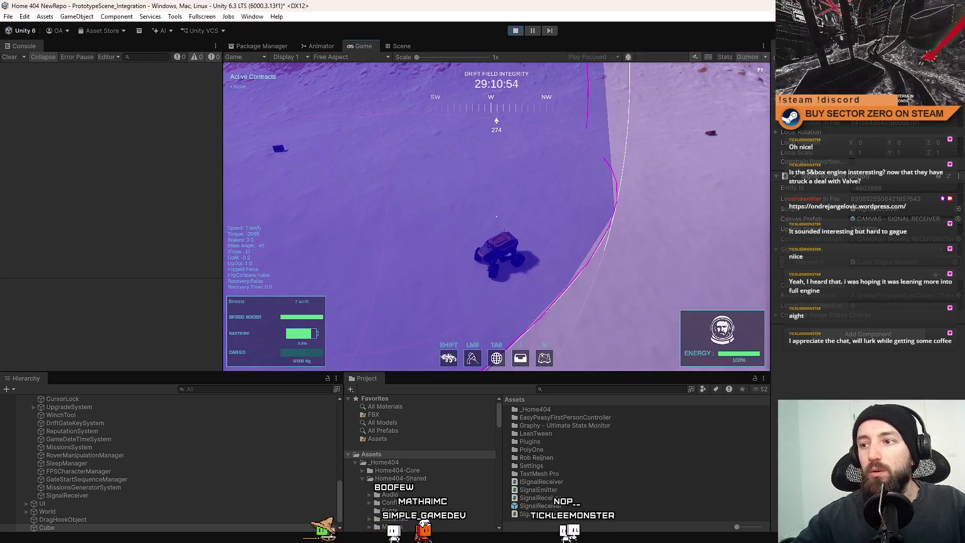
key(s)
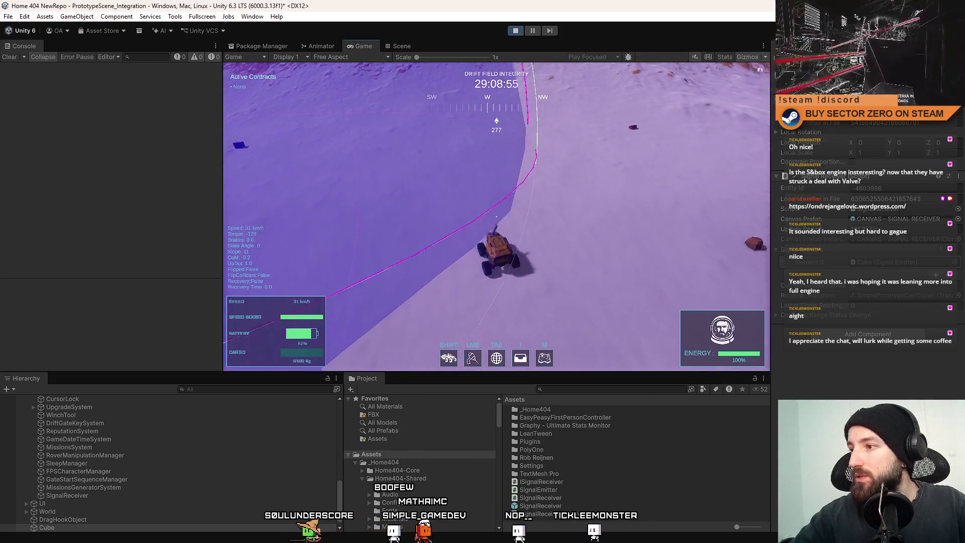
key(w)
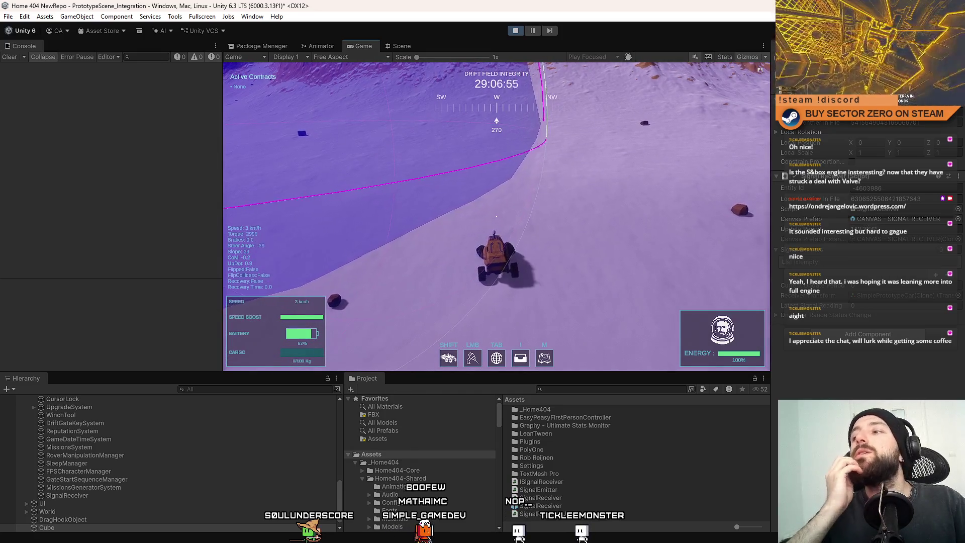
key(d)
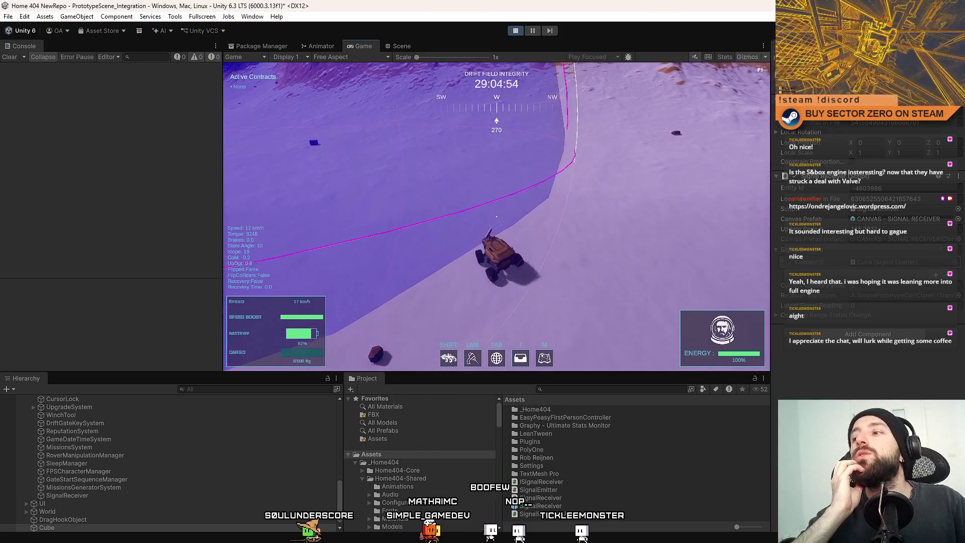
key(w)
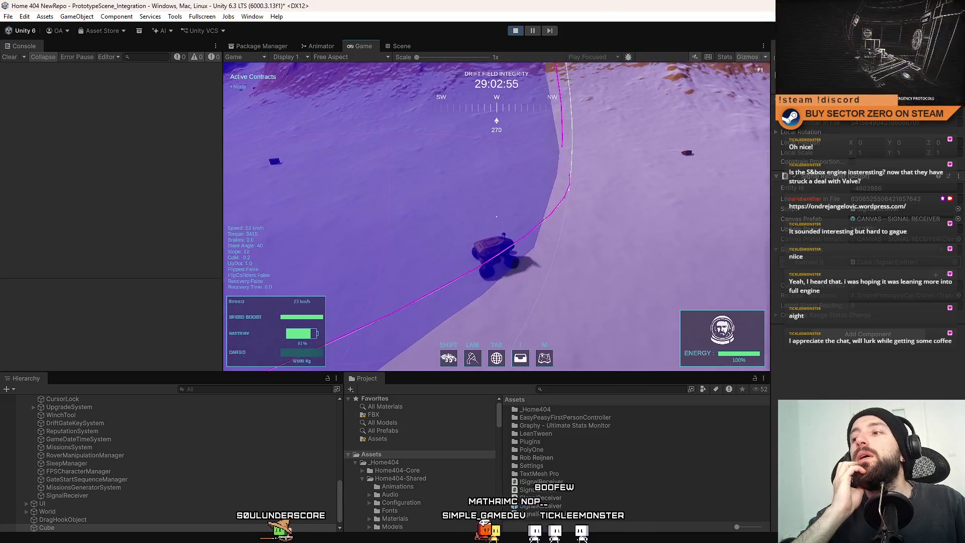
Step: Pause the playtest and show the scene instead of the game
key(Escape)
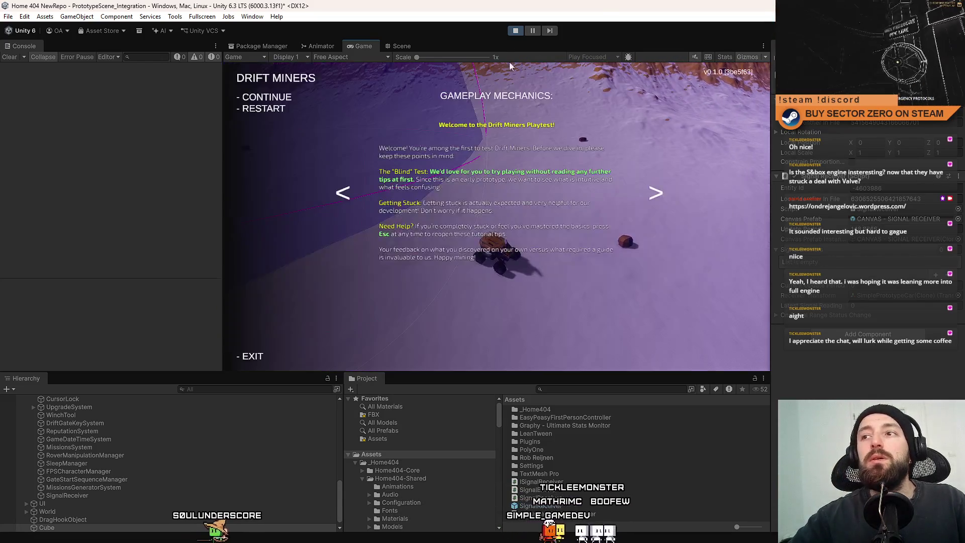
click(532, 31)
key(ctrl+1)
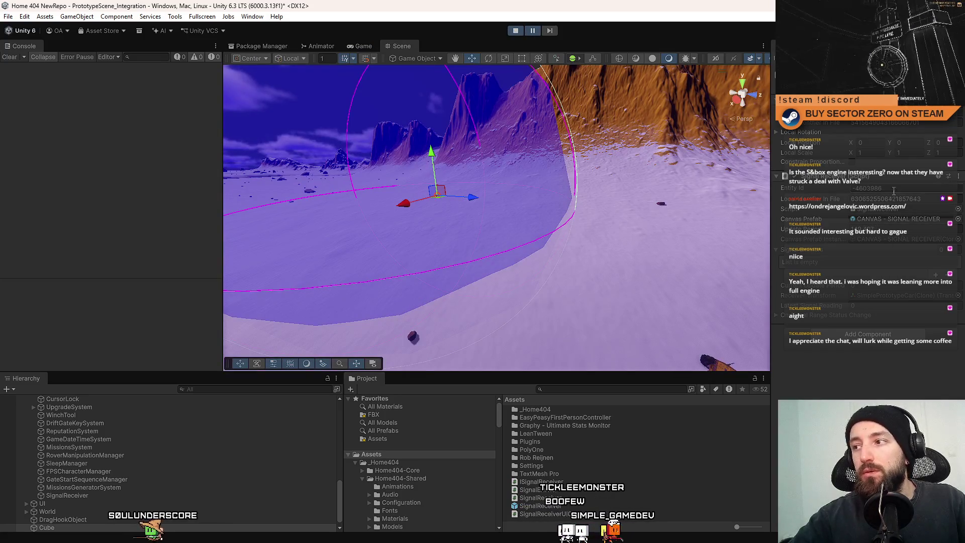
Step: Select the Cube and stop the playtest to return to edit mode
click(73, 526)
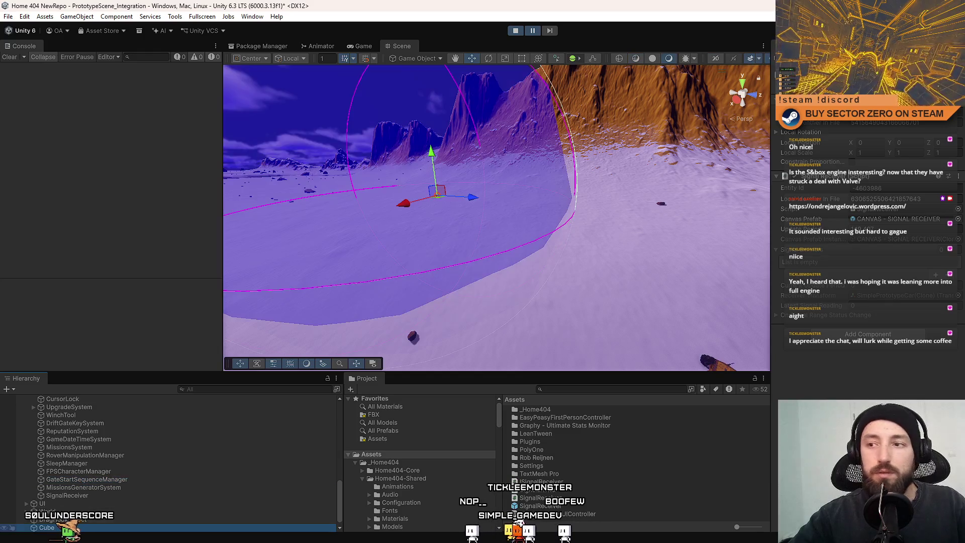
click(517, 31)
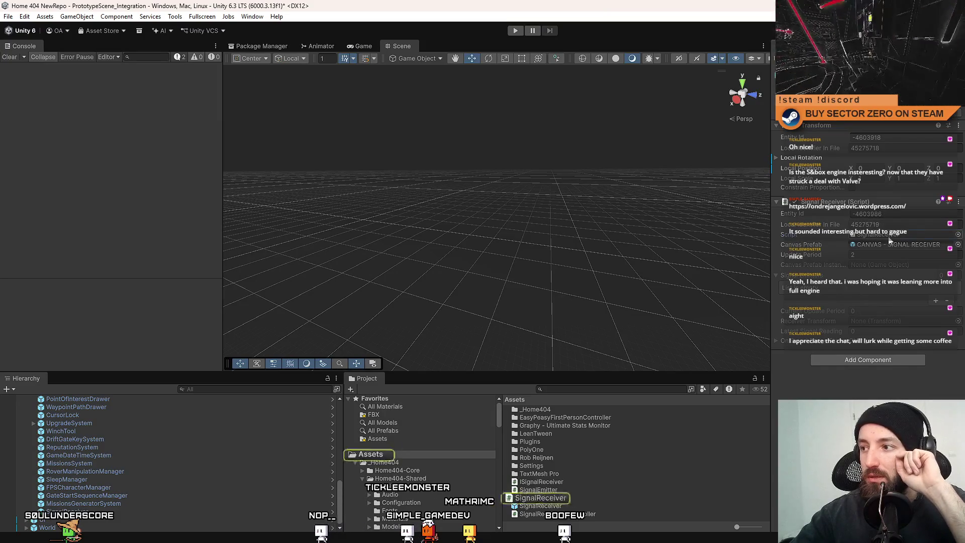
Step: In SignalReceiver.cs, replace updatePeriod with _currentUpdatePeriod on line 40
key(alt+Tab)
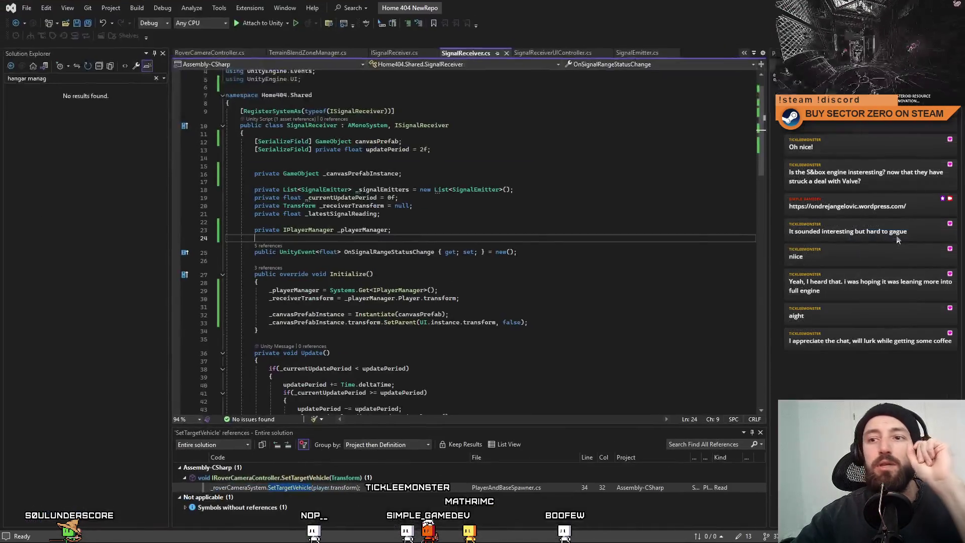
click(517, 251)
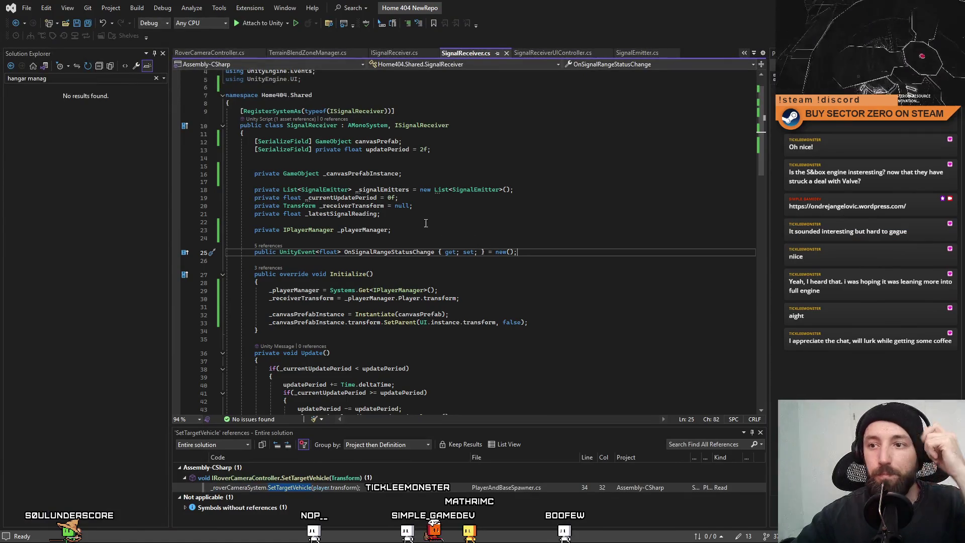
double_click(341, 199)
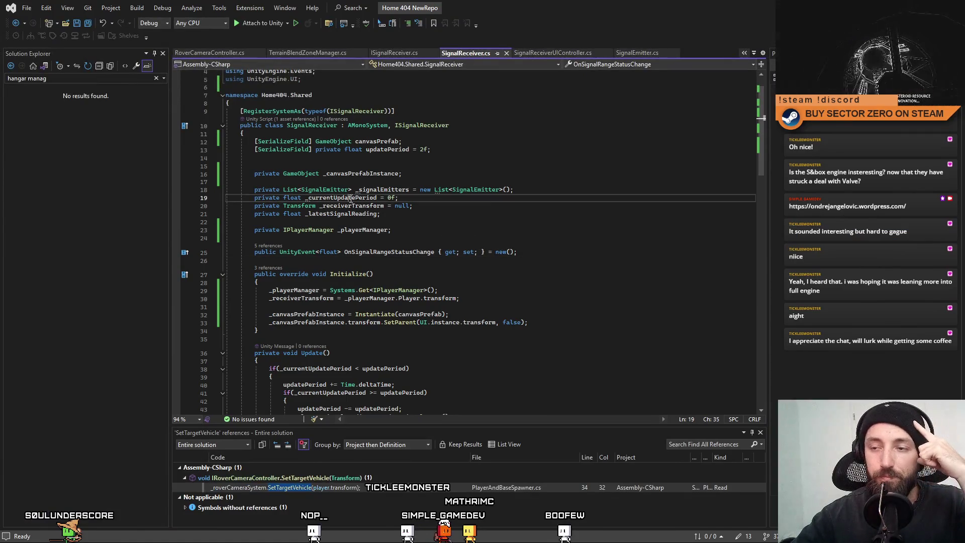
double_click(388, 150)
scroll(510, 232, down, 3)
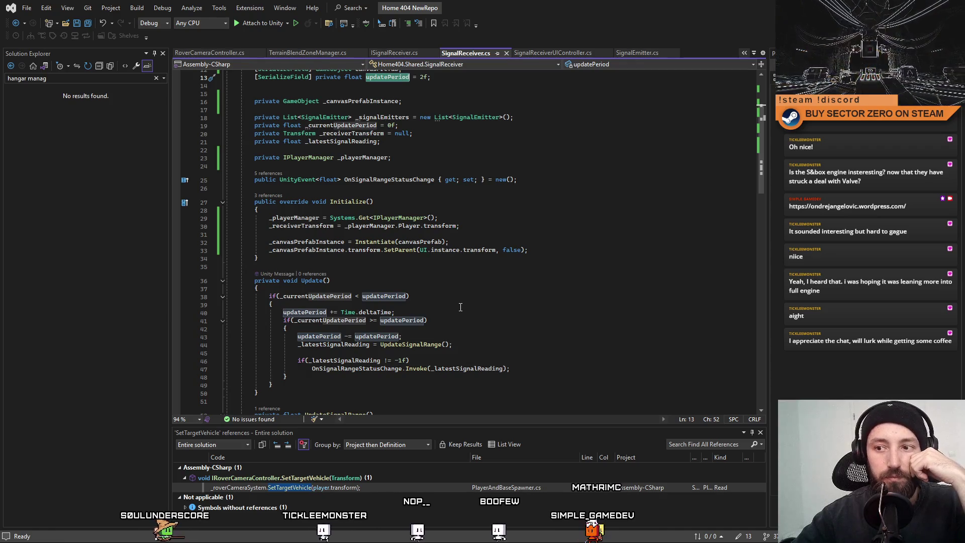
scroll(452, 302, down, 3)
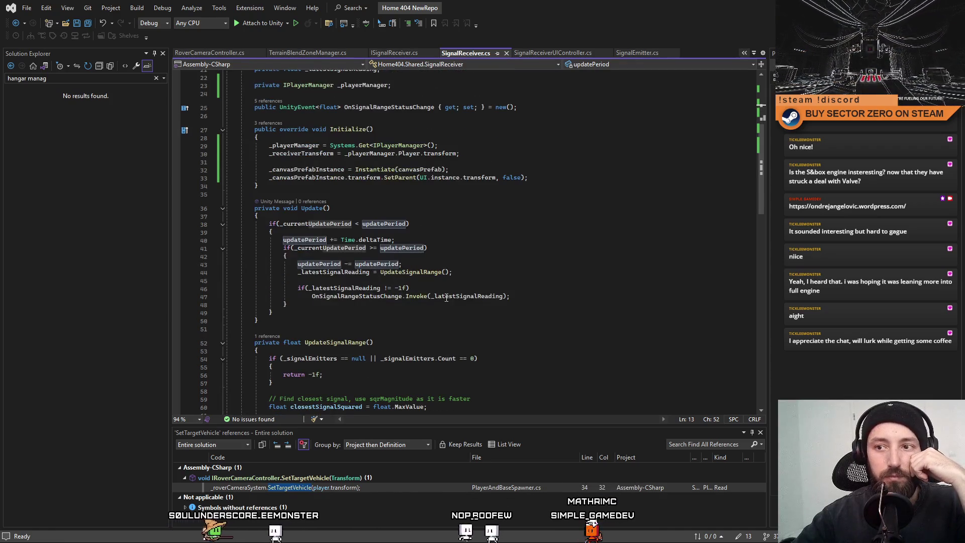
double_click(321, 224)
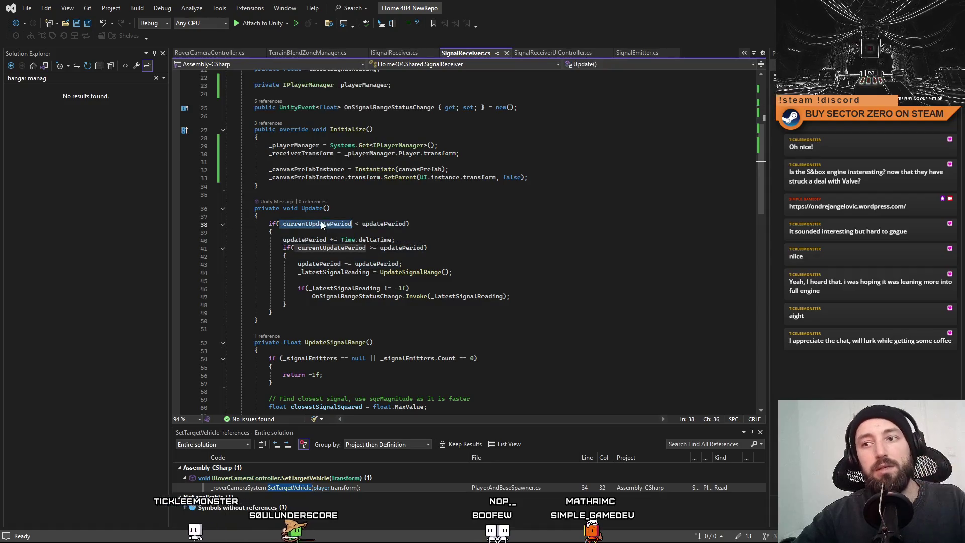
key(ctrl+c)
double_click(305, 241)
key(ctrl+v)
click(545, 240)
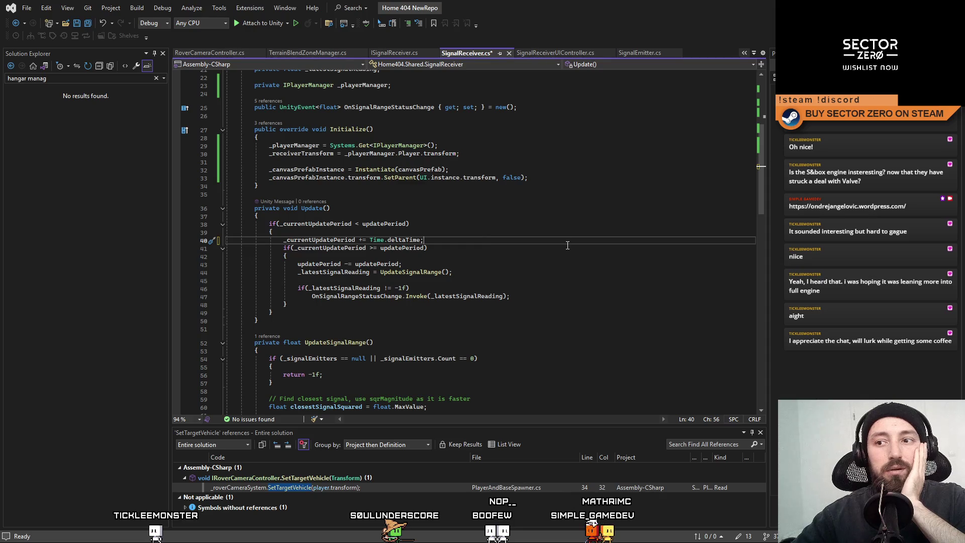
key(Down)
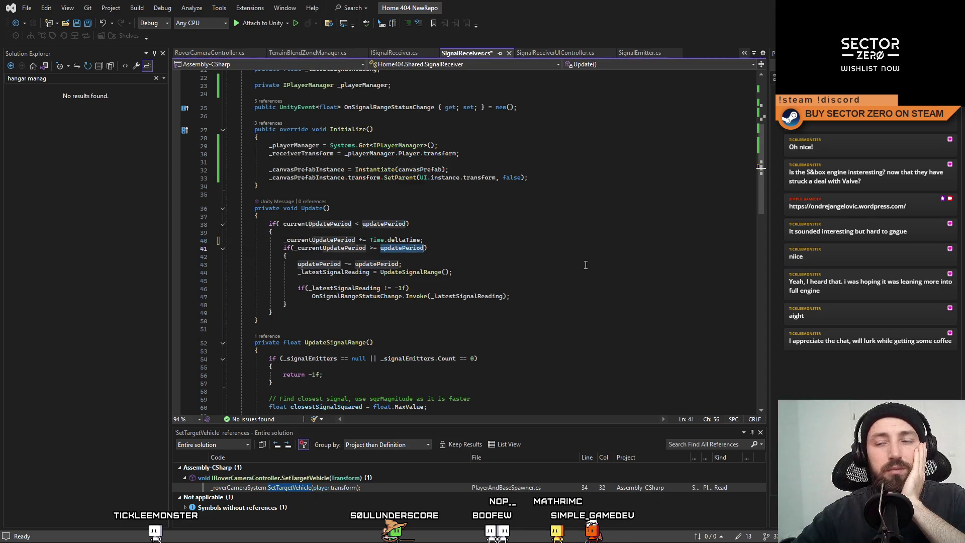
scroll(588, 269, up, 7)
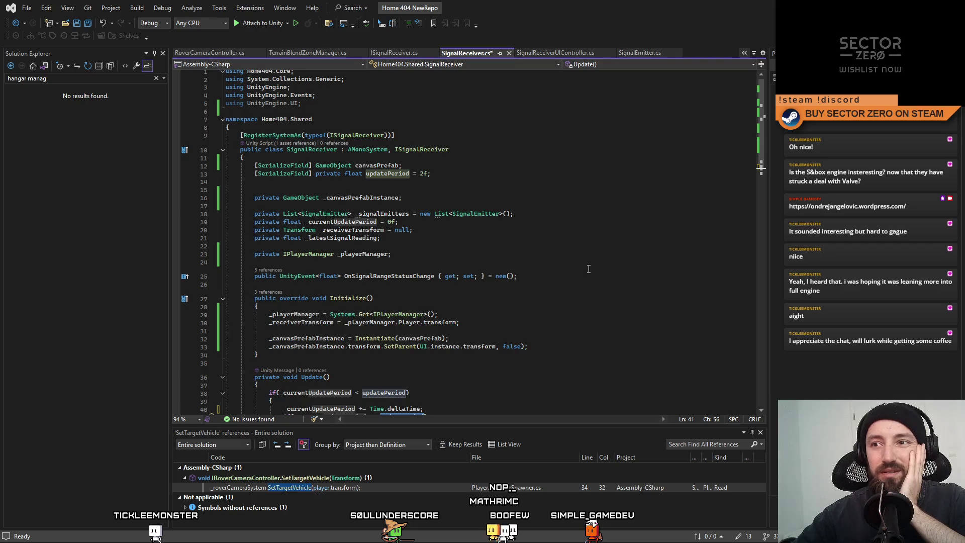
scroll(588, 269, down, 3)
scroll(589, 269, down, 5)
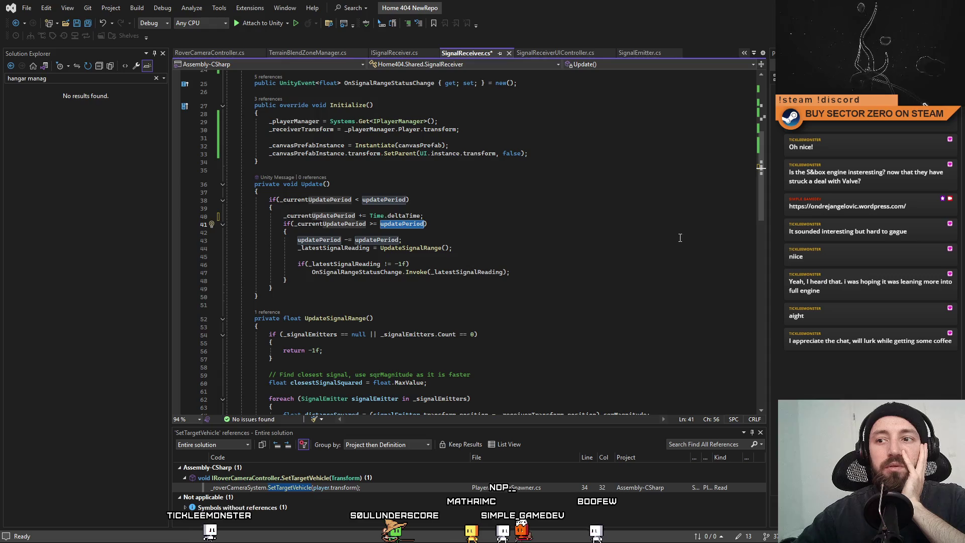
Step: Replace updatePeriod with _currentUpdatePeriod on line 43 and switch back to Unity
double_click(318, 240)
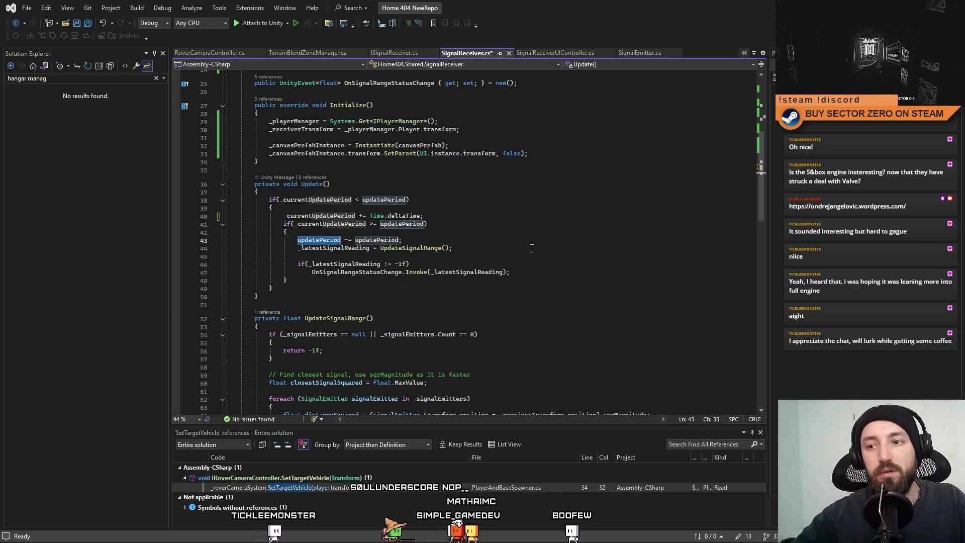
key(ctrl+v)
click(548, 236)
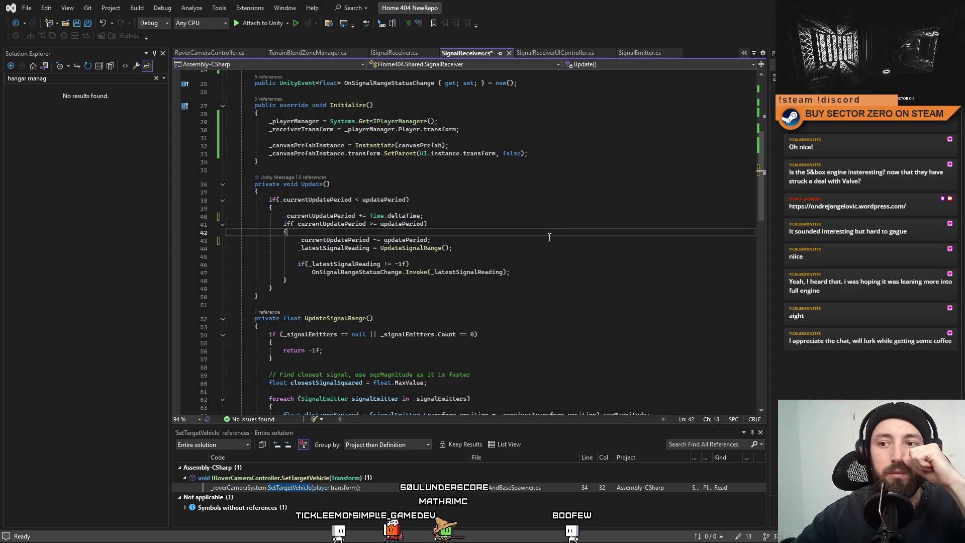
key(Down)
scroll(588, 234, down, 2)
key(Down)
key(Down)
key(Down)
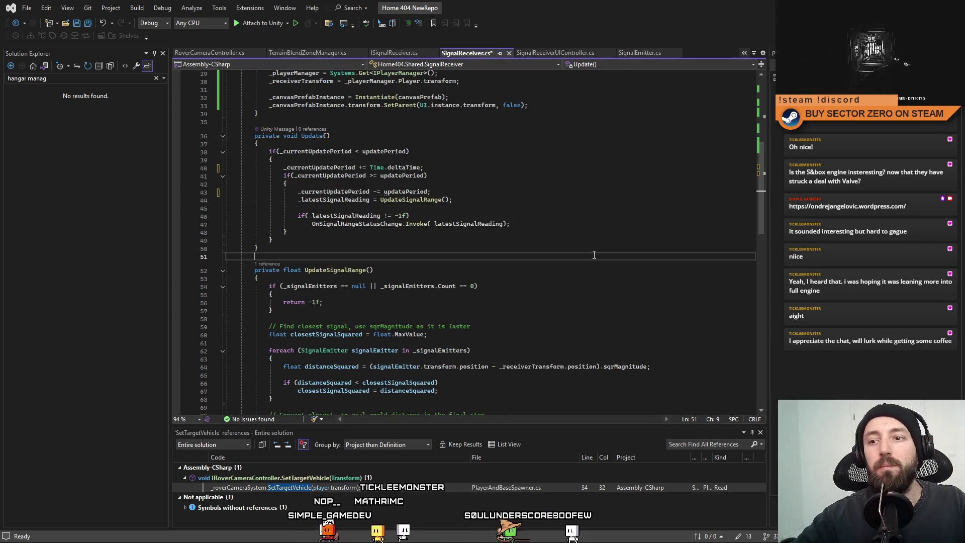
key(alt+Tab)
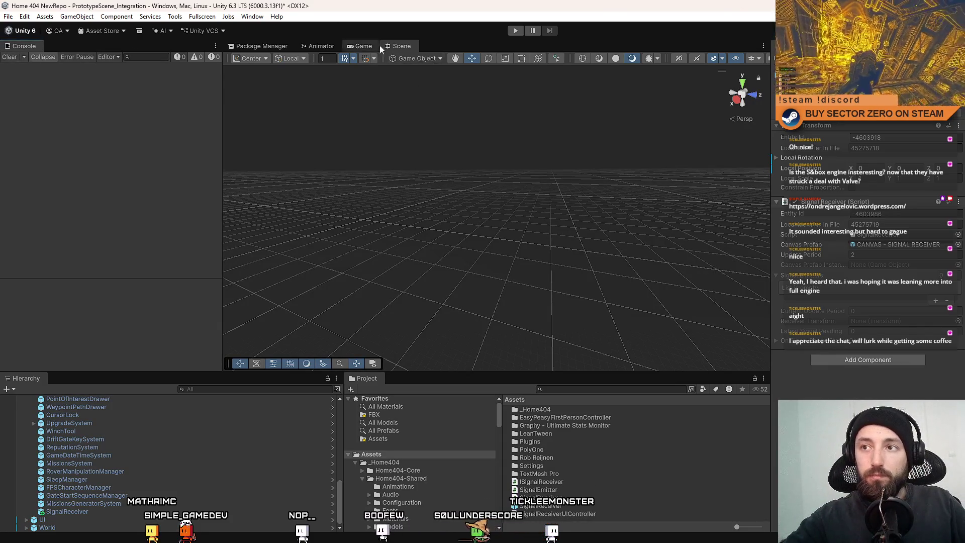
Step: Start a fresh playtest from the main menu and travel into the hangar
click(515, 30)
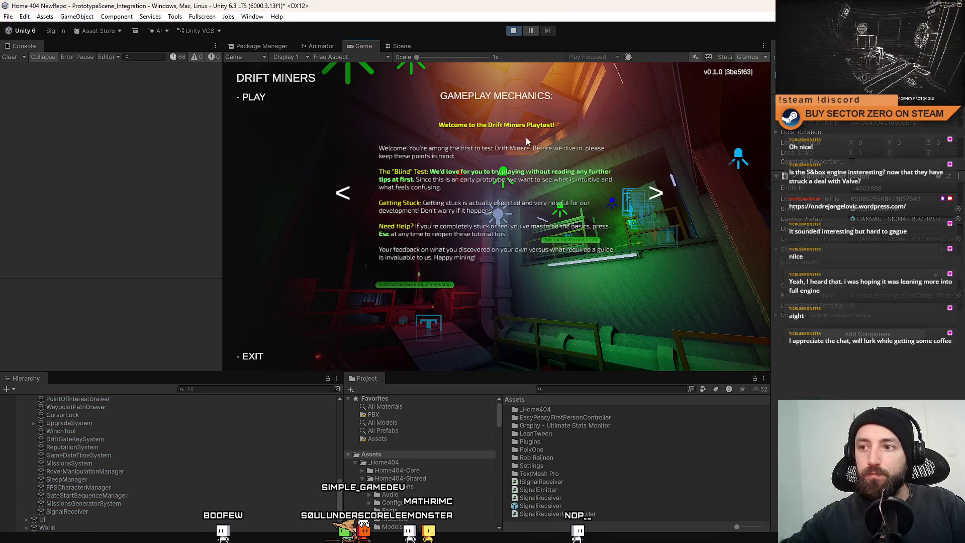
click(261, 97)
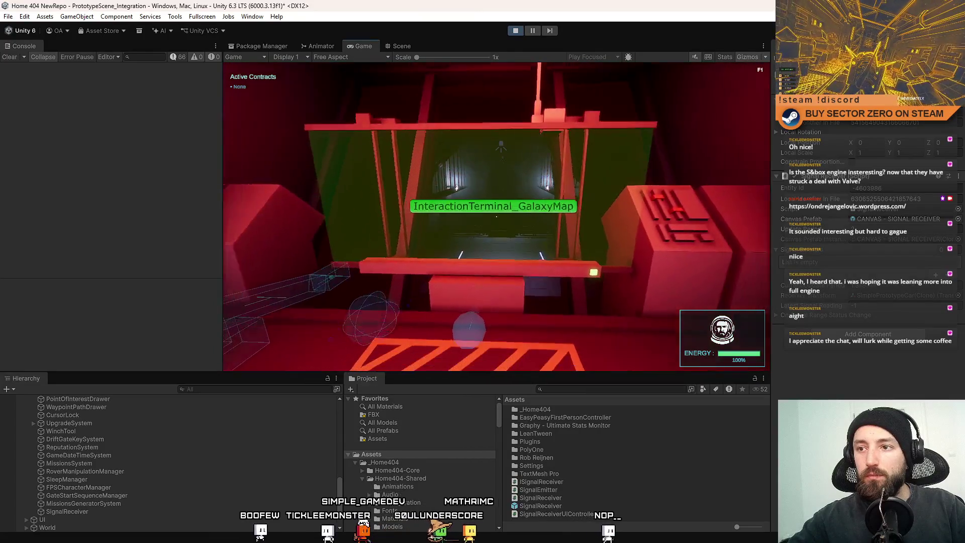
key(e)
key(e)
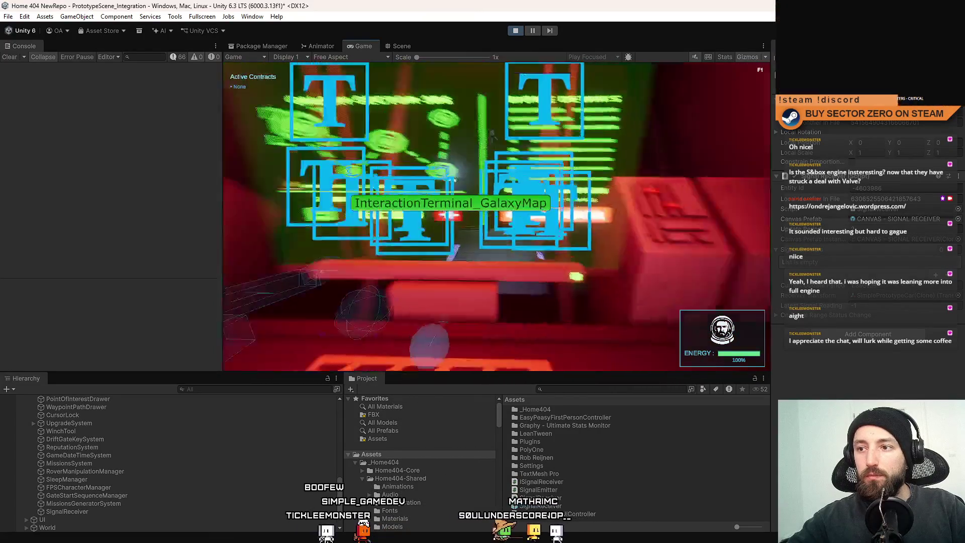
key(w)
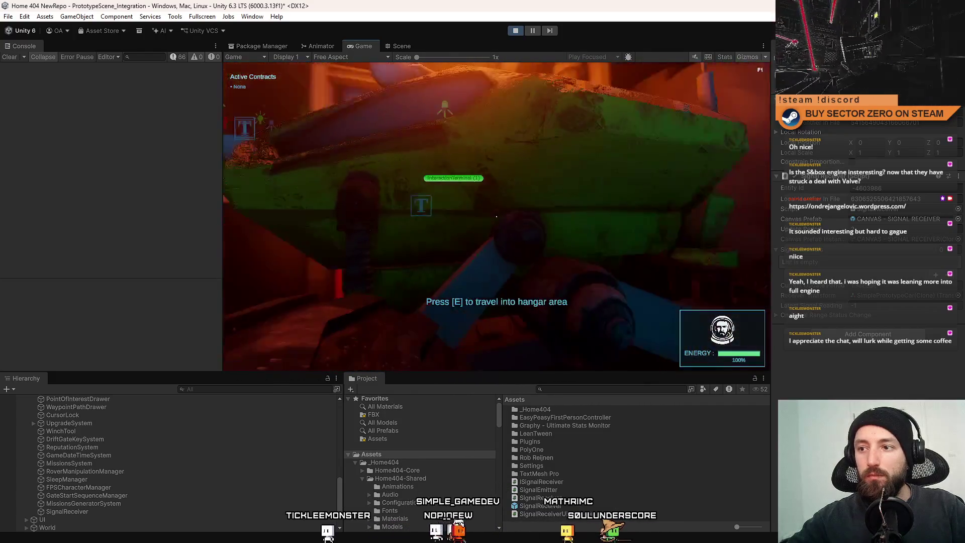
key(e)
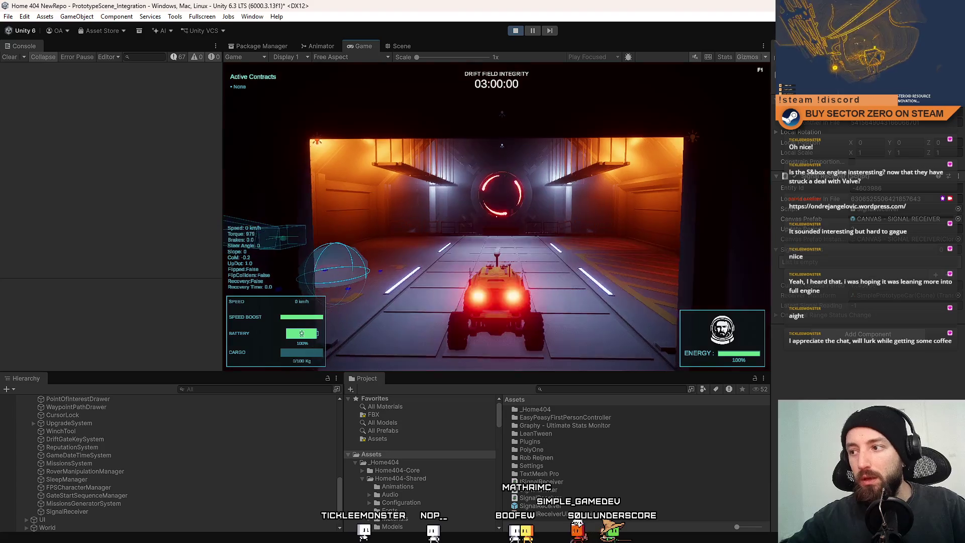
Step: Drive the rover through the red gate onto the snowfield, then show the Scene view
key(w)
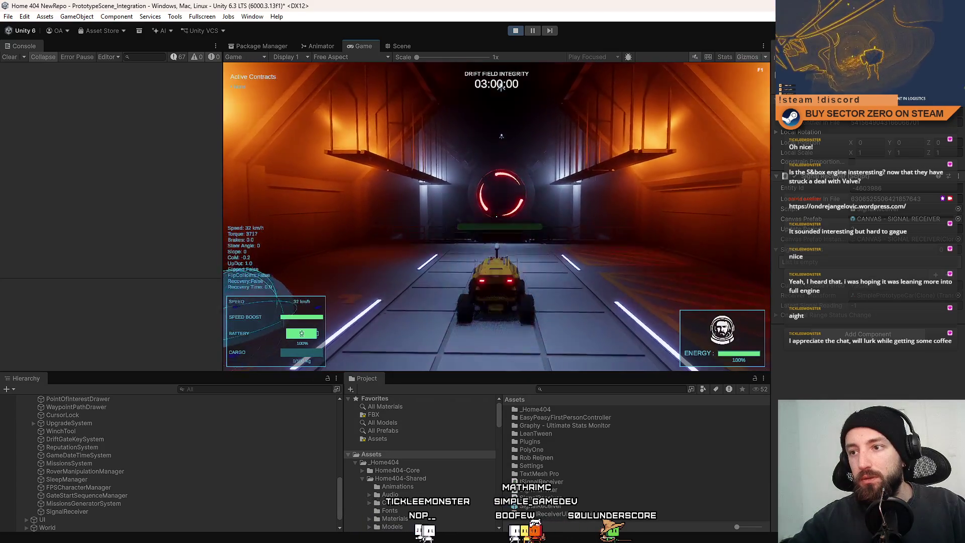
key(a)
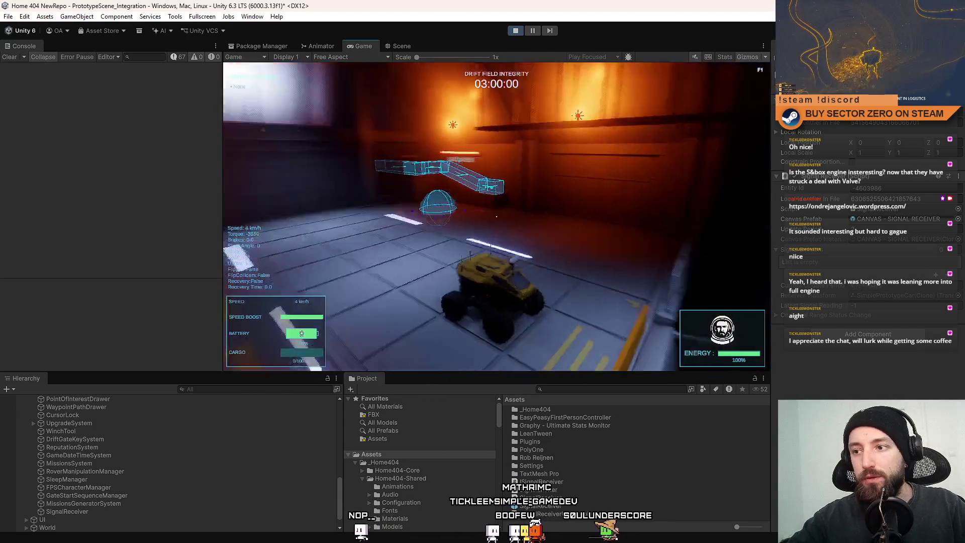
key(w)
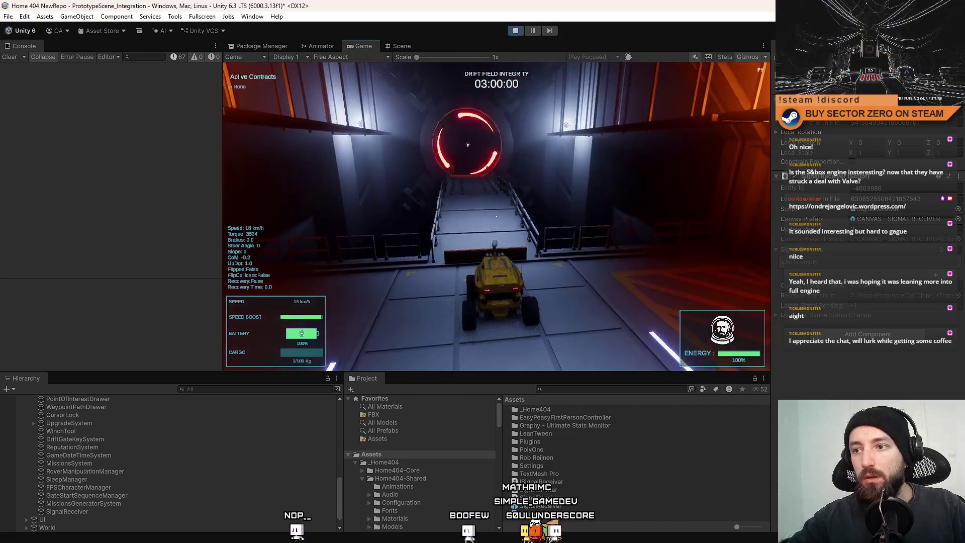
key(w)
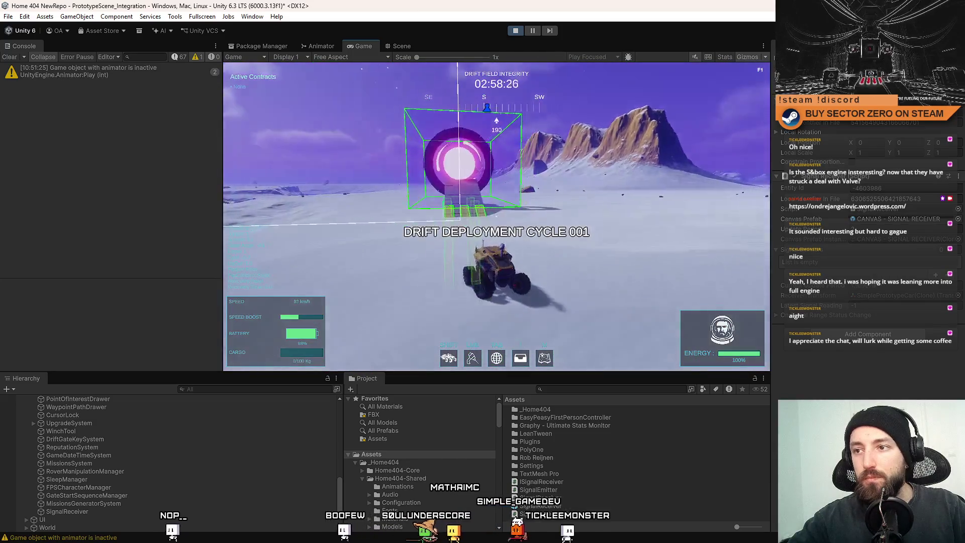
key(Escape)
key(Escape)
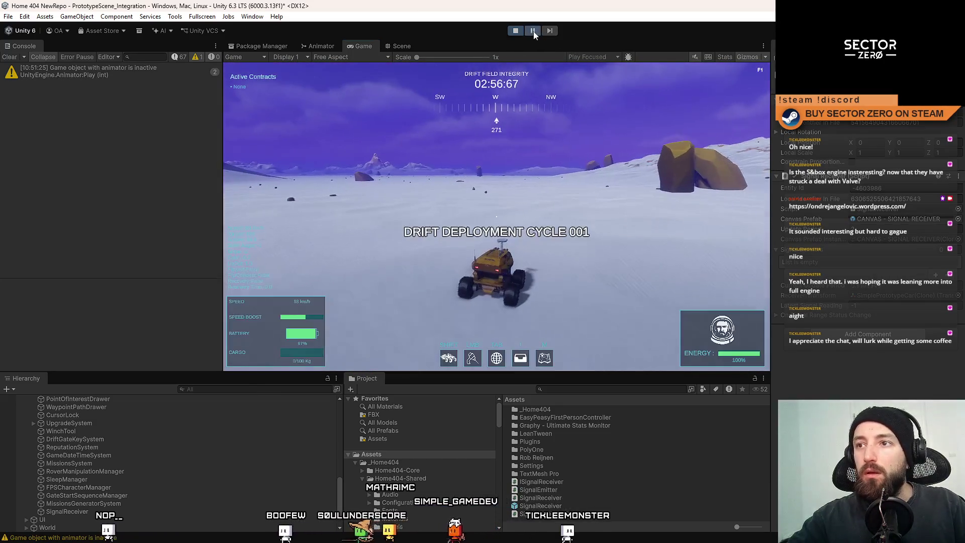
click(400, 45)
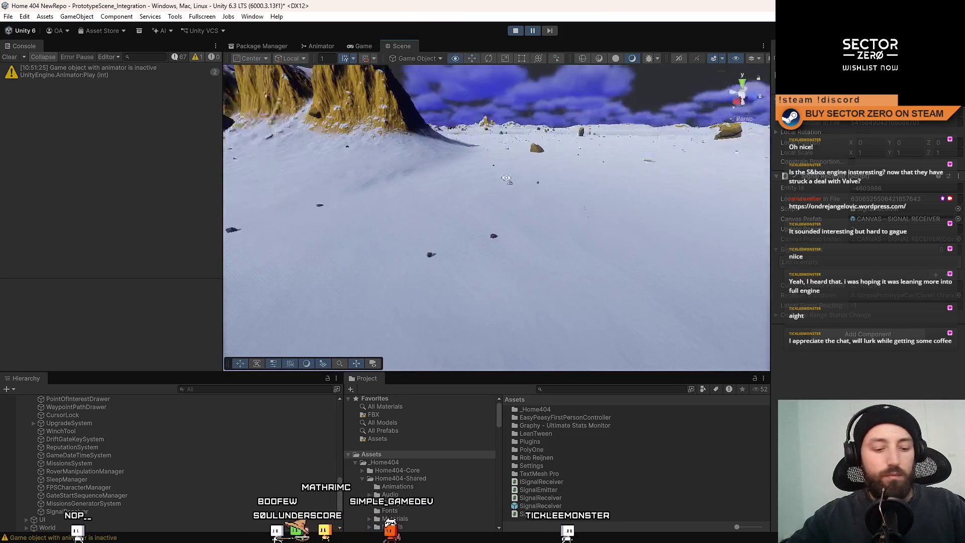
Step: Remove the Rigidbody component from the signal emitter object in the Inspector
mouse_move(441, 179)
mouse_down()
mouse_move(688, 259)
mouse_move(528, 226)
mouse_up()
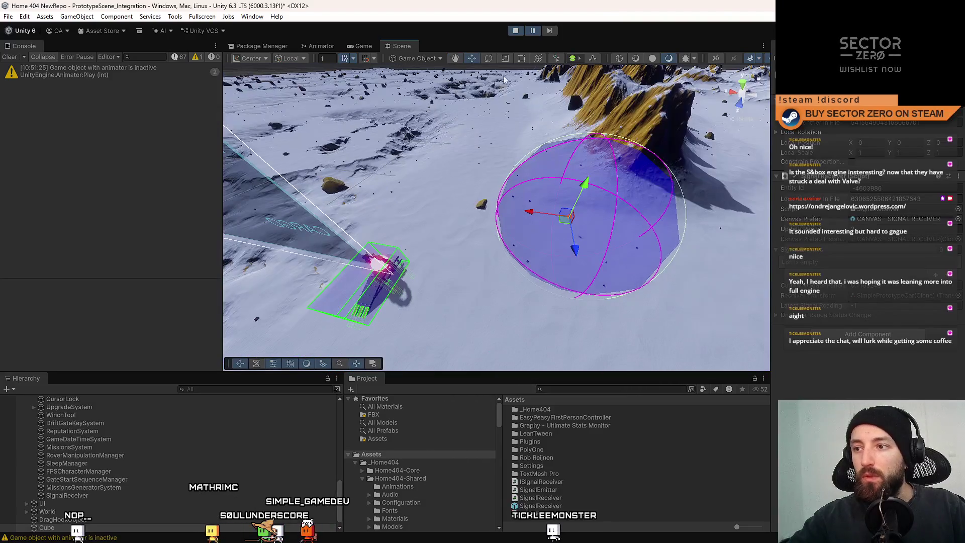
click(364, 46)
scroll(114, 461, down, 1)
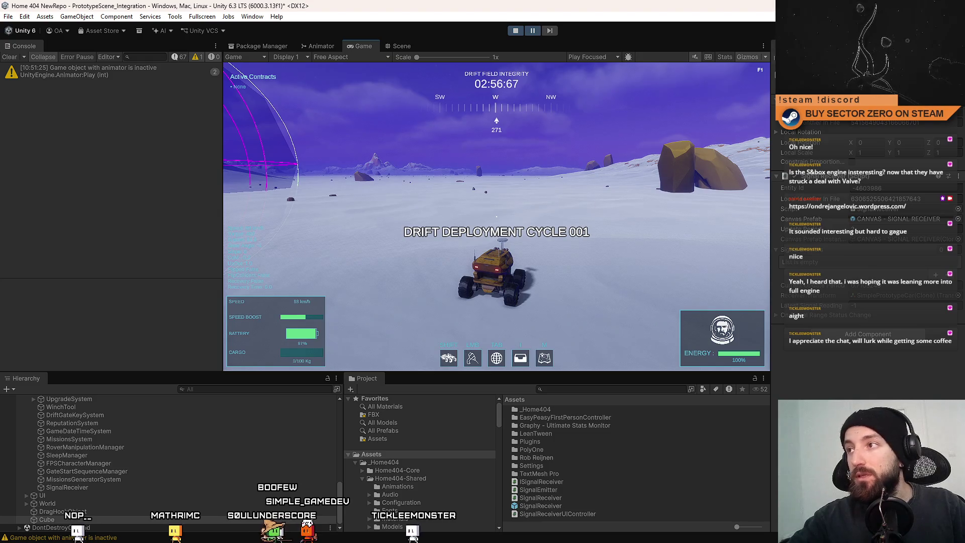
scroll(839, 330, down, 5)
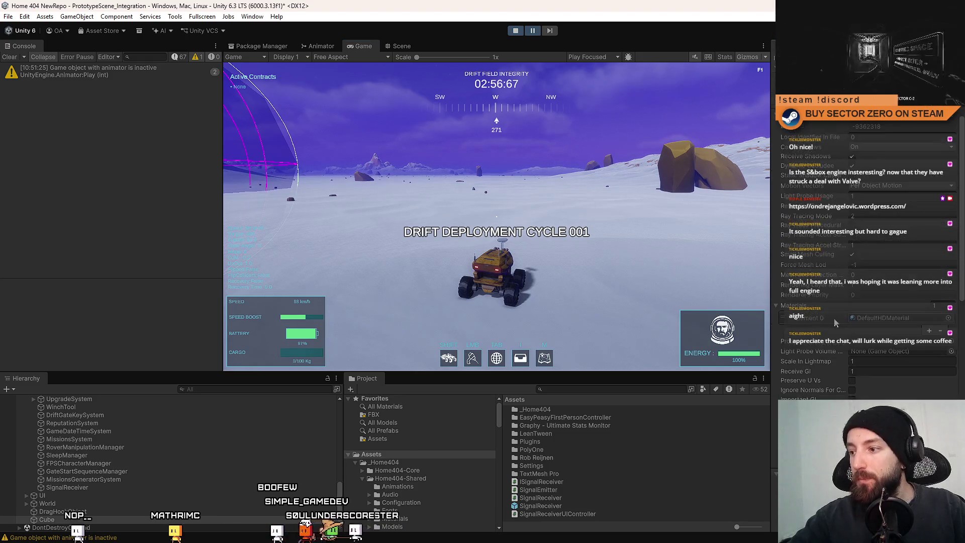
right_click(813, 355)
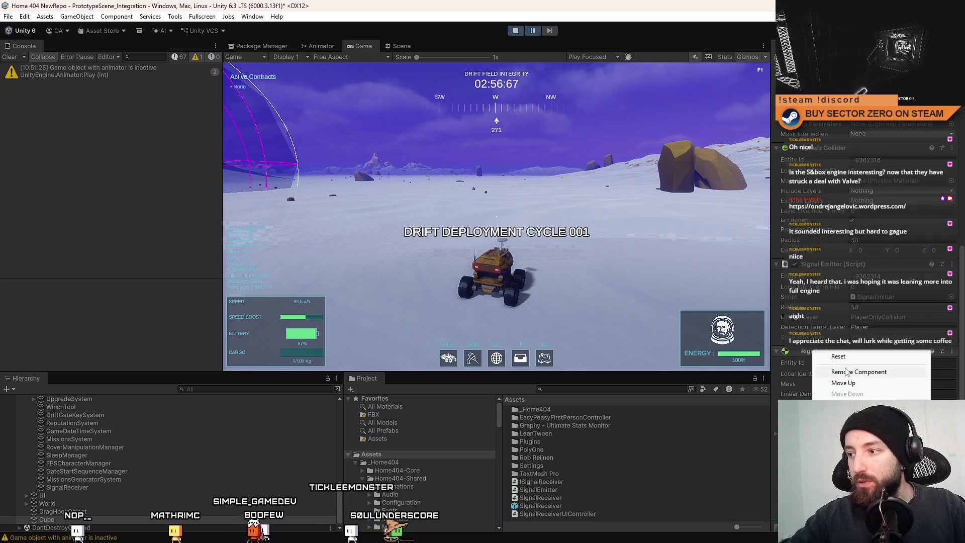
click(838, 365)
Step: Resume the paused play test and select SignalReceiver in the Hierarchy
click(533, 31)
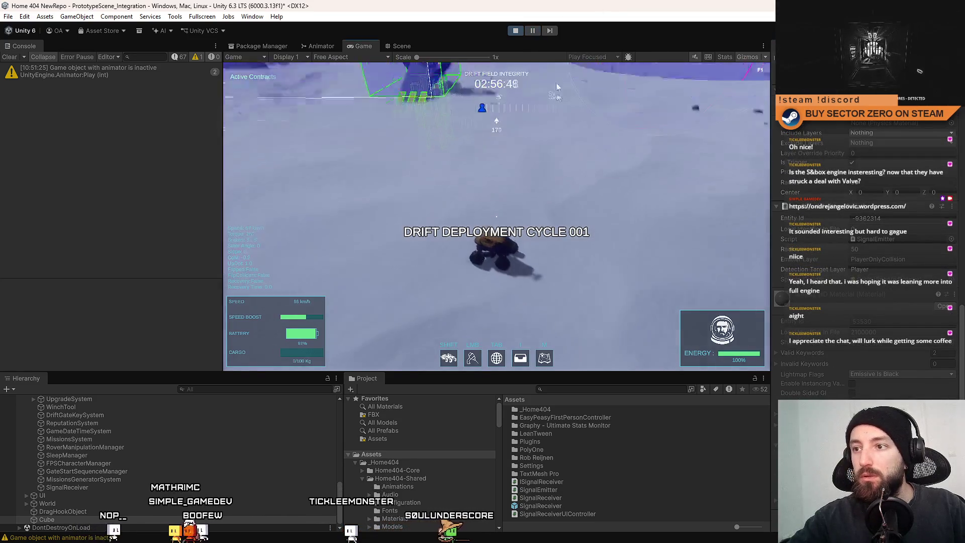
click(74, 487)
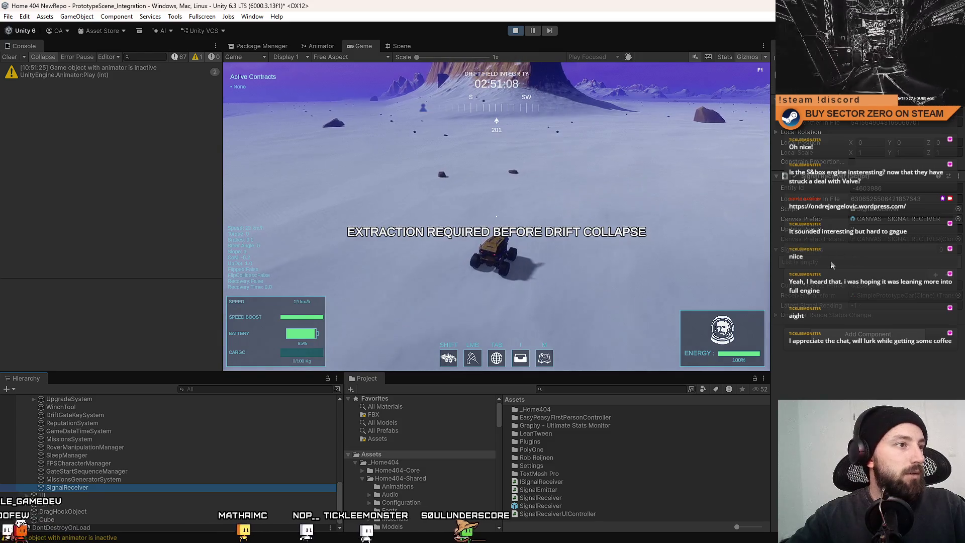
Step: Widen the Inspector and toggle the in-game pause menu twice while driving
drag(774, 237, 588, 264)
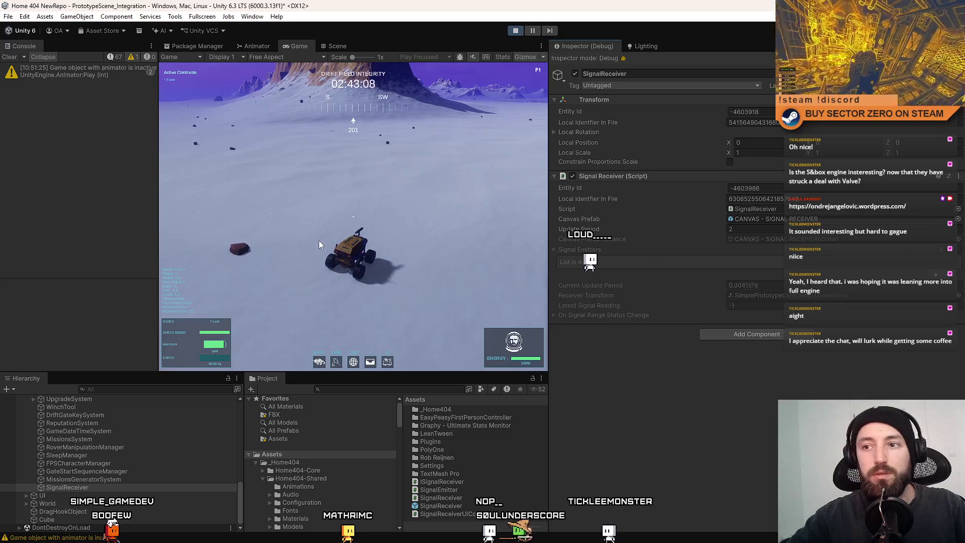
key(Escape)
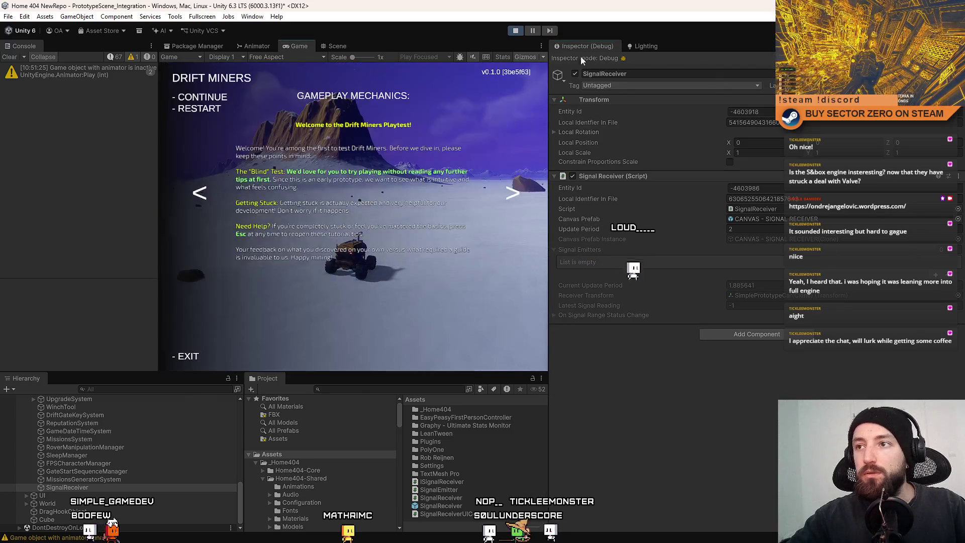
key(Escape)
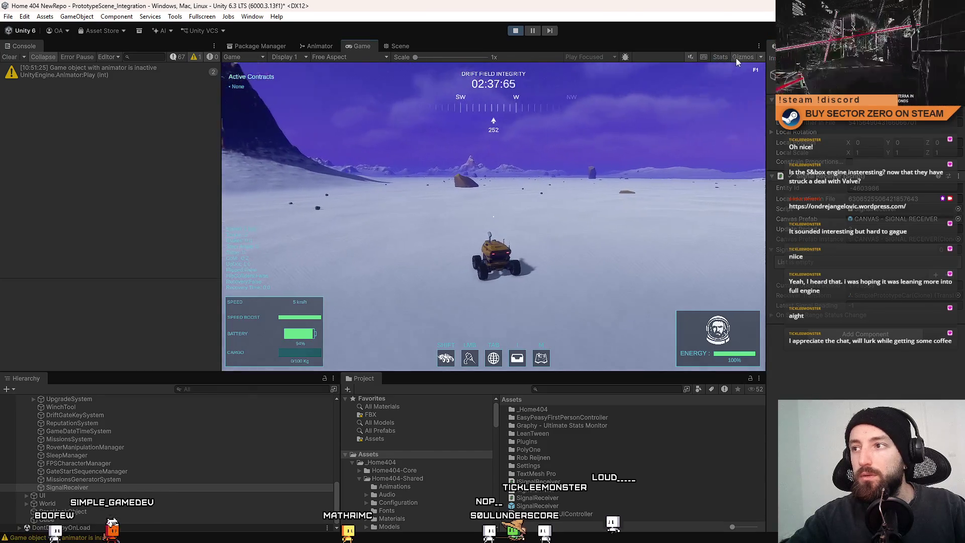
key(Escape)
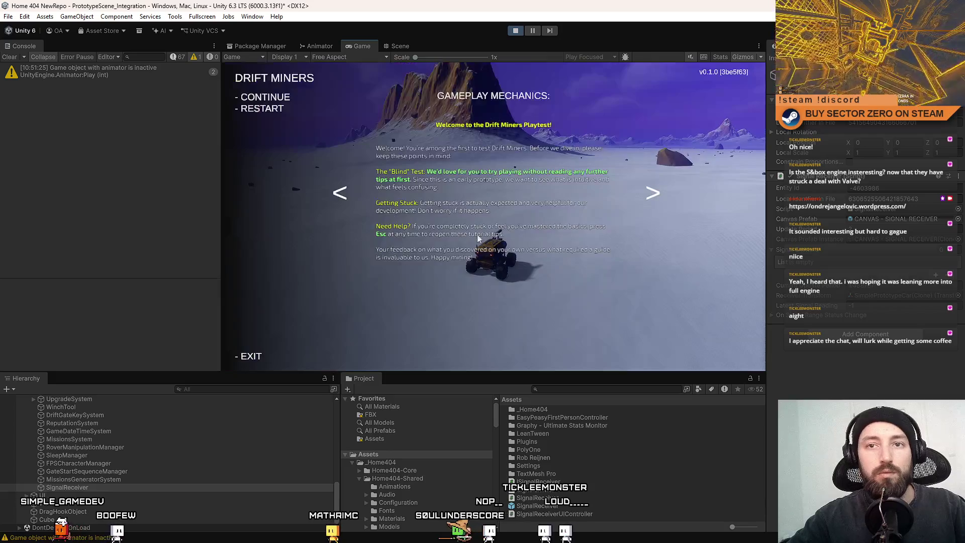
key(Escape)
Step: Select the test cube in the Scene view, then return to the running Game view
click(407, 48)
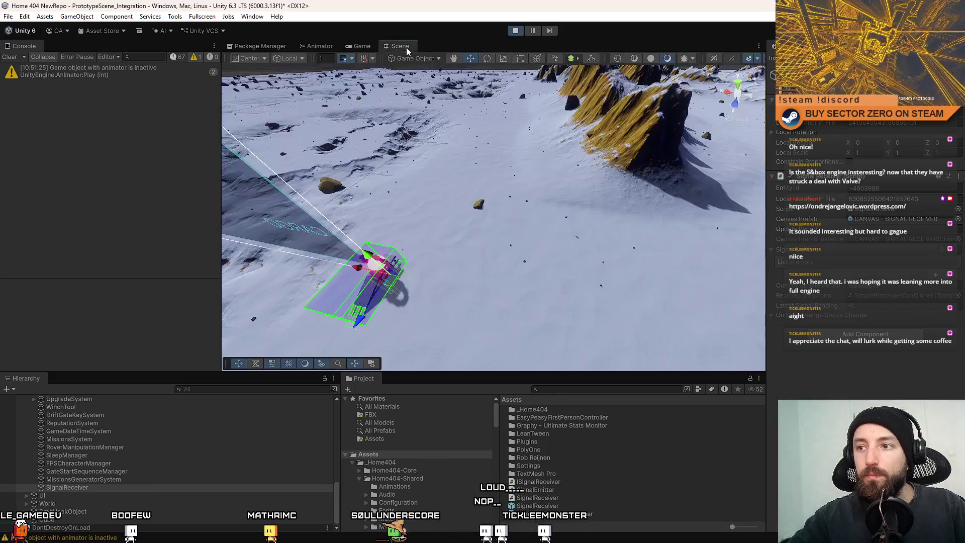
drag(564, 204, 590, 203)
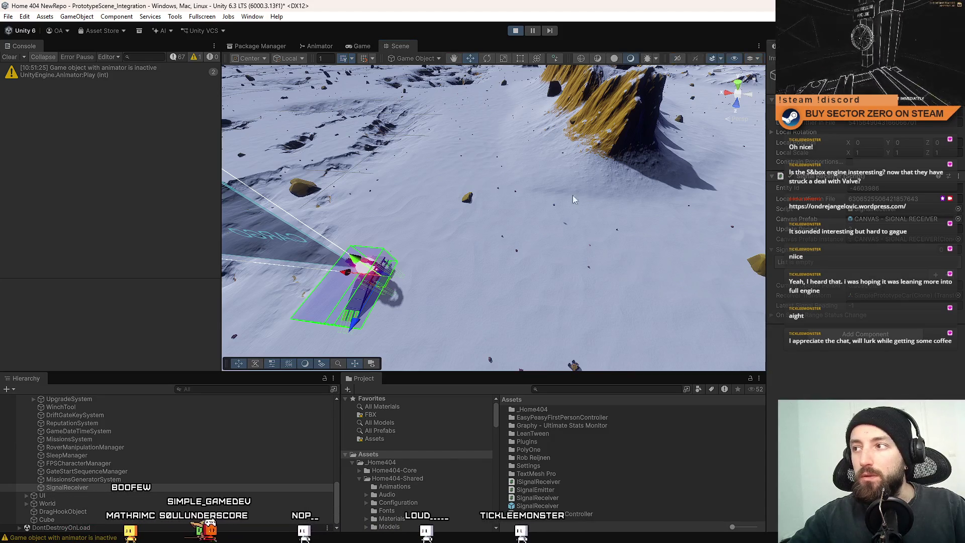
drag(574, 199, 539, 179)
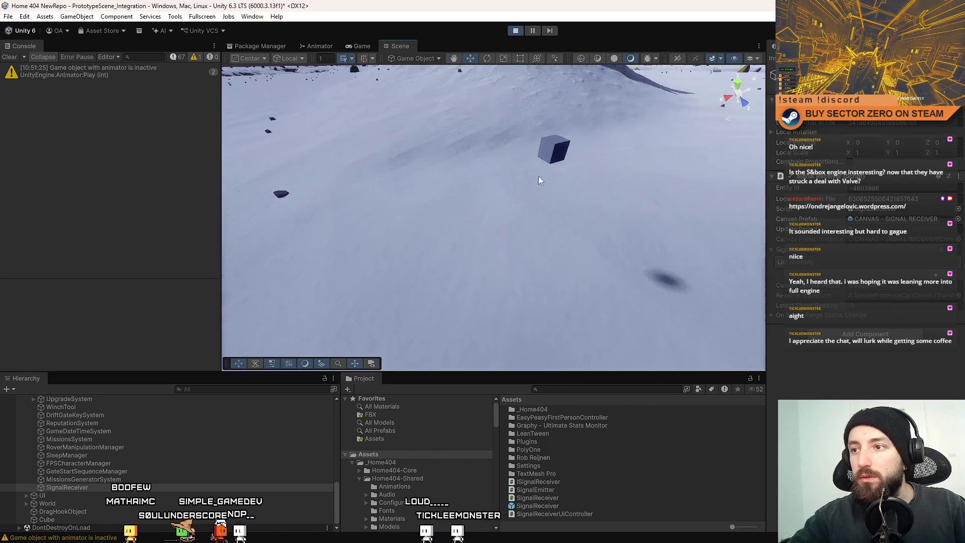
click(553, 150)
click(361, 46)
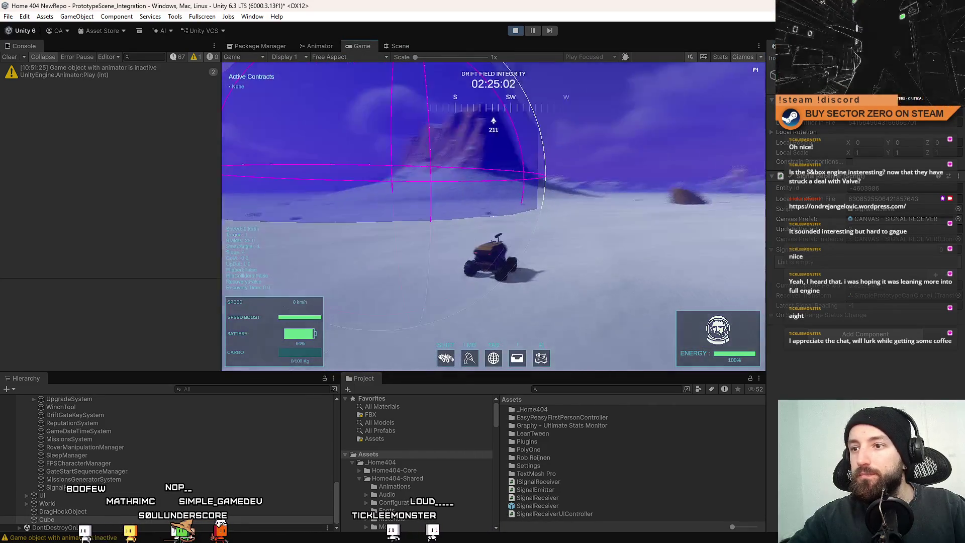
Step: Drive the rover with WASD into the emitter sphere's signal range, watching the HUD distance
key(w)
key(a)
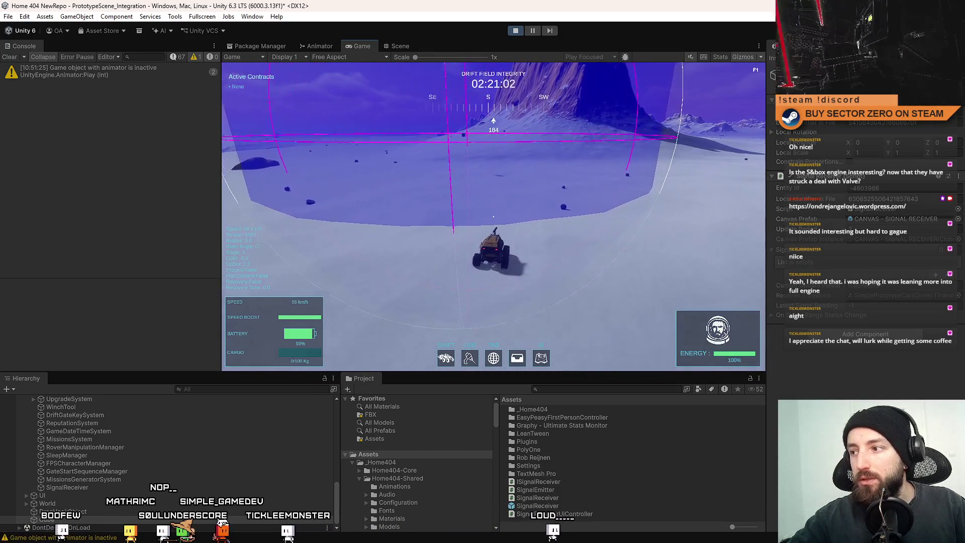
key(d)
key(w)
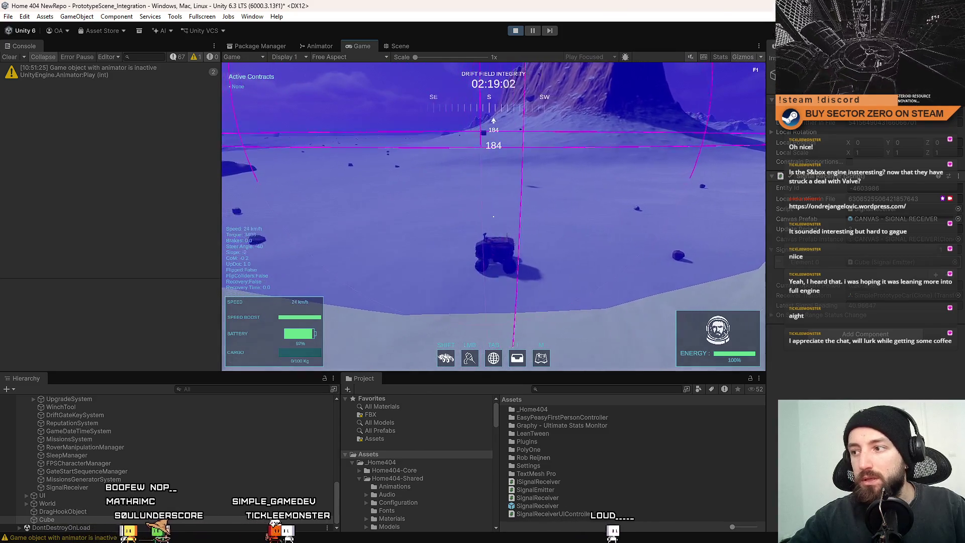
key(d)
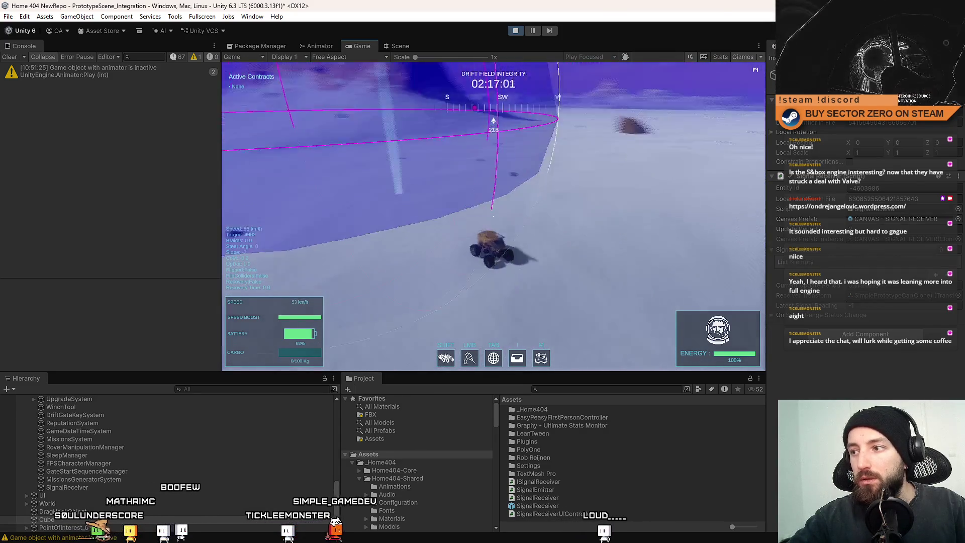
key(a)
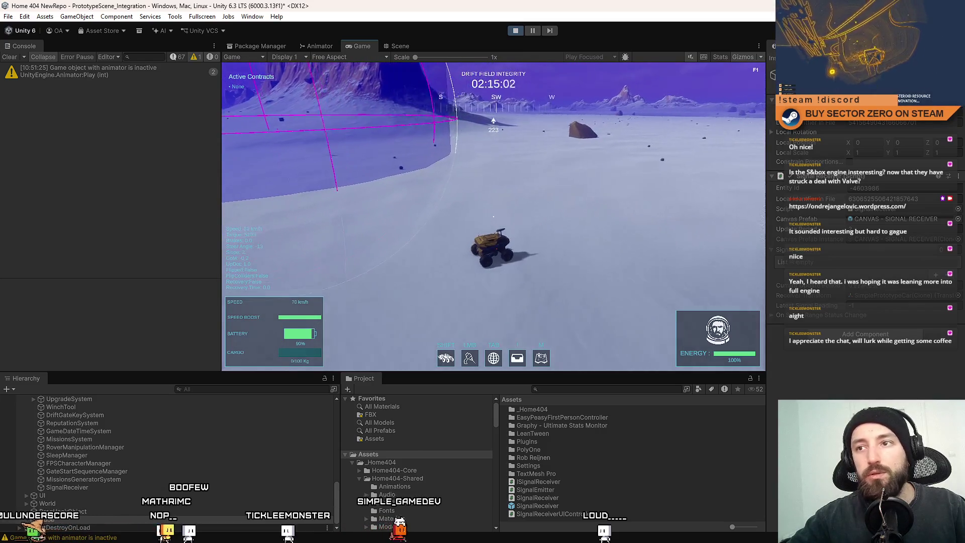
Step: Steer the rover down off the slope, stop it, and bring up the in-game pause menu
key(w)
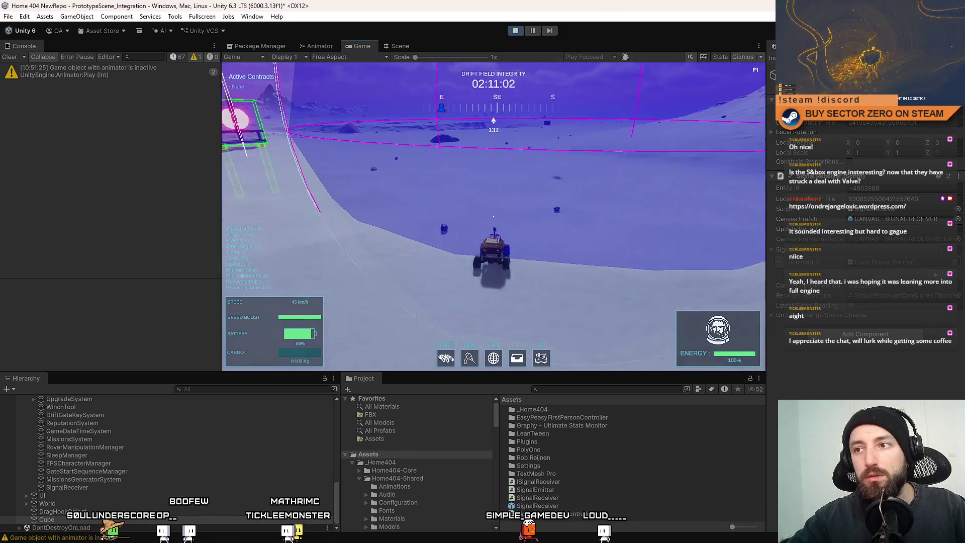
key(a)
key(d)
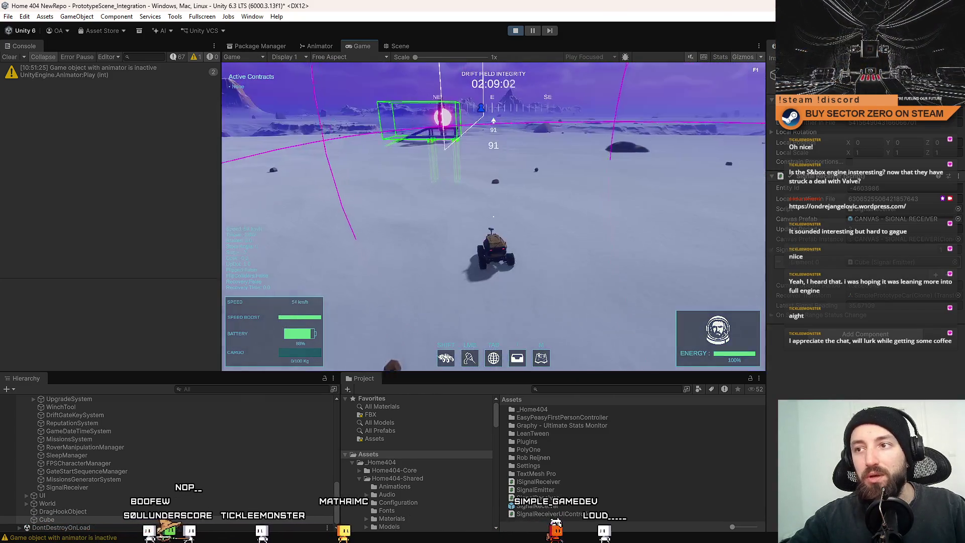
key(s)
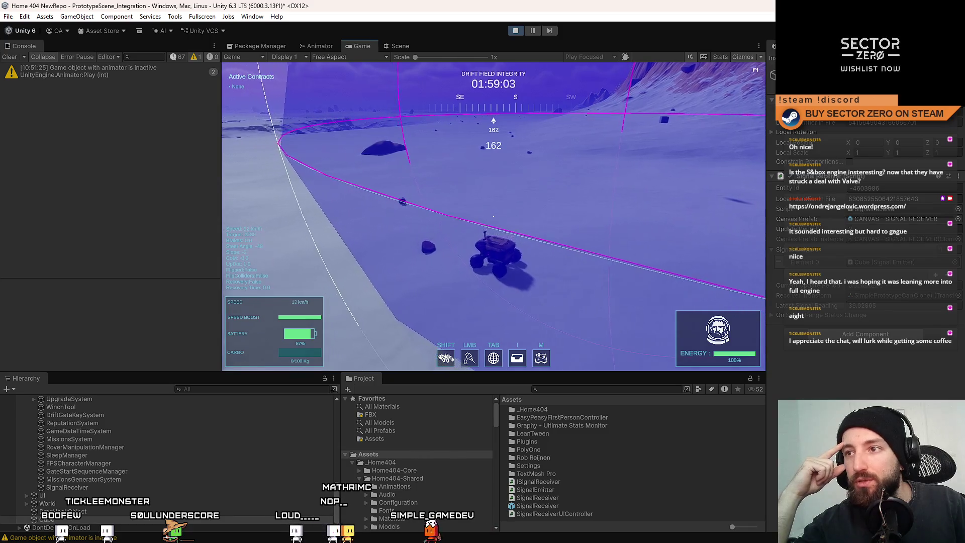
key(Escape)
key(Escape)
Step: Pause the game and select the Distance text under the signal receiver canvas clone
click(533, 28)
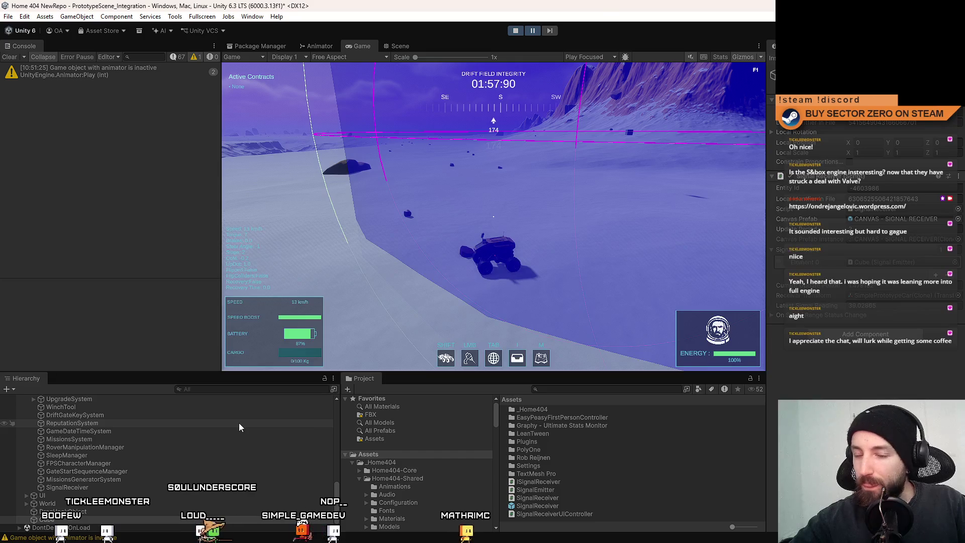
click(27, 495)
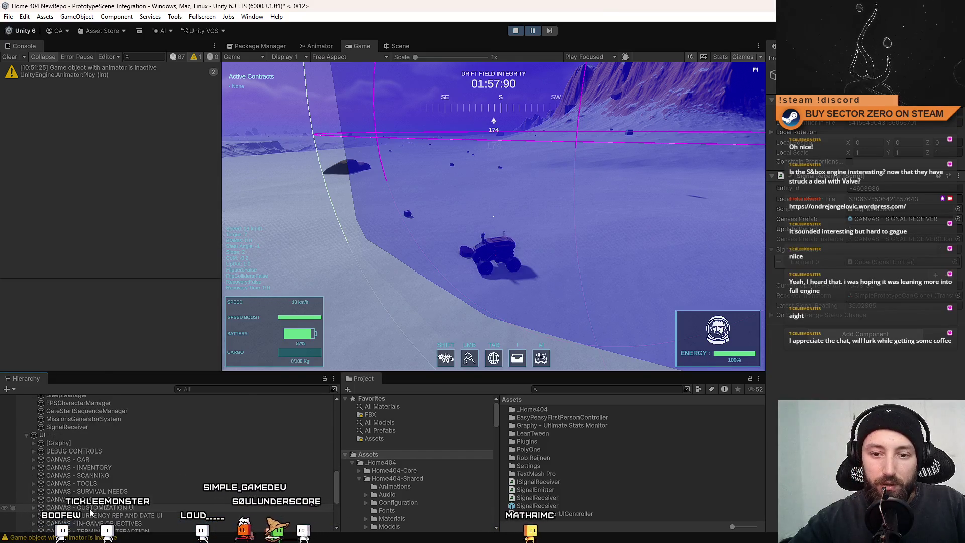
scroll(90, 452, down, 5)
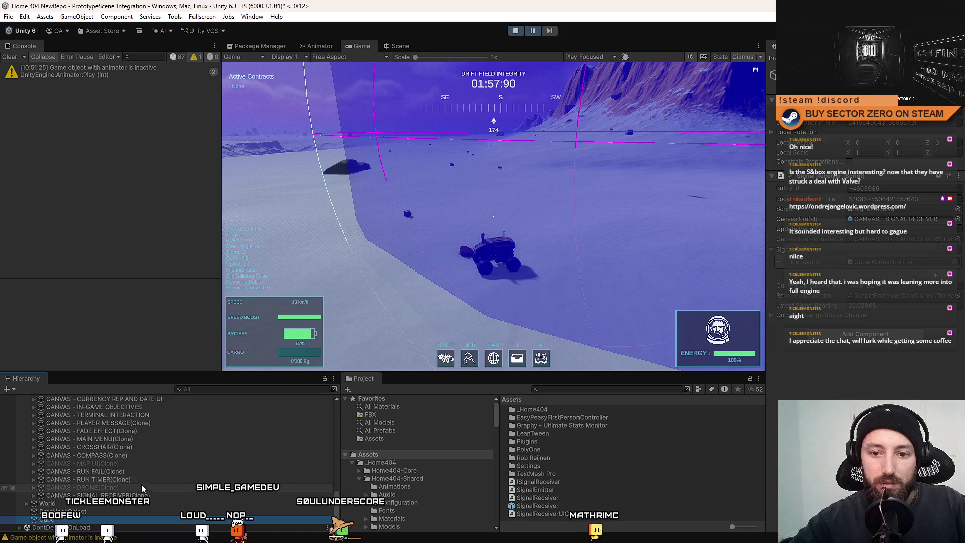
click(139, 496)
click(34, 496)
click(135, 504)
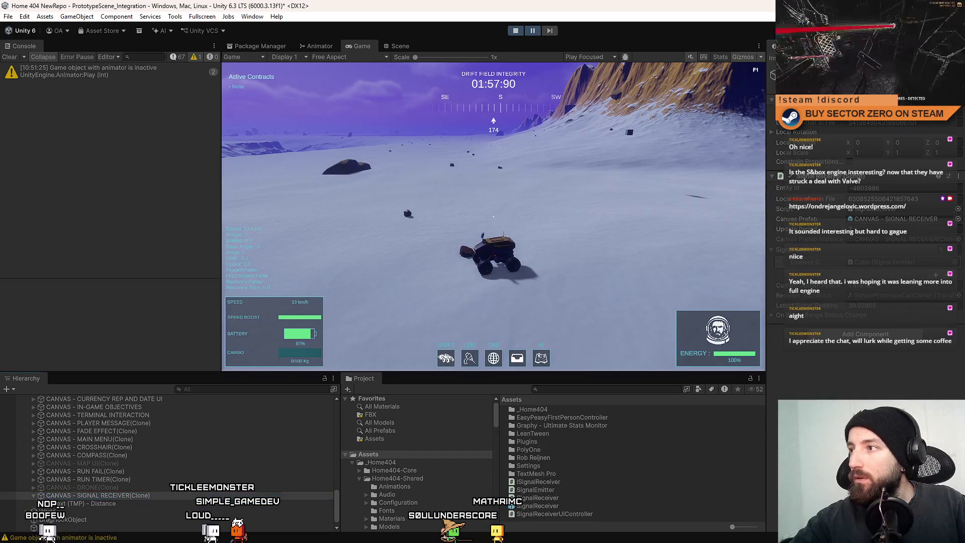
Step: Inspect the Distance text's settings and remove its CompassReadout component
double_click(877, 238)
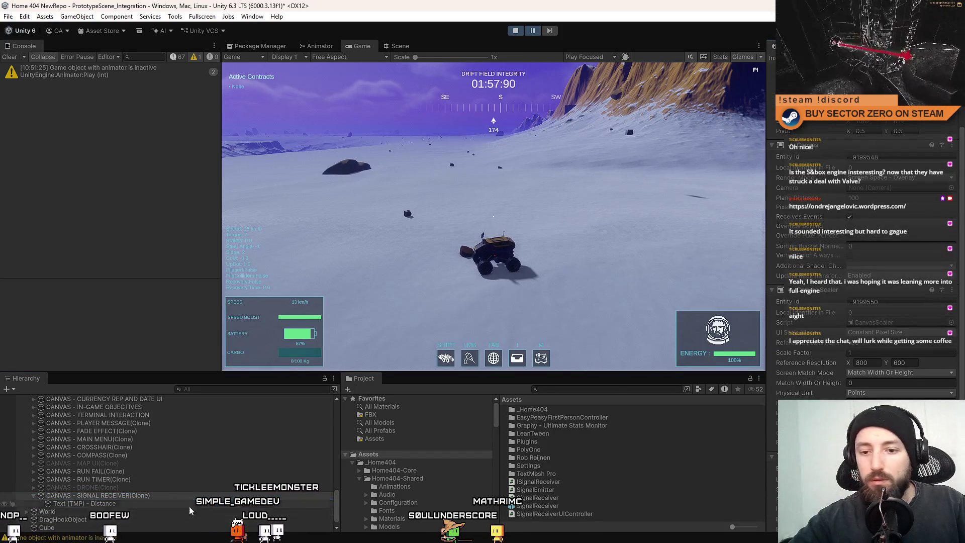
click(959, 121)
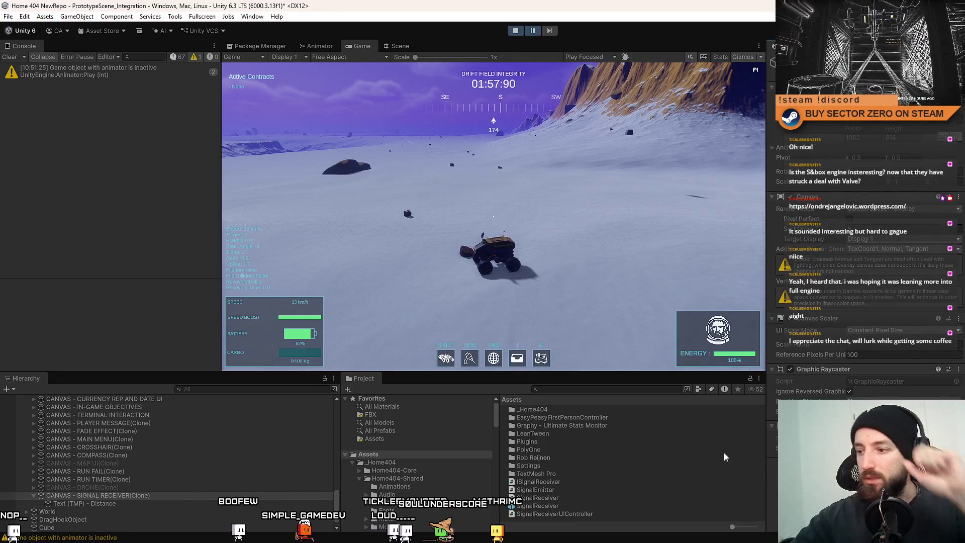
click(139, 505)
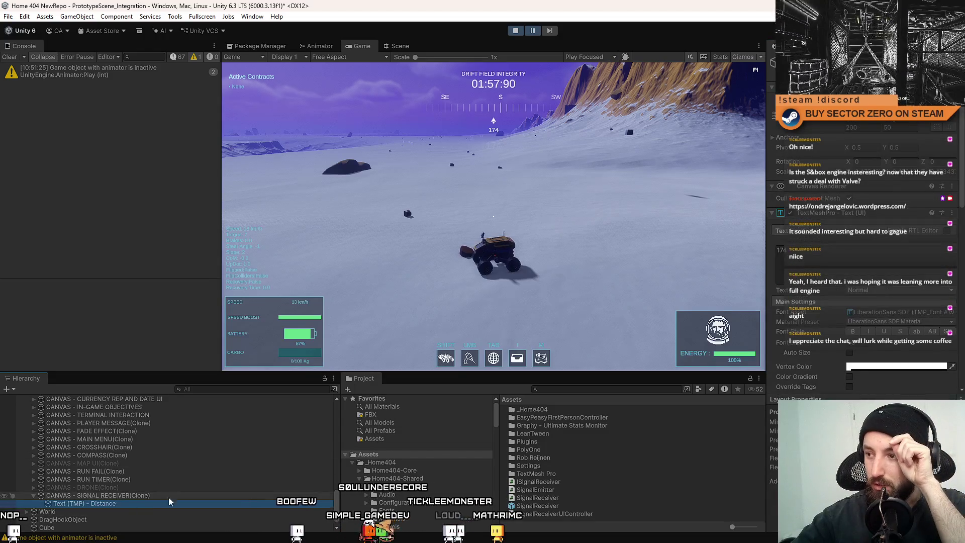
scroll(906, 221, down, 2)
scroll(906, 220, down, 1)
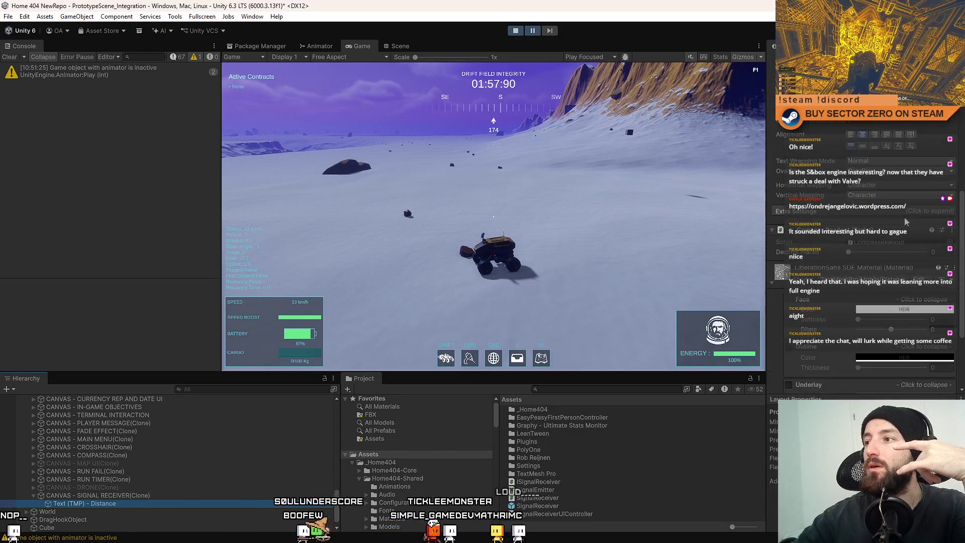
right_click(839, 234)
click(885, 255)
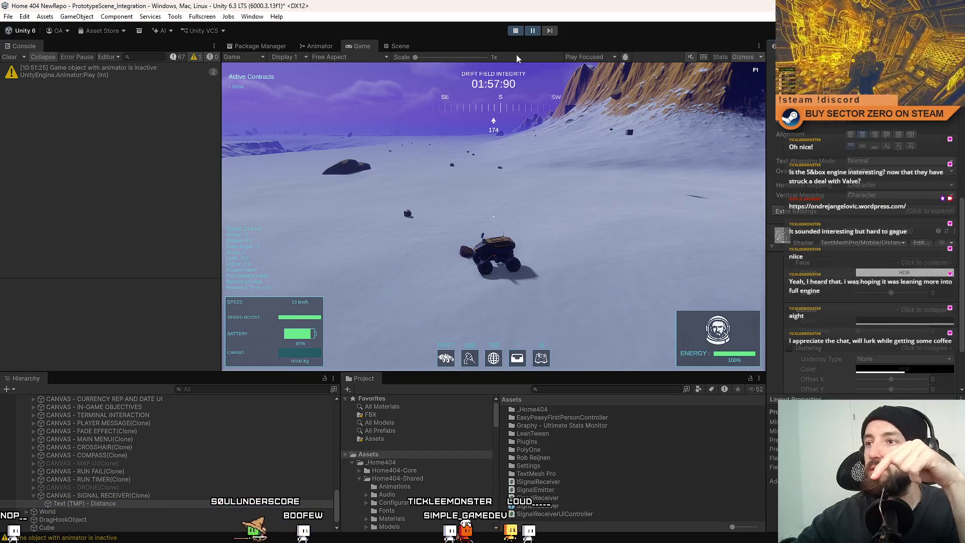
Step: Drive the rover toward the mountain, then make the running Game view fullscreen with F10
key(w)
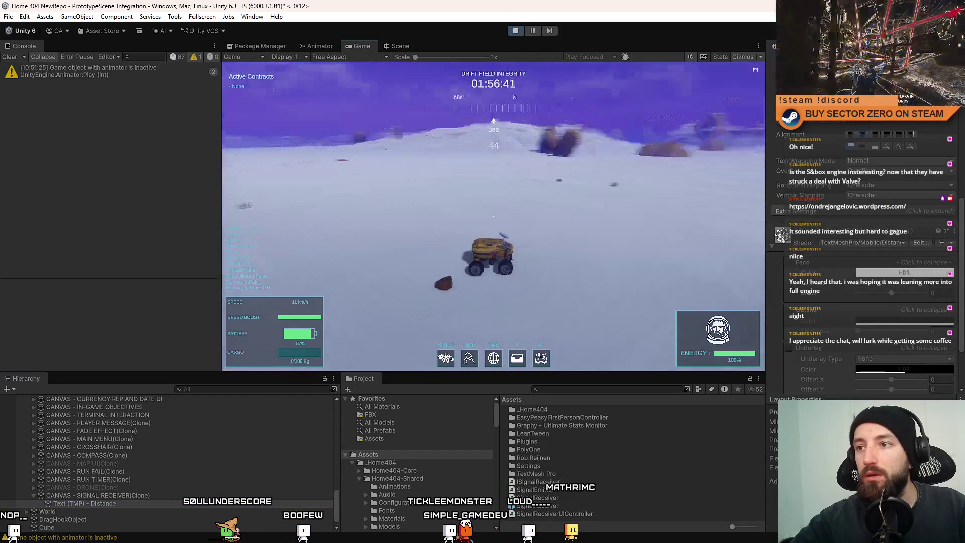
key(a)
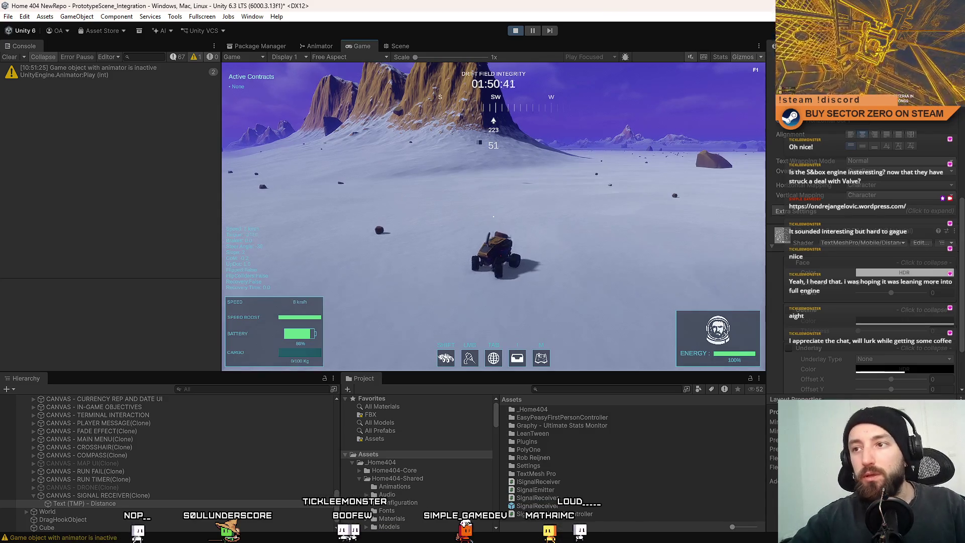
key(w)
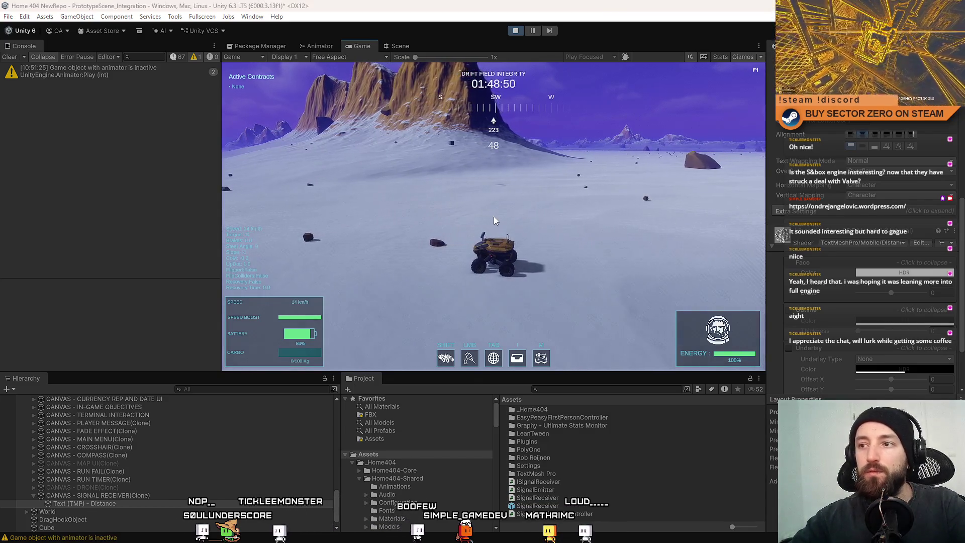
key(F10)
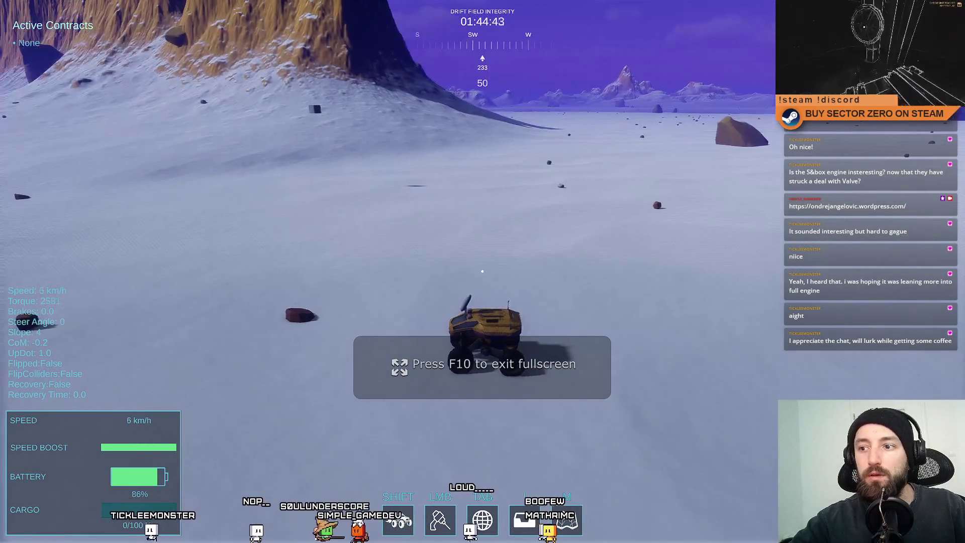
Step: Drive the rover toward the mountain, turn it sharply around, and bring it to a stop
key(w)
key(d)
key(s)
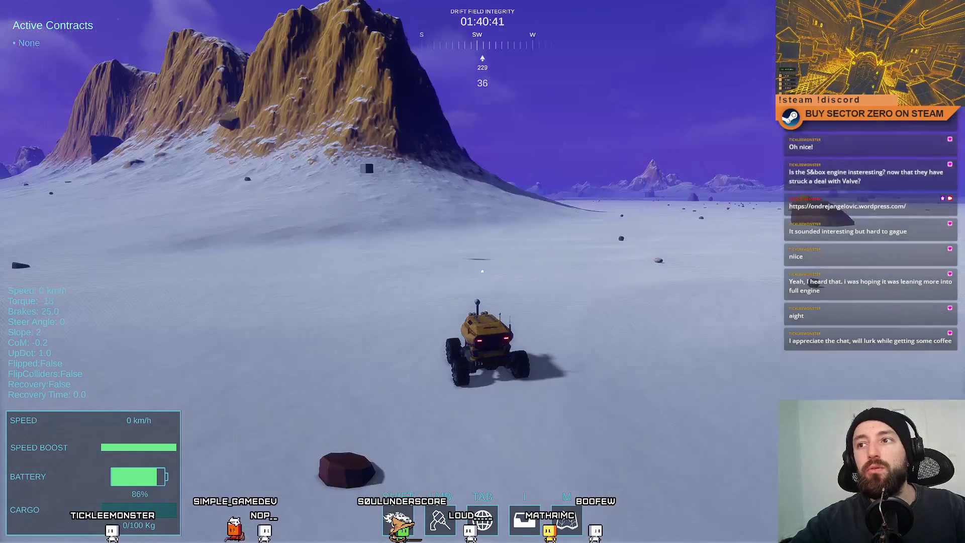
key(w)
key(d)
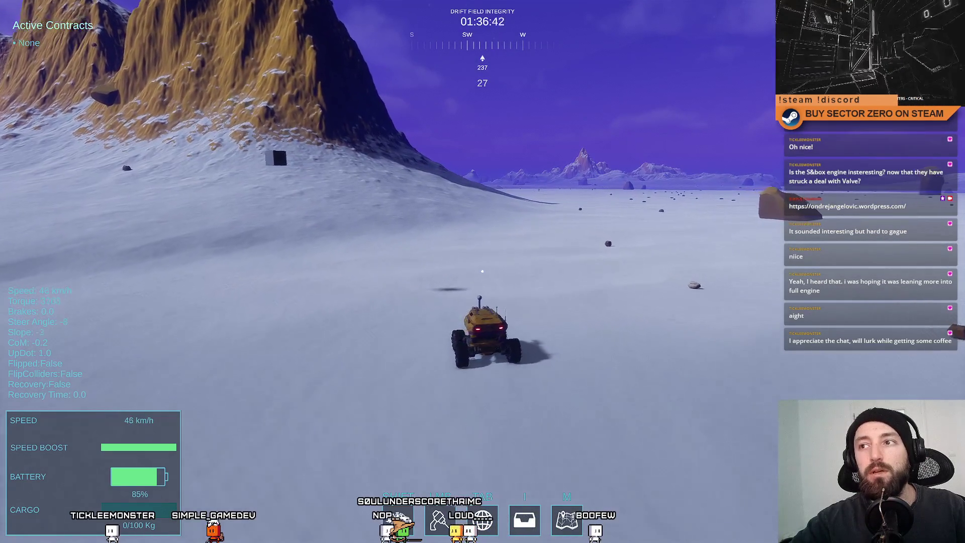
key(a)
key(a)
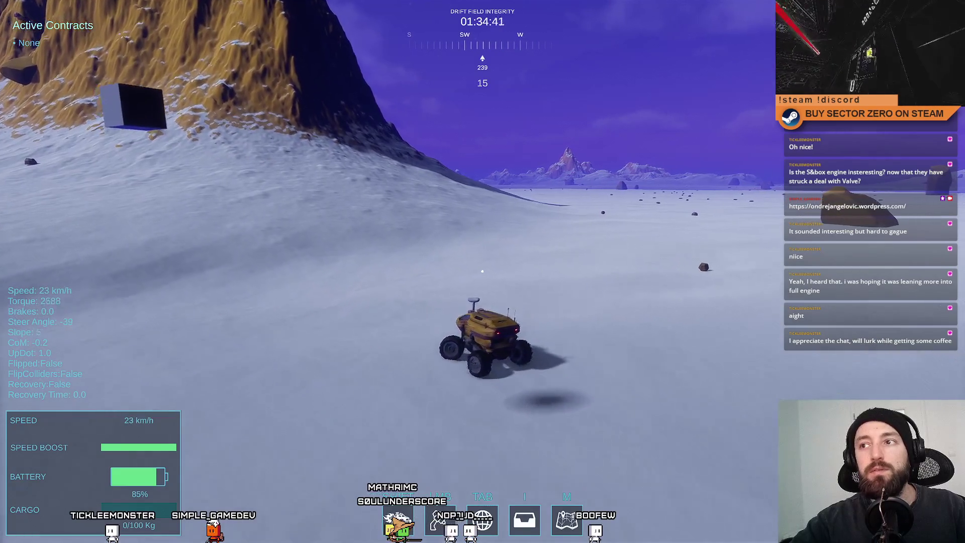
key(a)
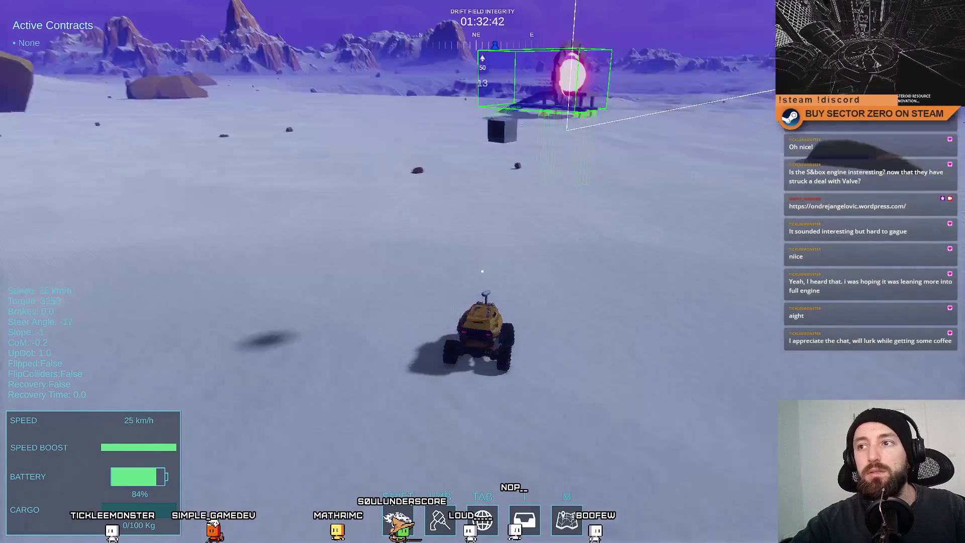
key(w)
key(a)
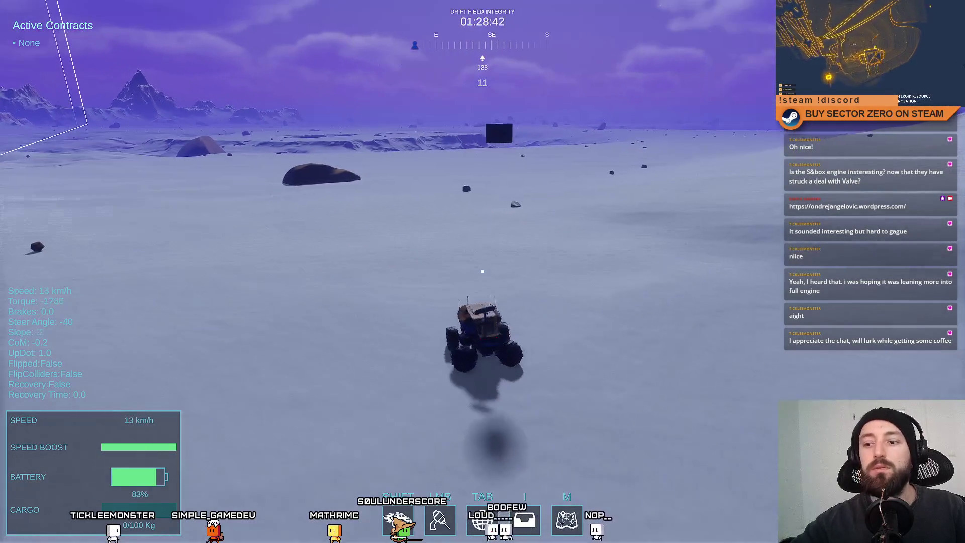
key(s)
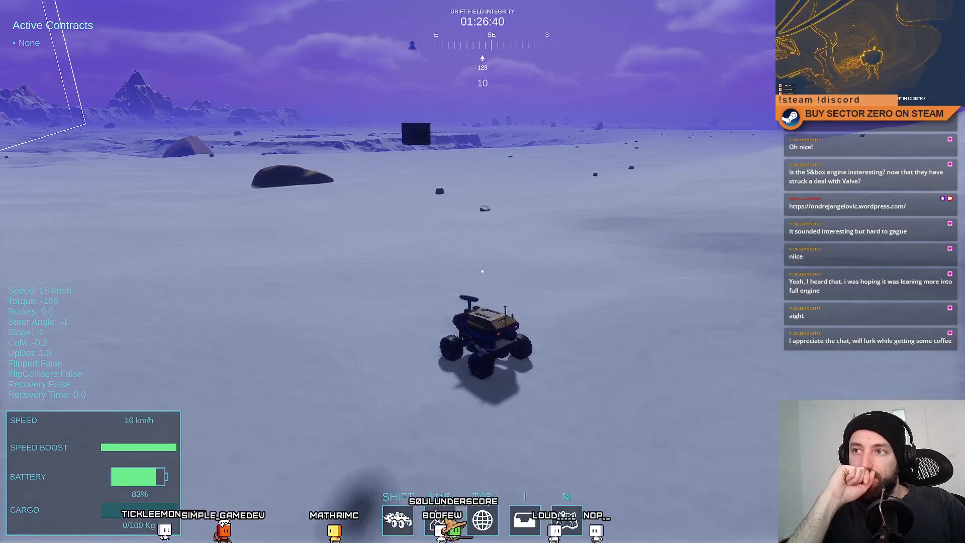
key(w)
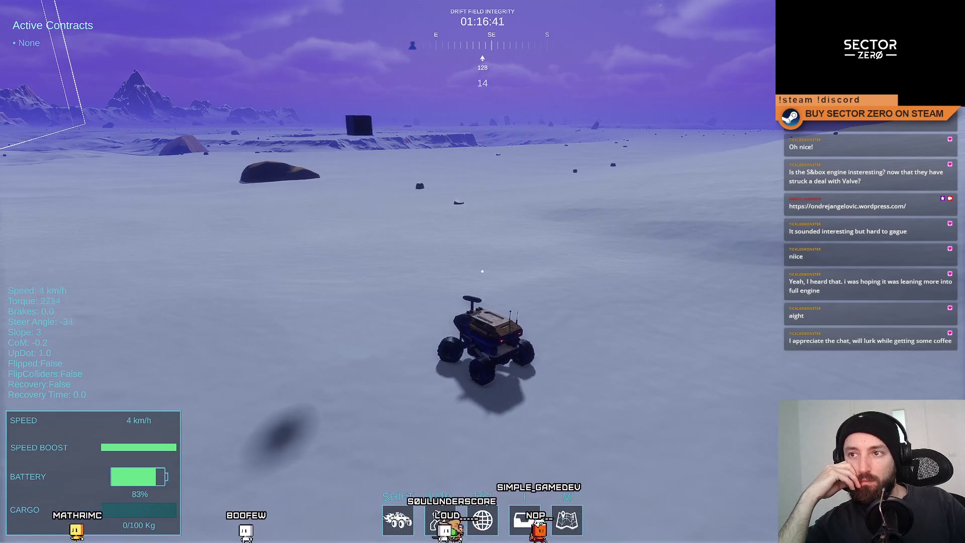
Step: Drive past the signal structure up to the test cube until the distance reads 16, then halt
key(w)
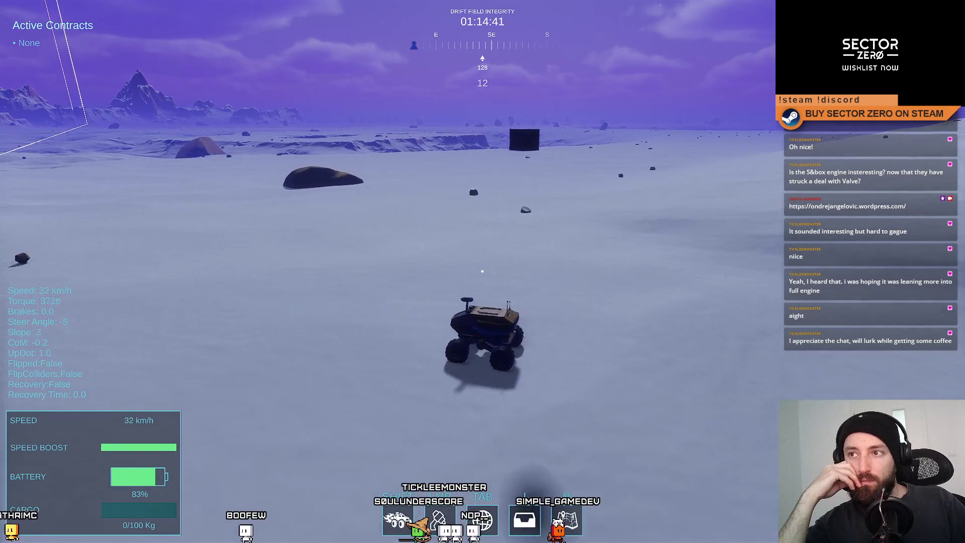
key(a)
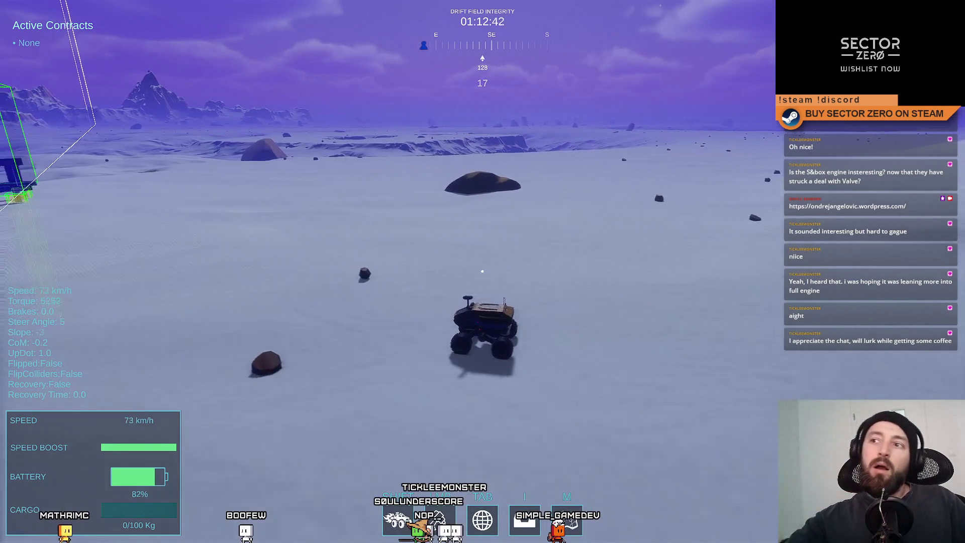
key(a)
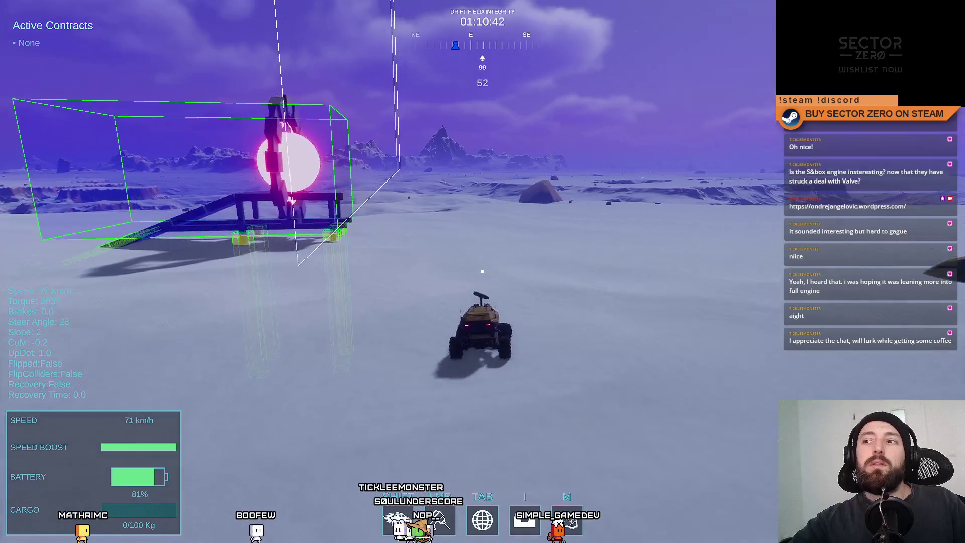
key(d)
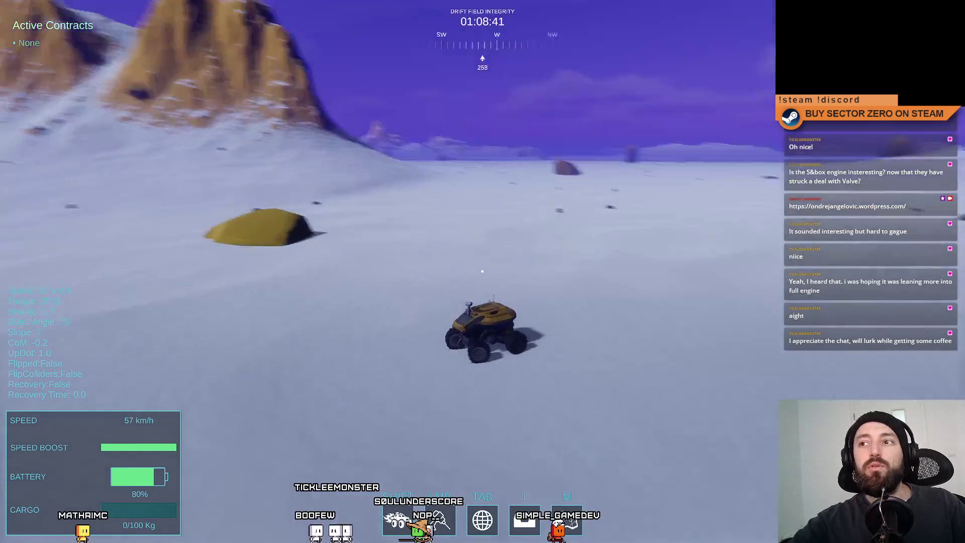
key(d)
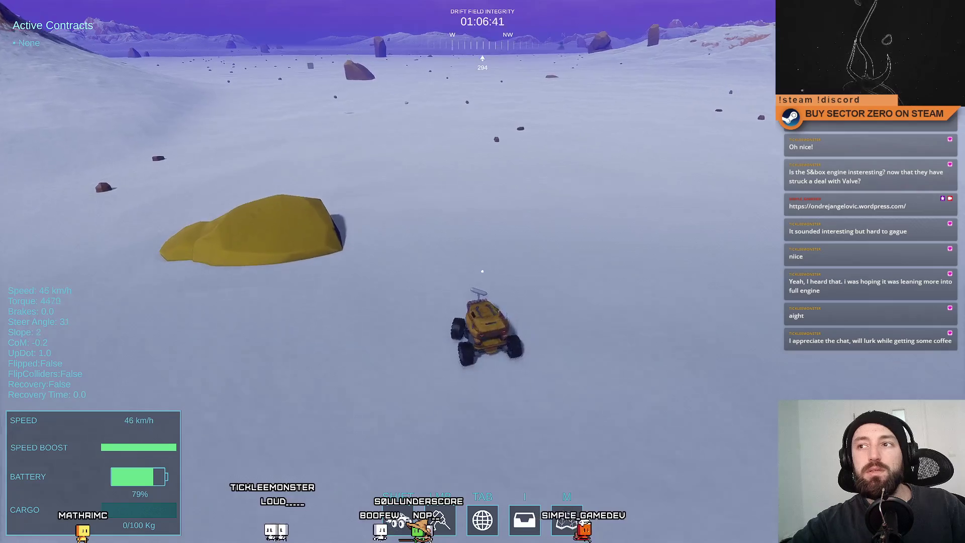
key(a)
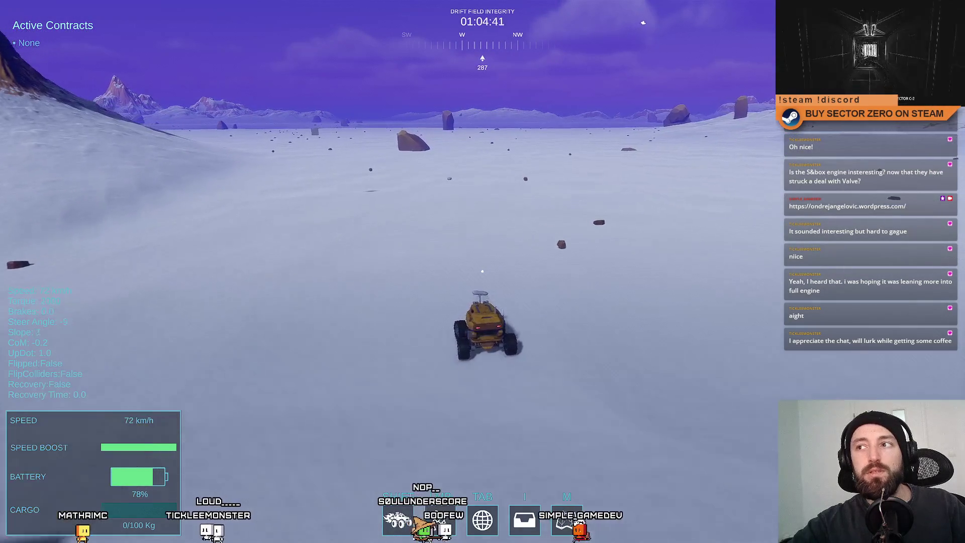
key(s)
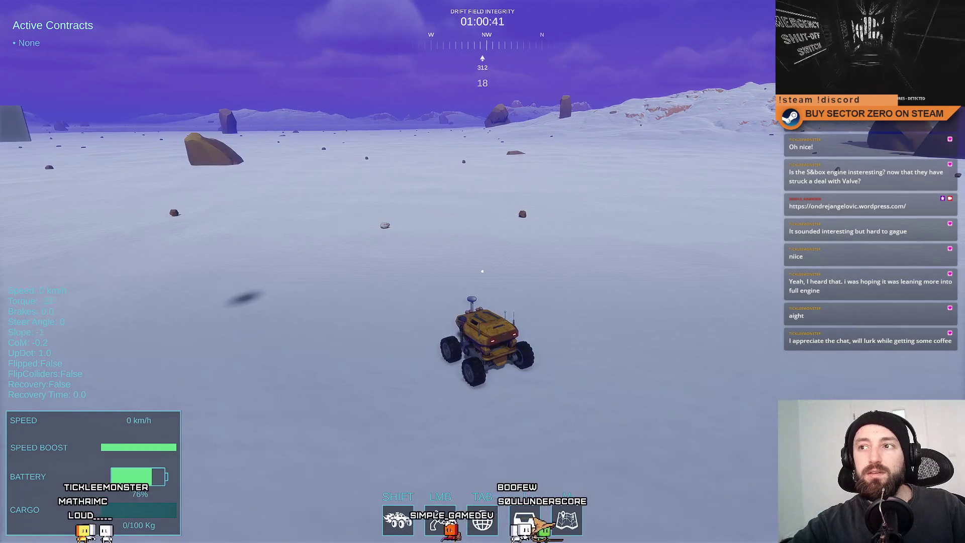
key(s)
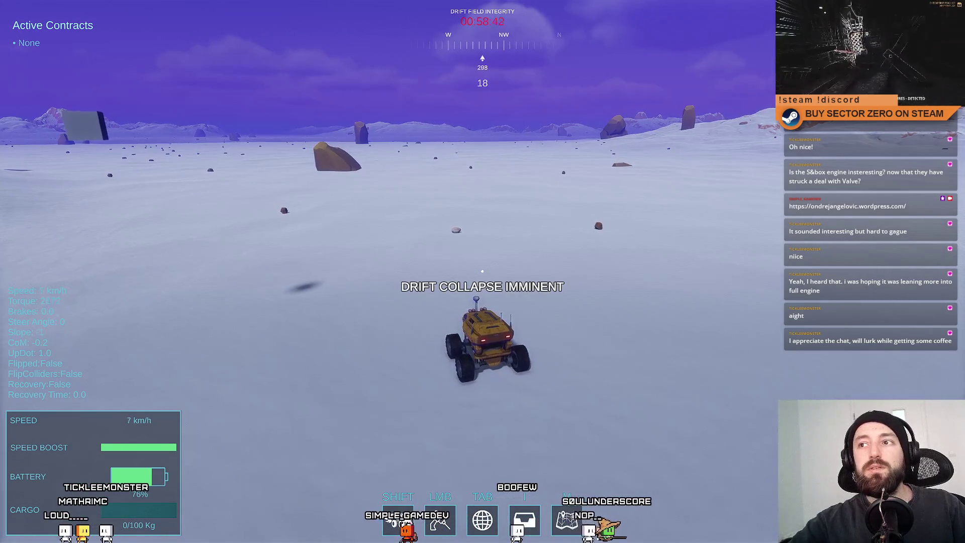
key(s)
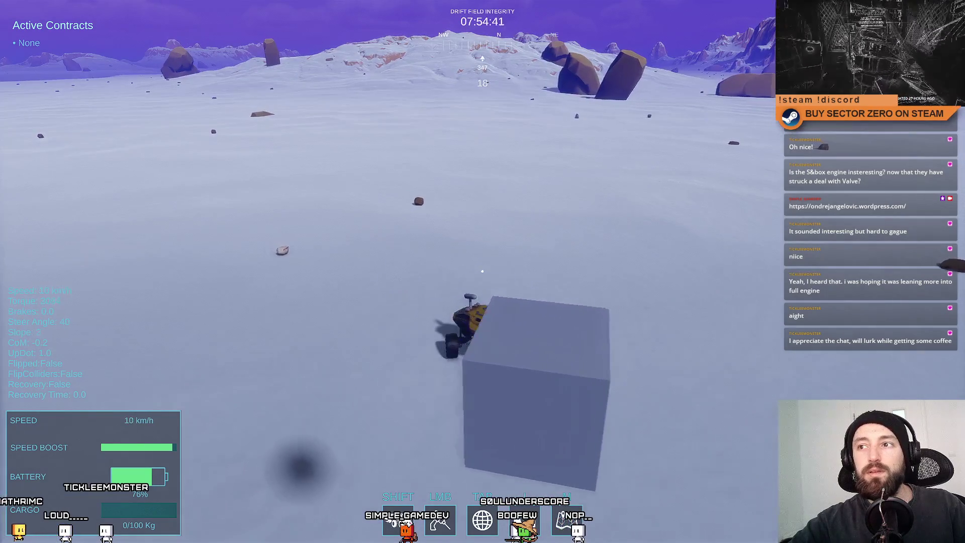
Step: Exit fullscreen, select the test Cube in the Scene view, and drag it to a new spot on the terrain
key(Escape)
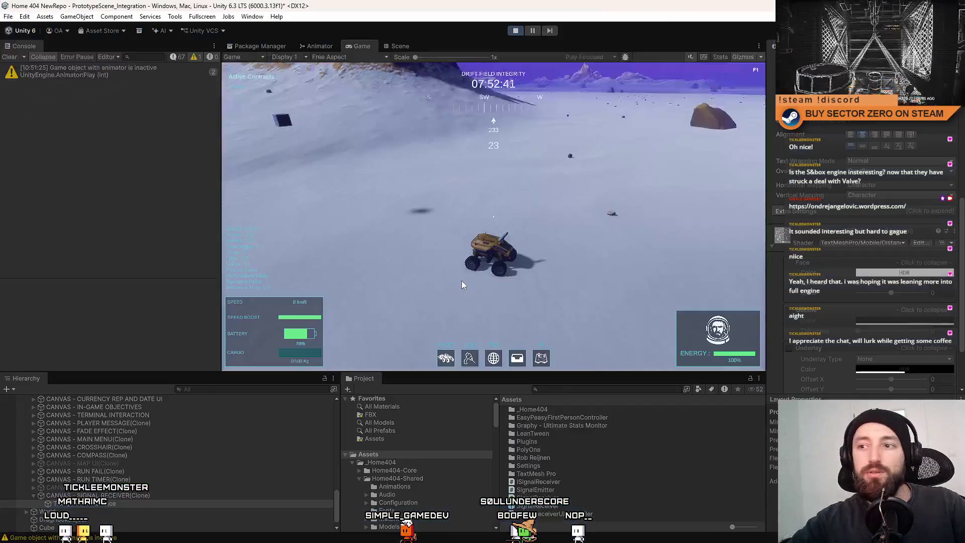
click(406, 48)
click(608, 144)
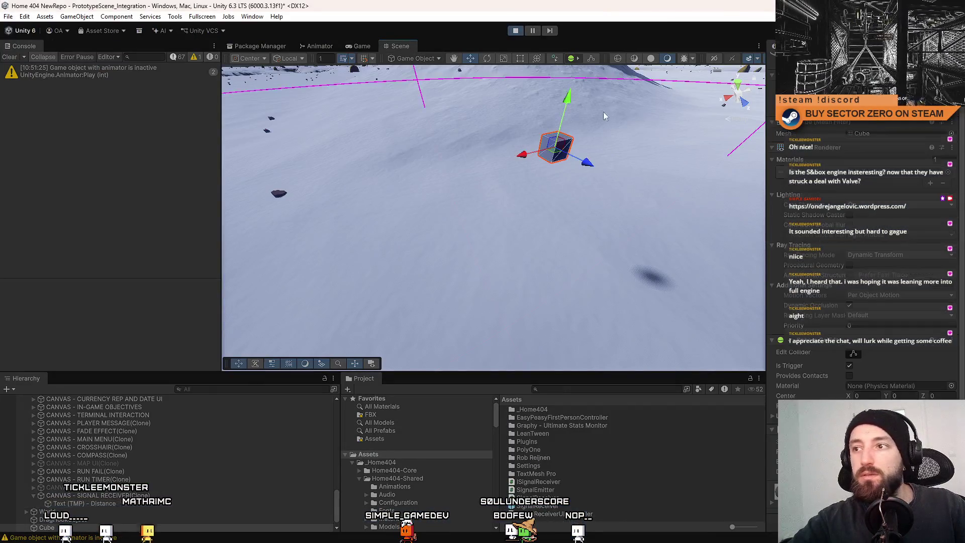
mouse_move(607, 145)
mouse_down()
mouse_move(378, 242)
mouse_move(76, 147)
mouse_move(91, 185)
mouse_up()
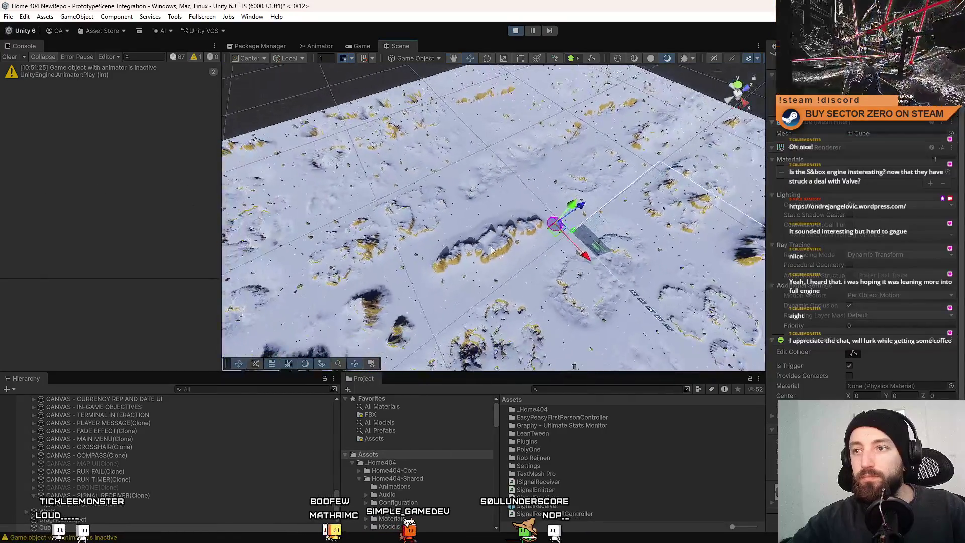
drag(92, 185, 555, 224)
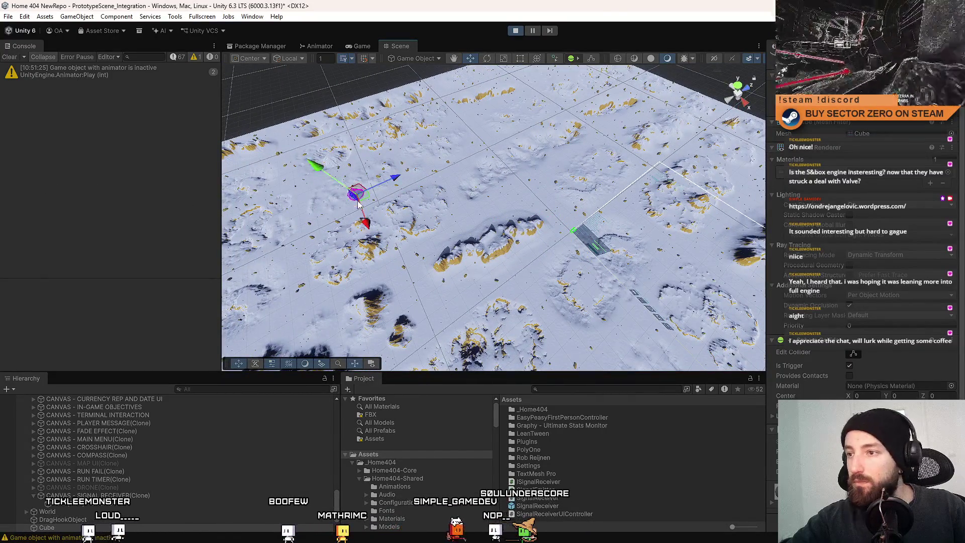
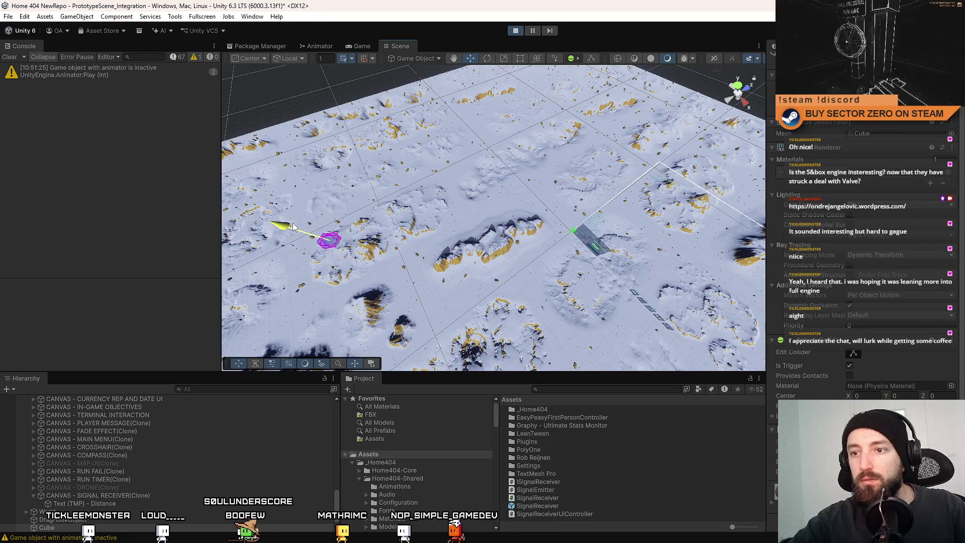
Step: Frame the selected sphere in the Scene view, inspect it from above and low angles, then clear the selection
double_click(61, 528)
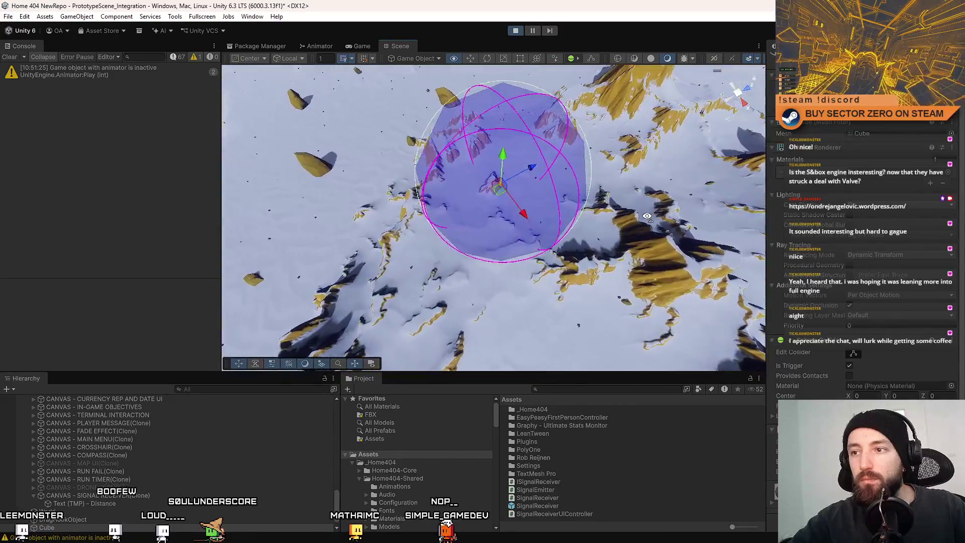
mouse_move(629, 217)
mouse_down()
mouse_move(518, 179)
mouse_move(539, 187)
mouse_move(492, 159)
mouse_up()
scroll(548, 181, up, 5)
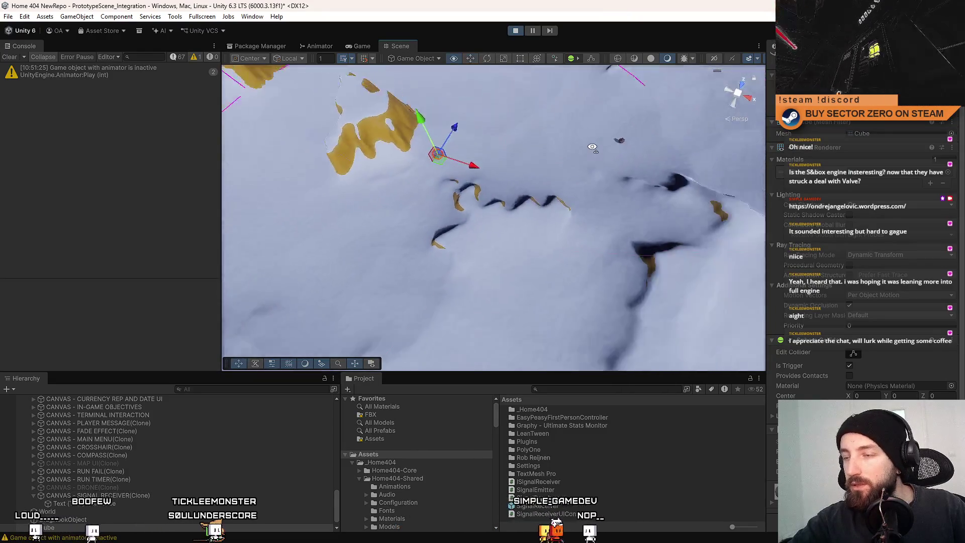
drag(514, 90, 498, 144)
scroll(502, 133, down, 3)
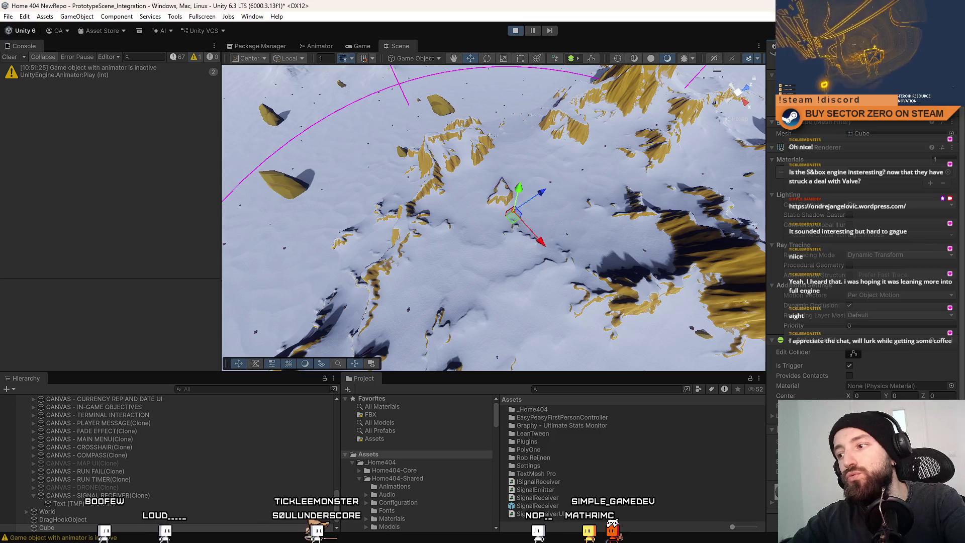
mouse_move(530, 296)
mouse_down()
mouse_move(632, 114)
mouse_move(634, 242)
mouse_up()
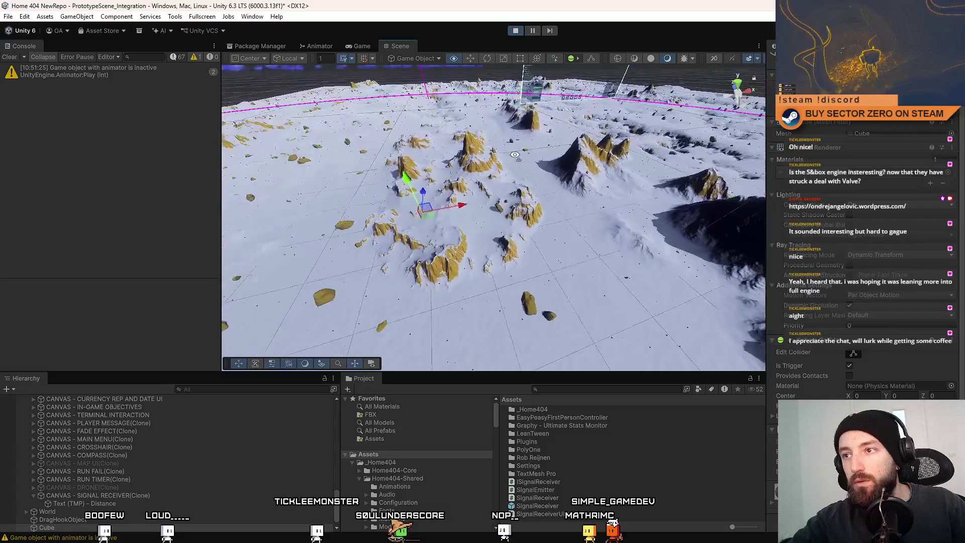
key(shift+d)
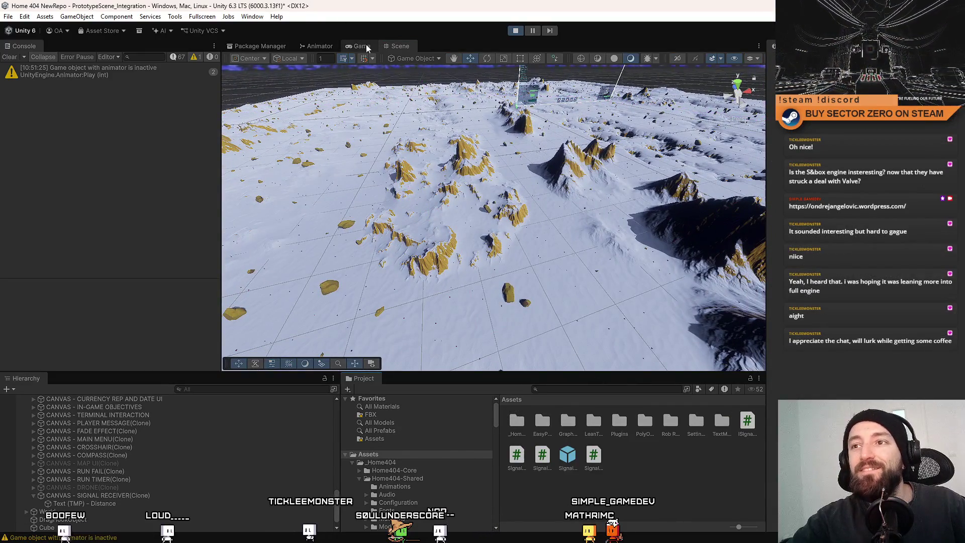
Step: Switch to the Game view in fullscreen and drive the rover across the snow toward the cliff with Shift boost
click(361, 46)
key(F10)
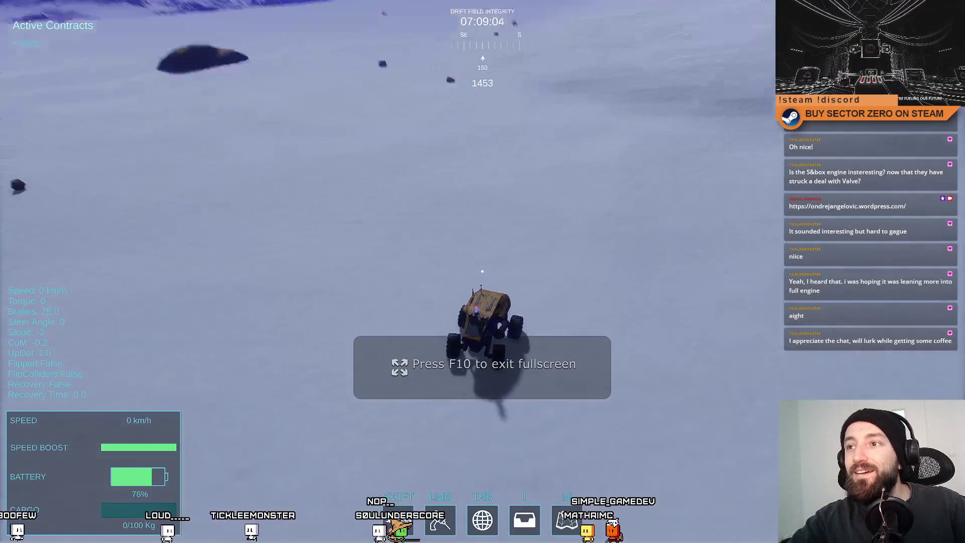
key(w)
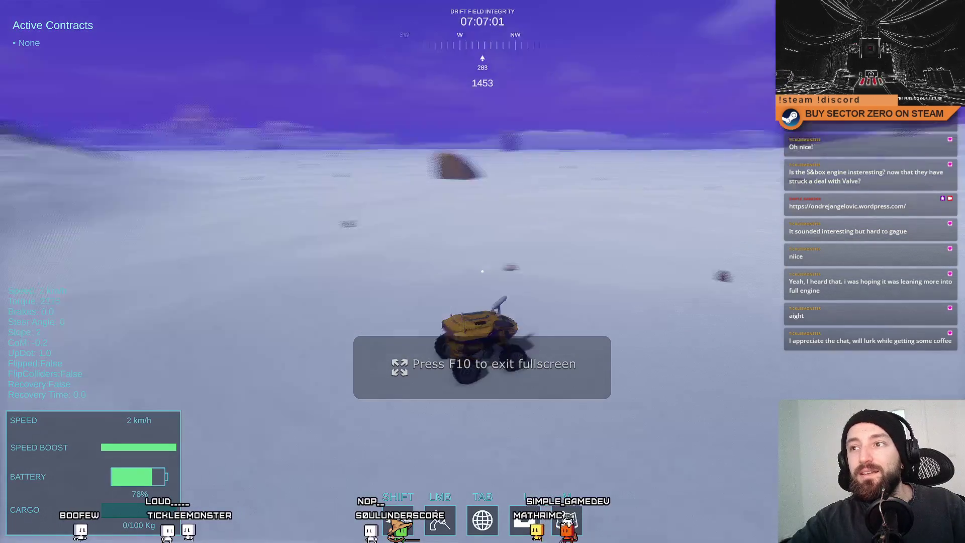
key(a)
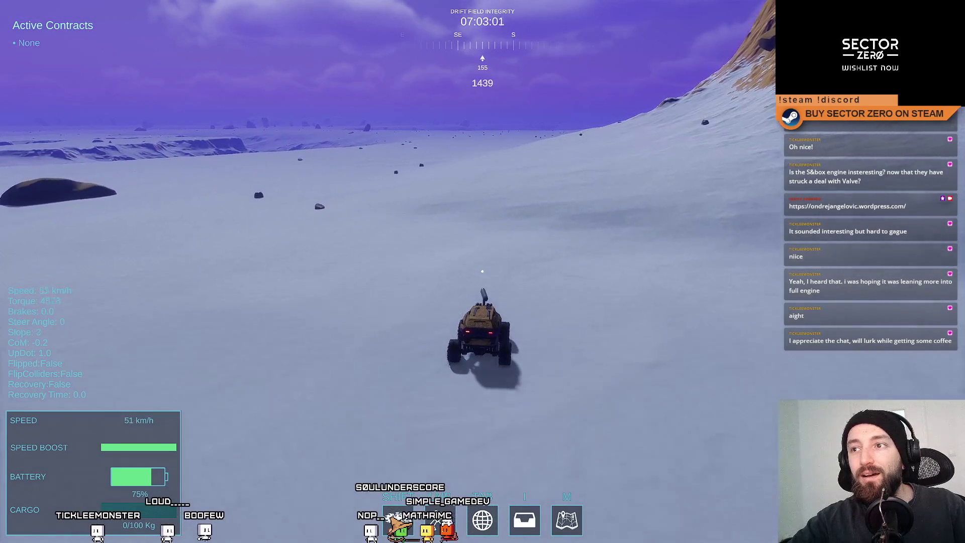
key(w)
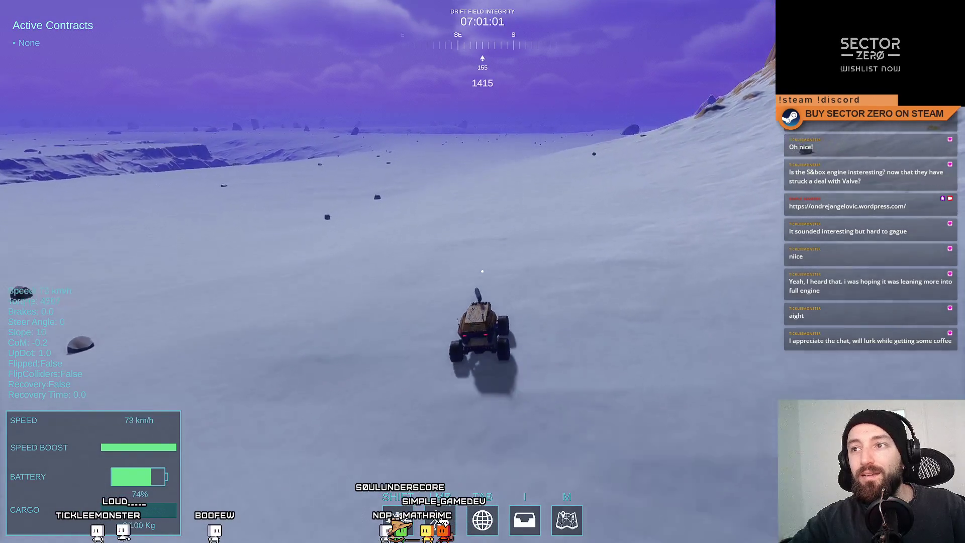
key(d)
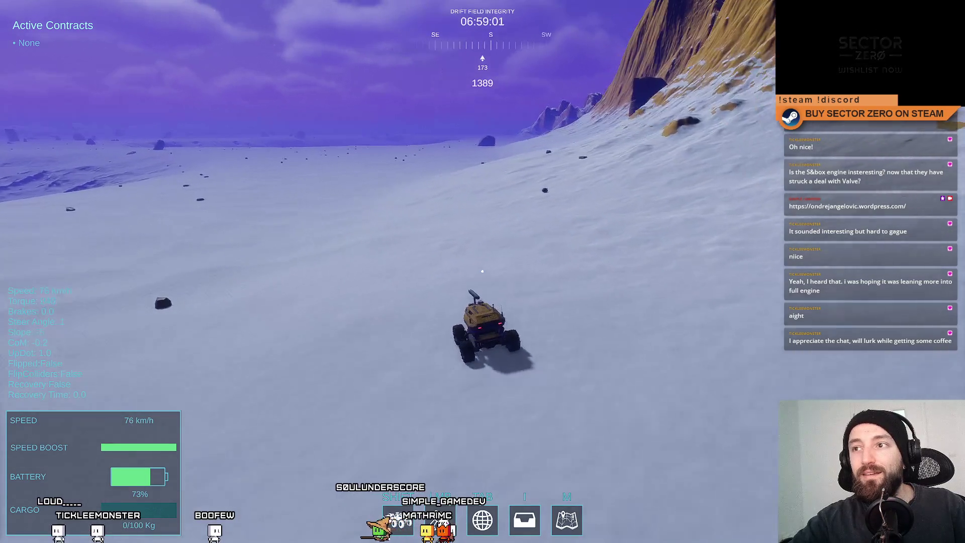
key(shift)
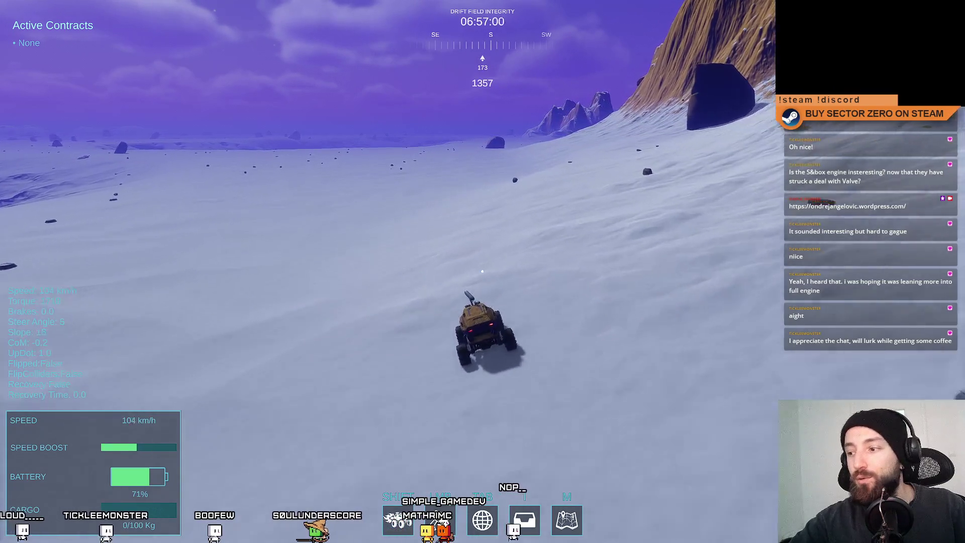
key(shift)
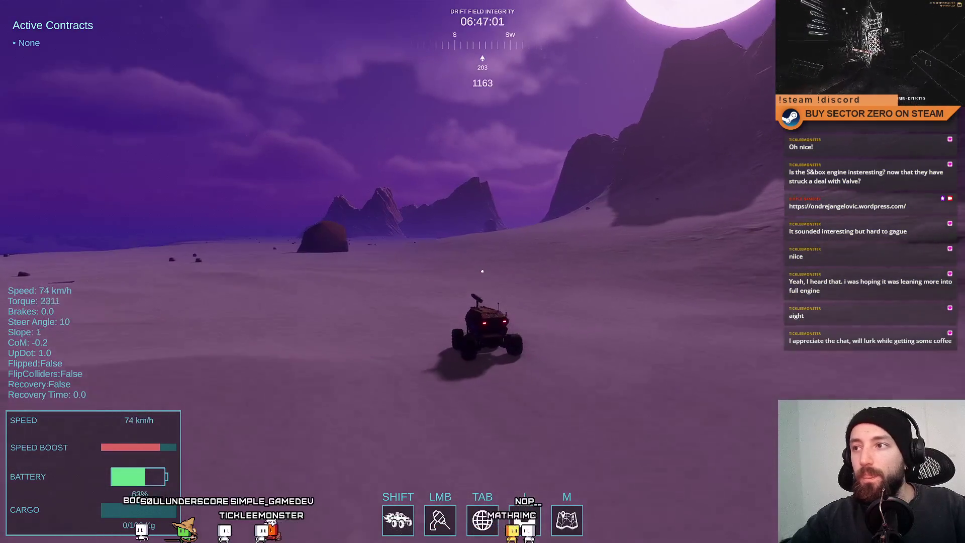
key(Escape)
key(Escape)
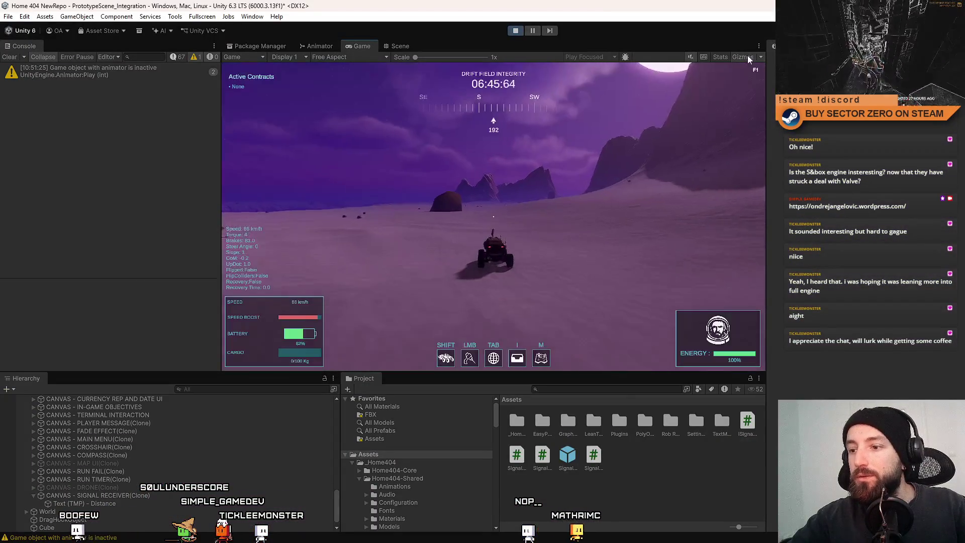
Step: Resume fullscreen play and keep steering the rover across the purple desert toward the new mountains
key(F10)
key(w)
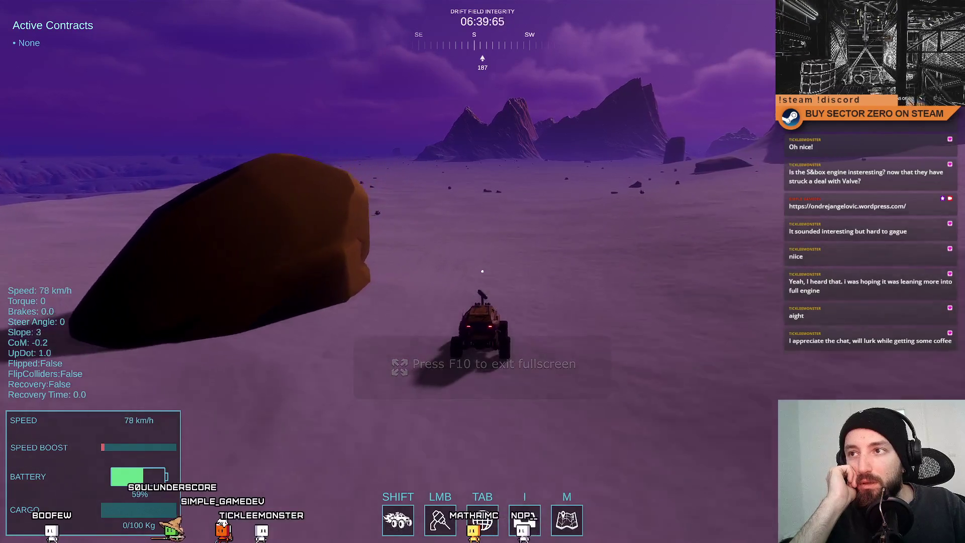
key(s)
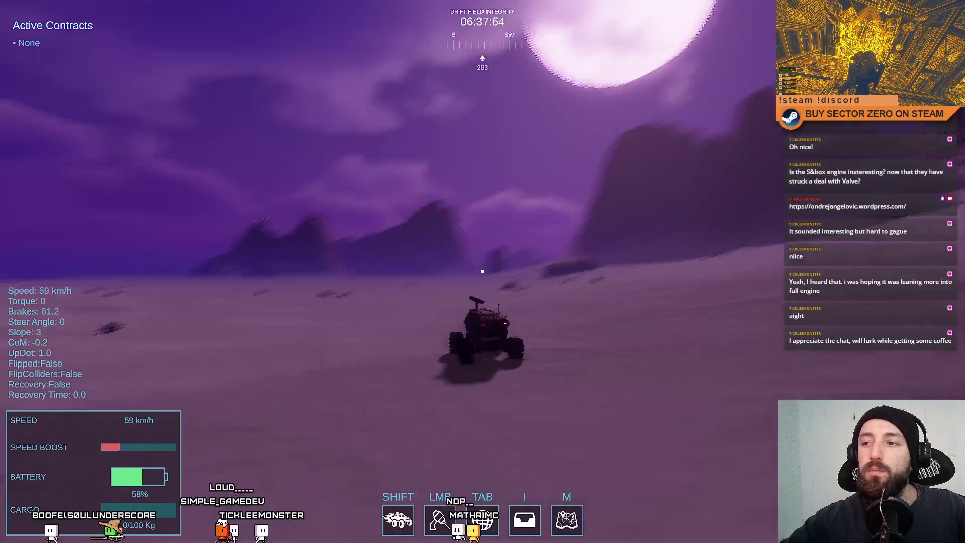
key(w)
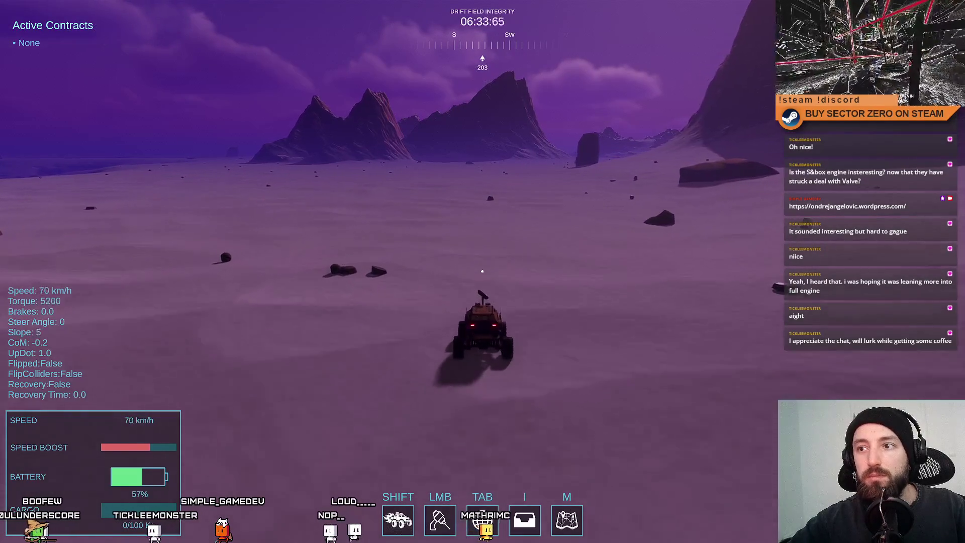
key(a)
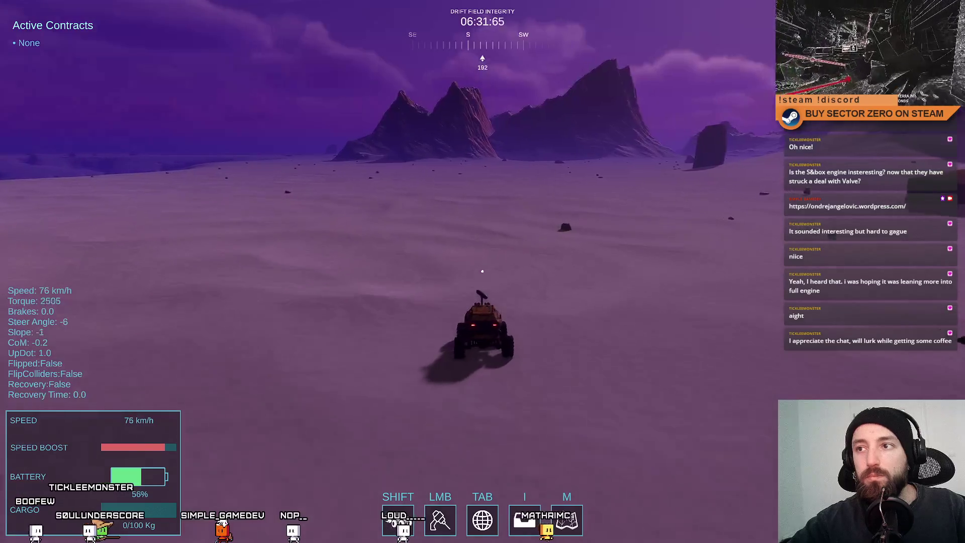
key(d)
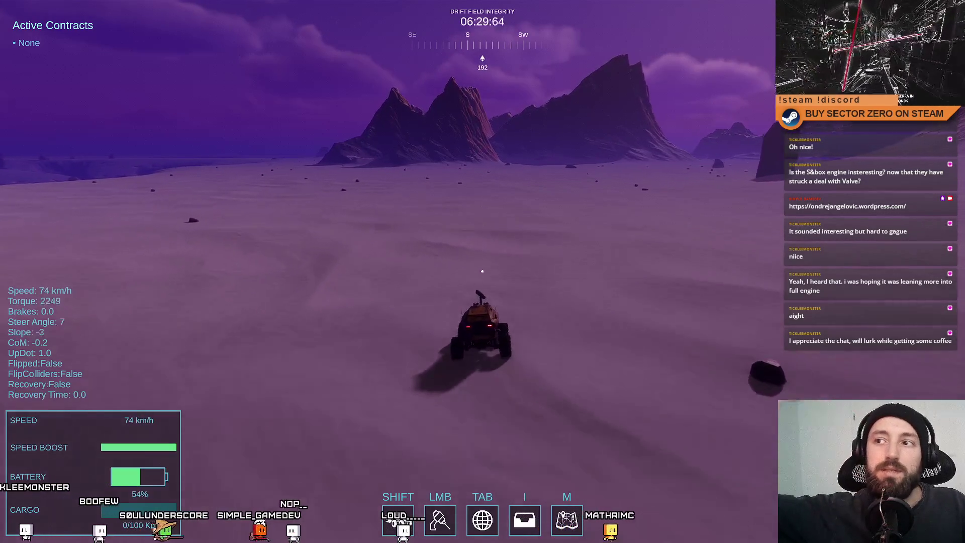
key(d)
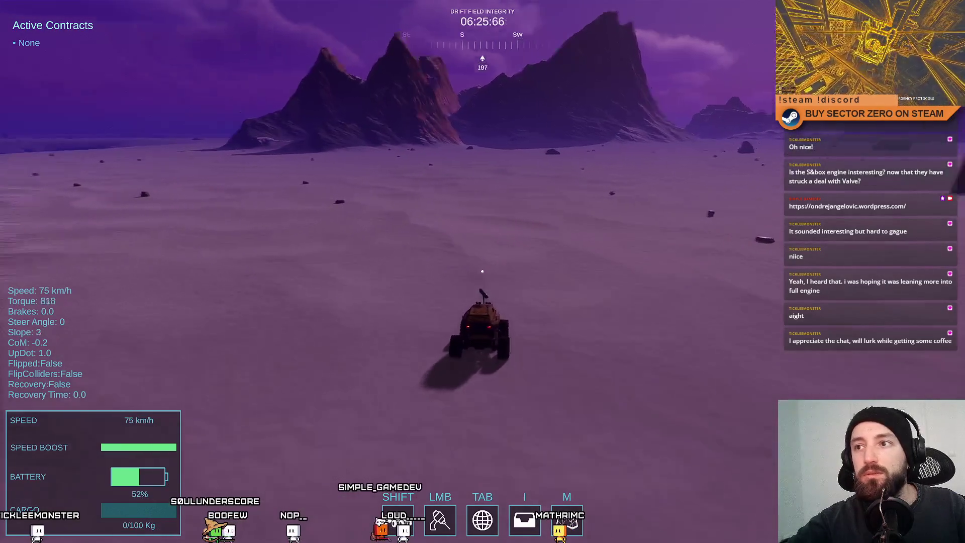
key(d)
key(a)
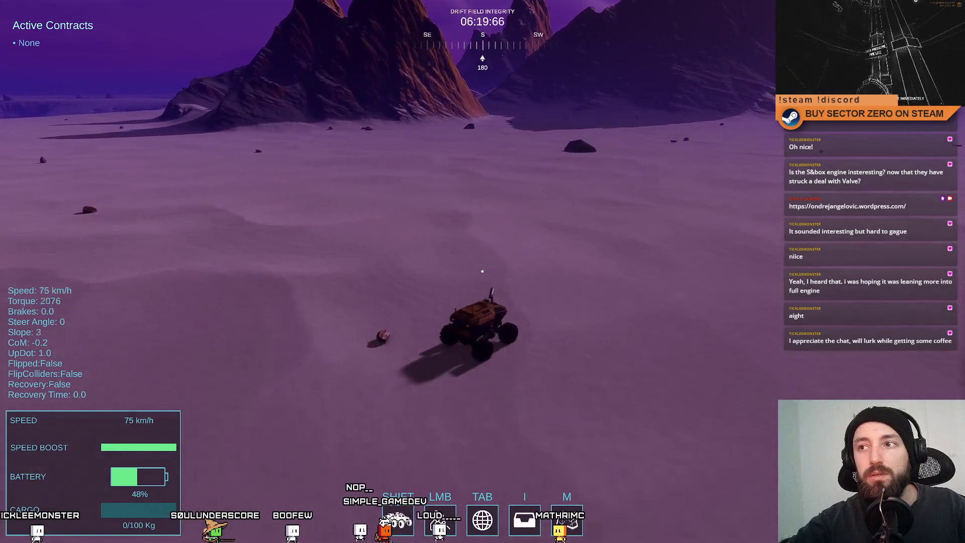
key(d)
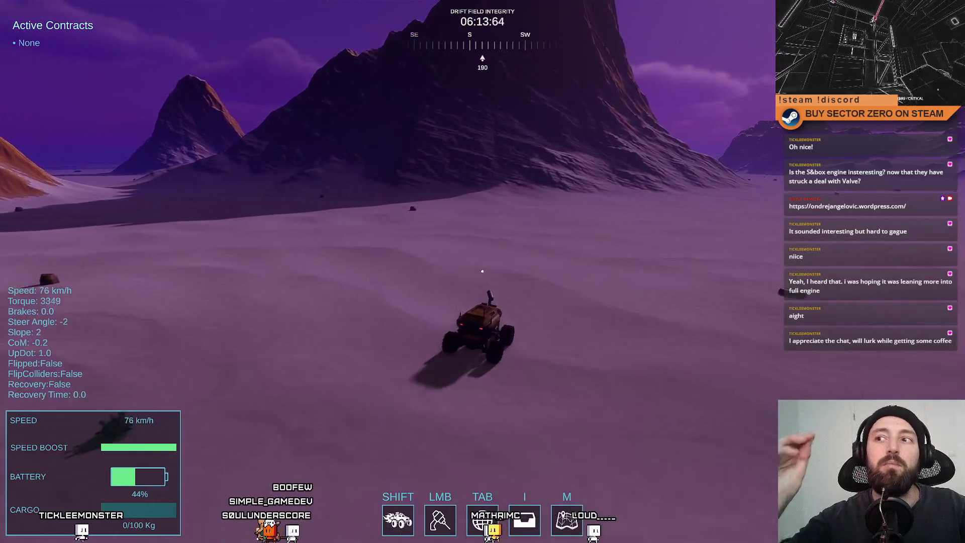
key(d)
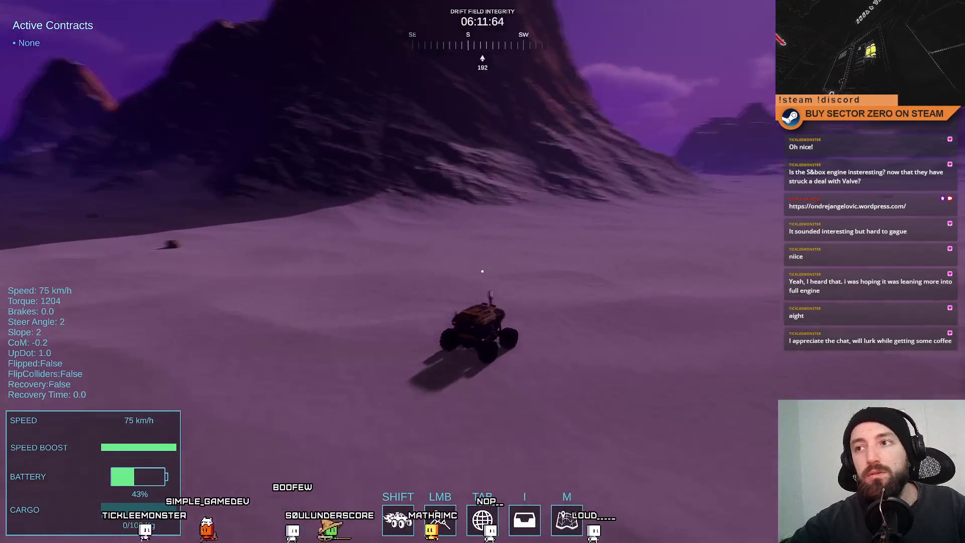
Step: Weave the rover left and right, then straighten out and boost forward at speed
key(a)
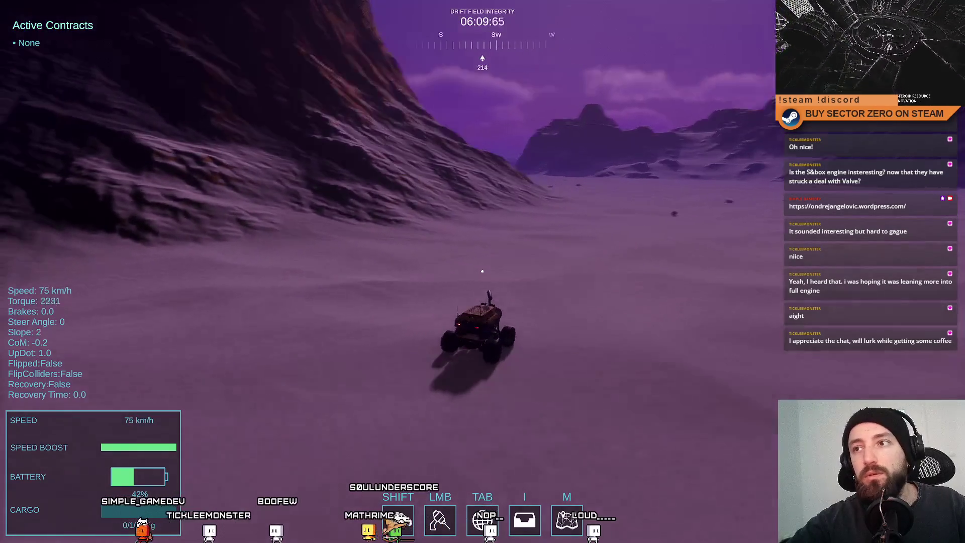
key(d)
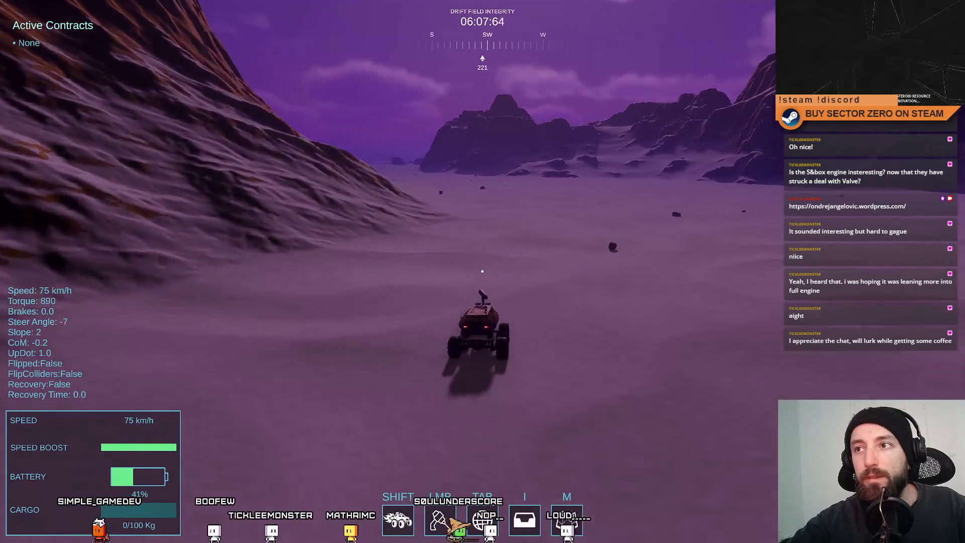
key(a)
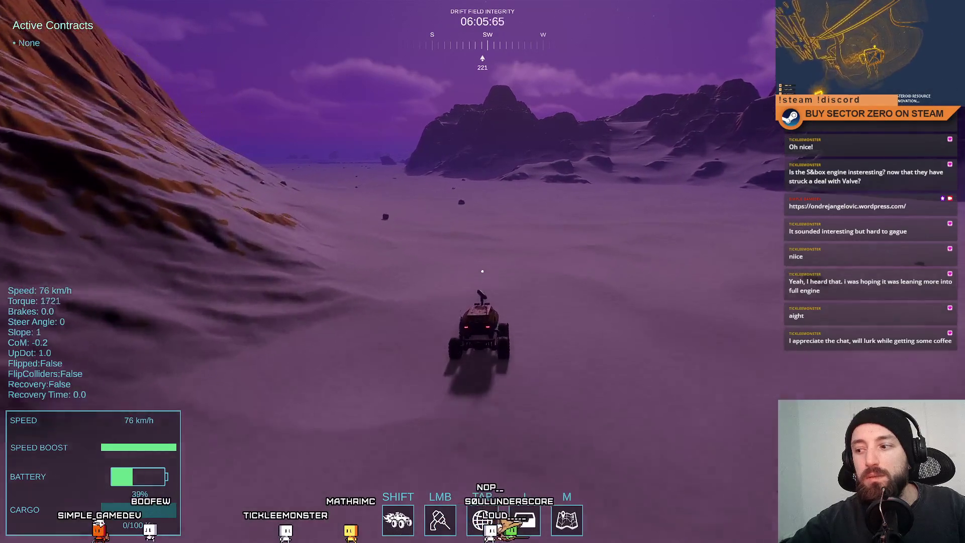
key(w)
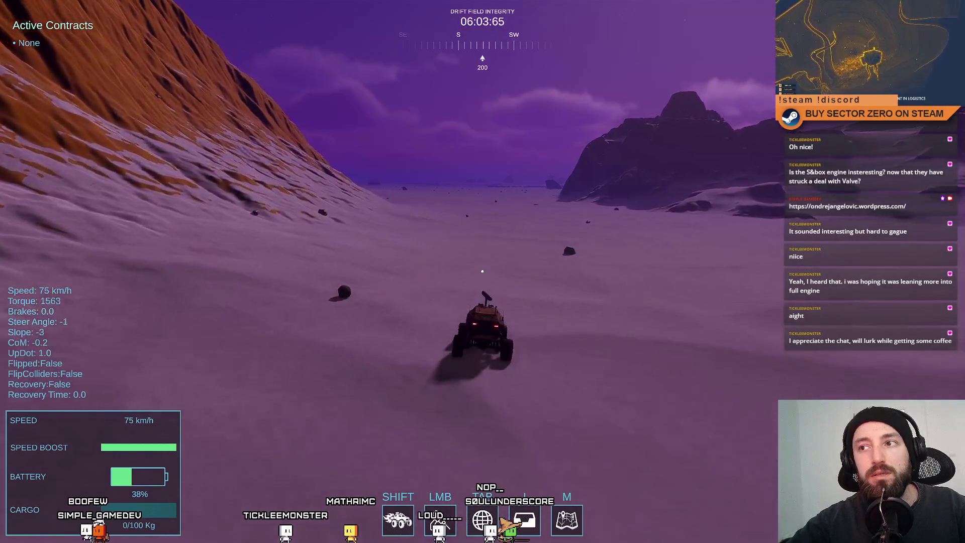
key(w)
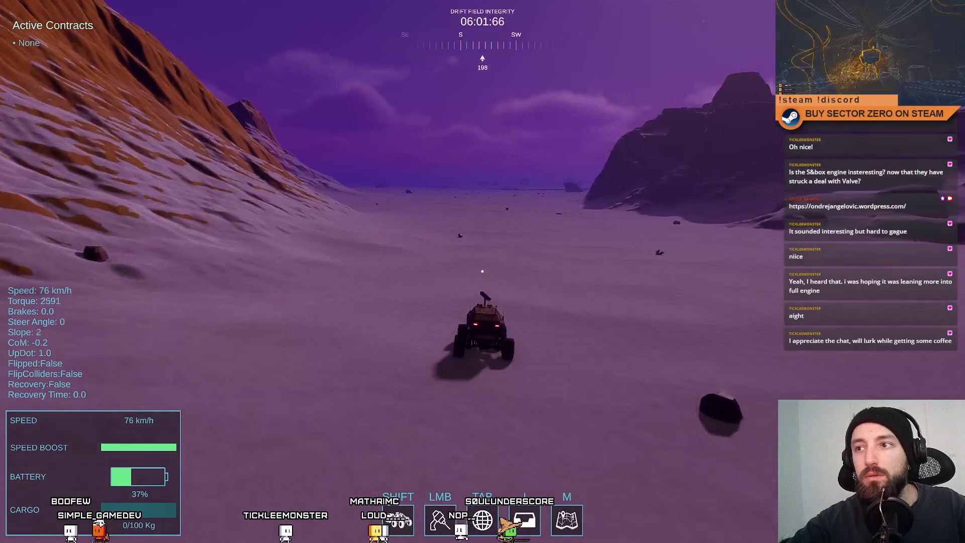
key(w)
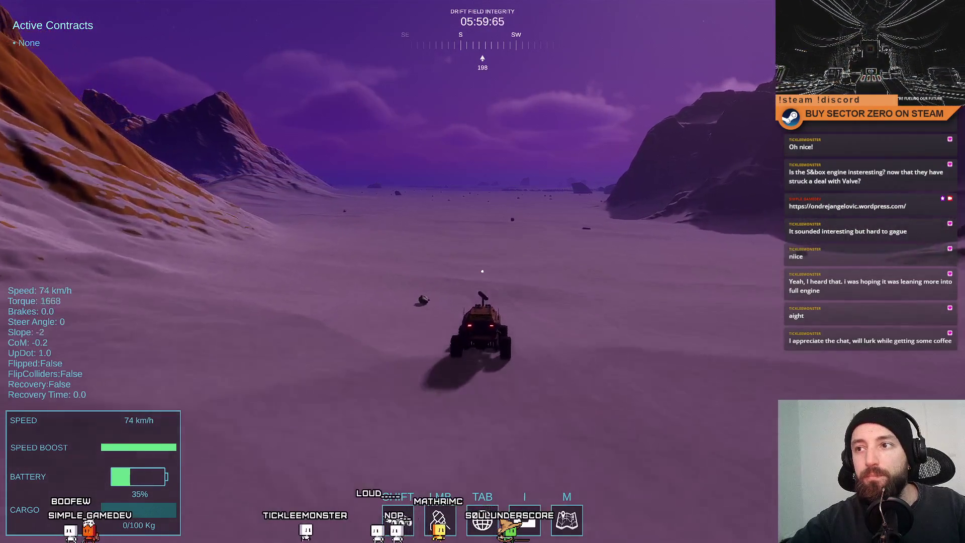
key(shift)
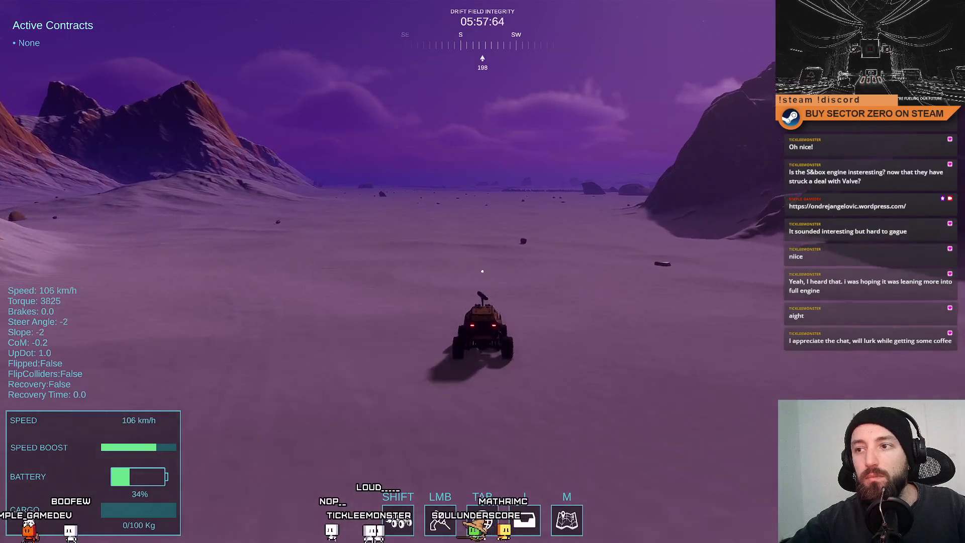
key(shift)
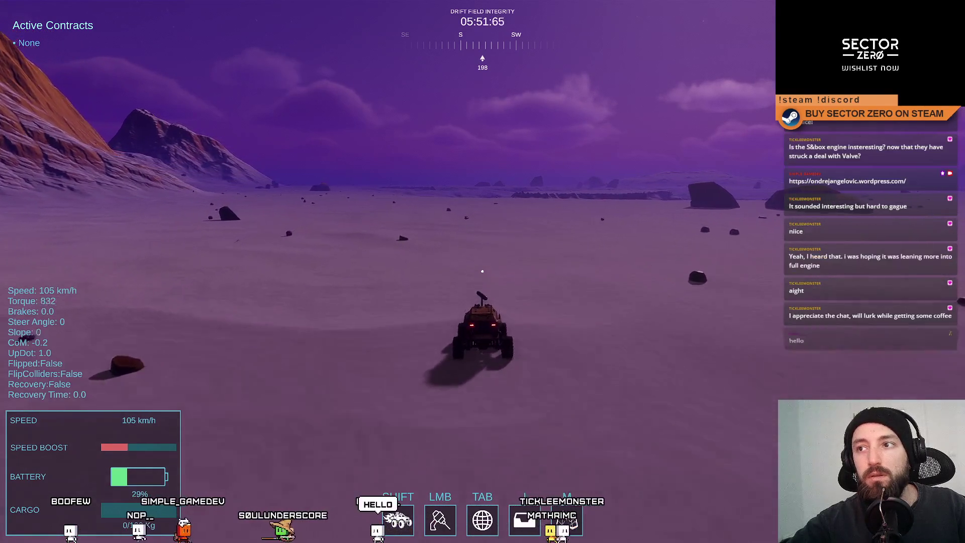
Step: Swing the rover through hard left turns and drive it on across the snow slope
key(a)
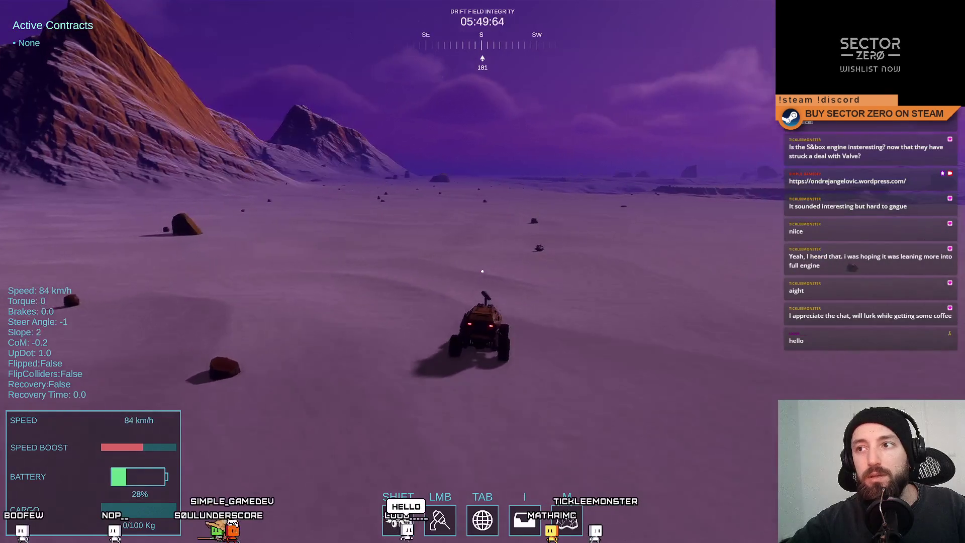
key(w)
key(d)
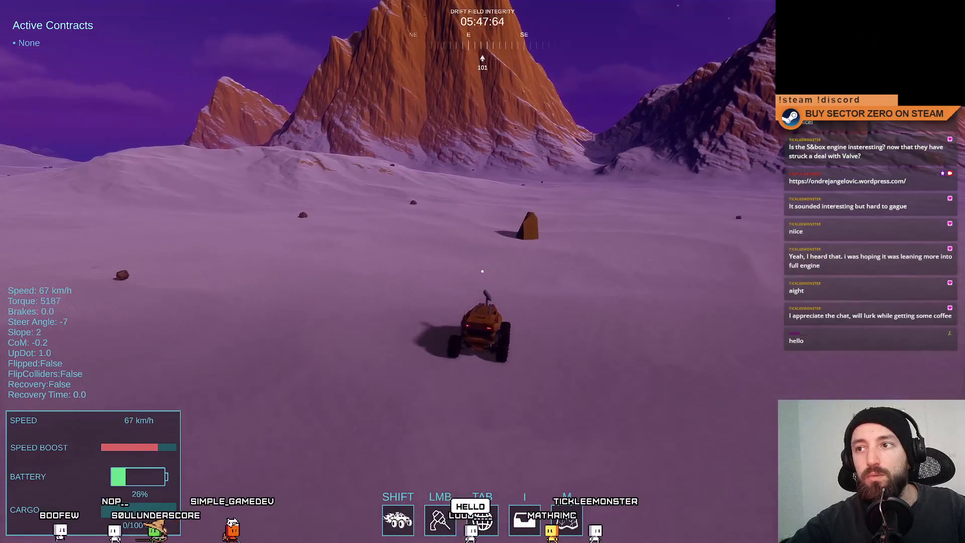
key(a)
key(a)
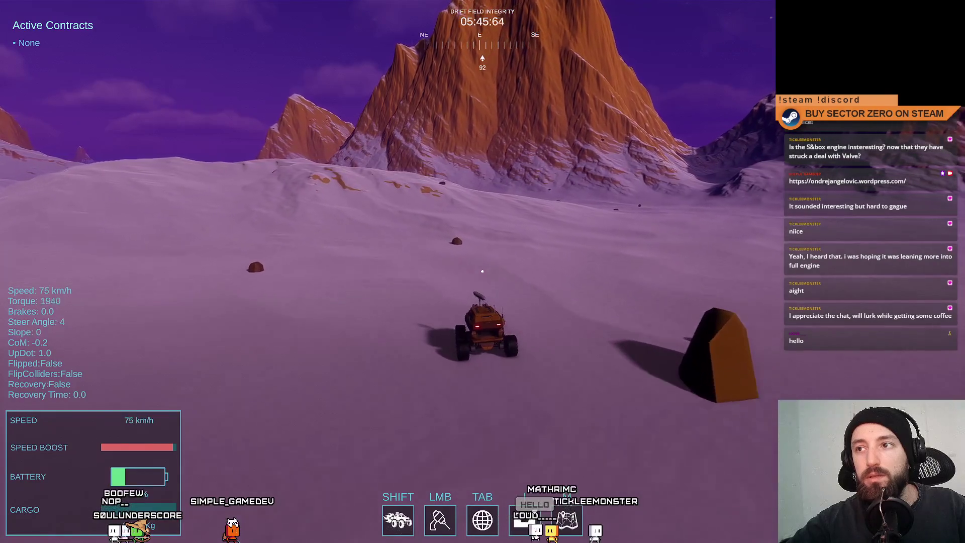
key(a)
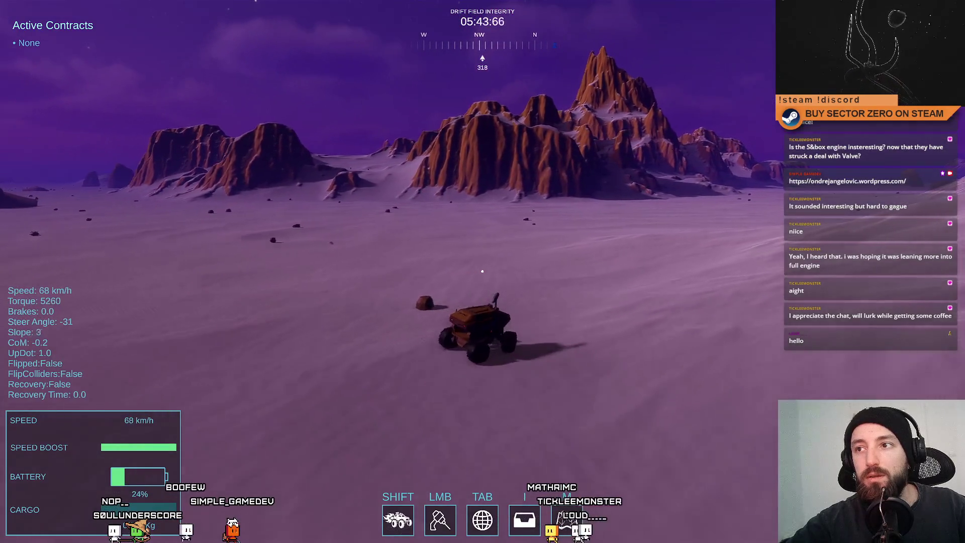
key(w)
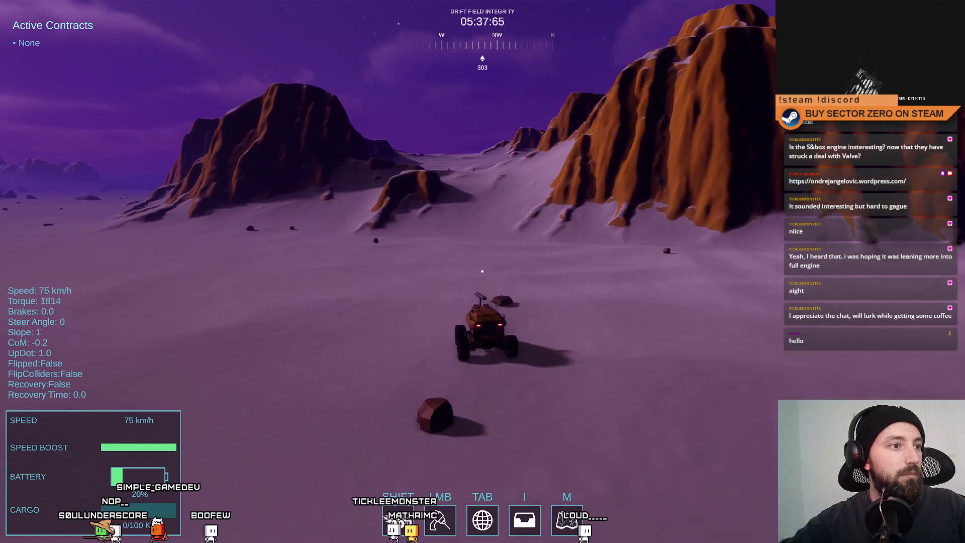
key(d)
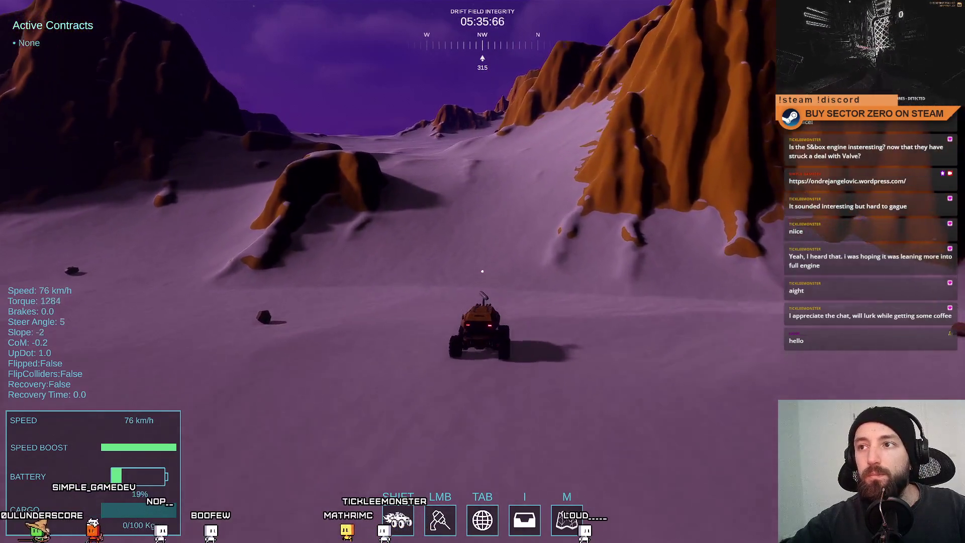
key(w)
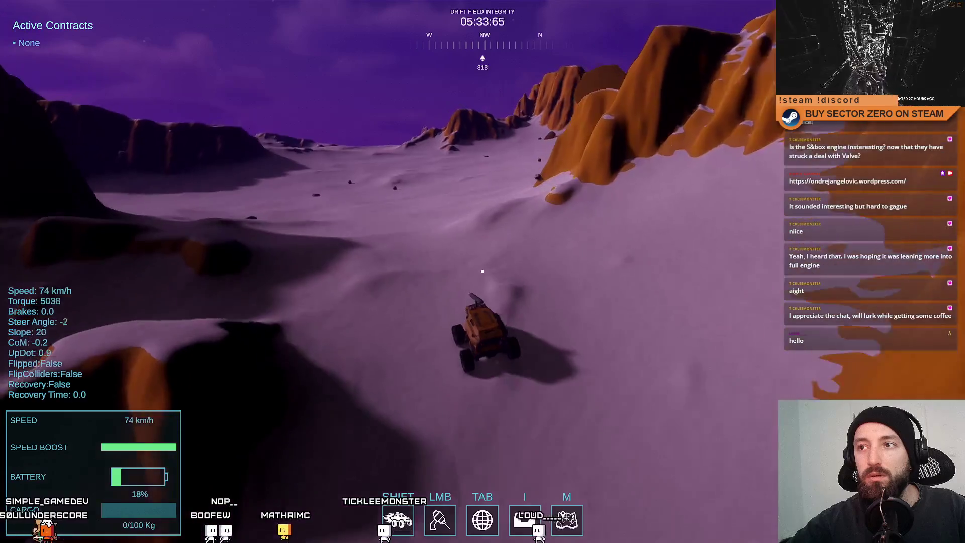
Step: Turn the rover north, curve back left, then brake and reverse to a full stop beside the cube
key(d)
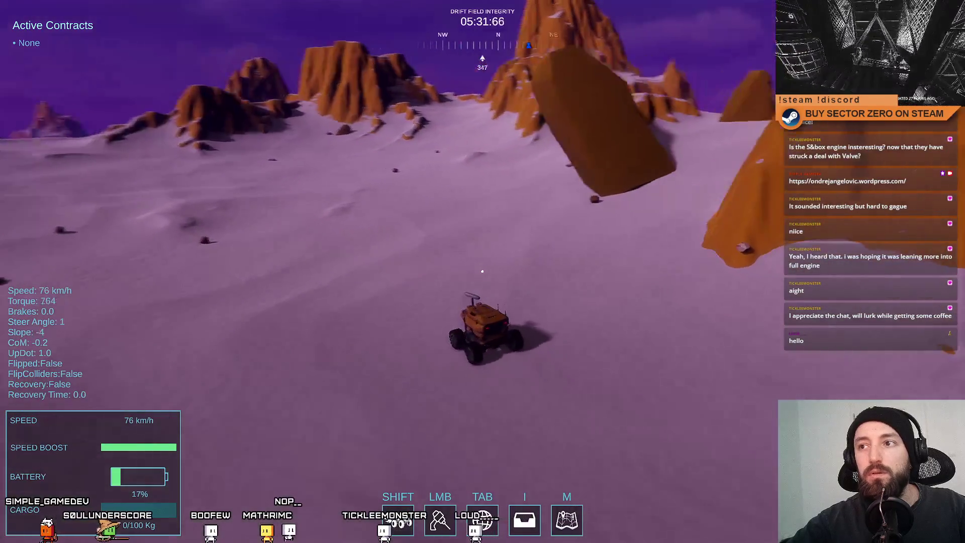
key(d)
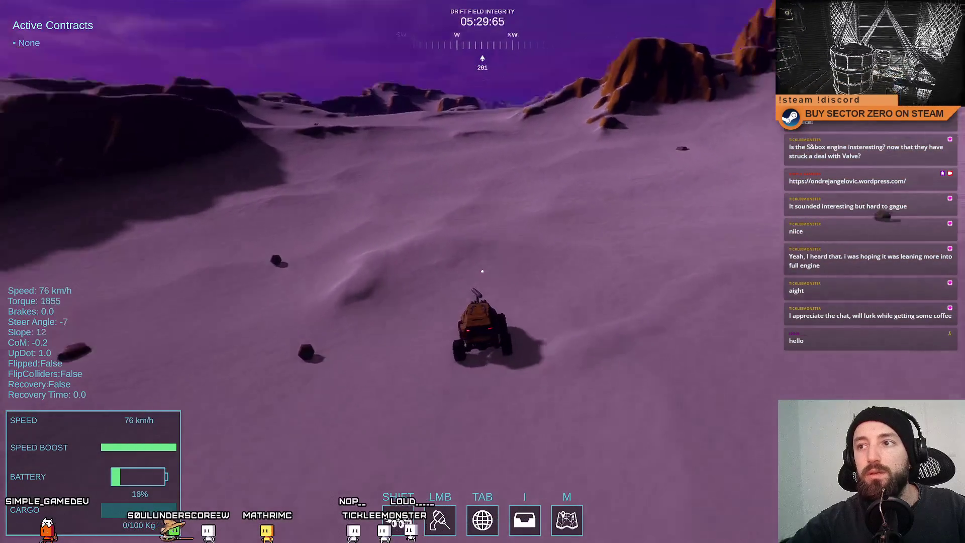
key(a)
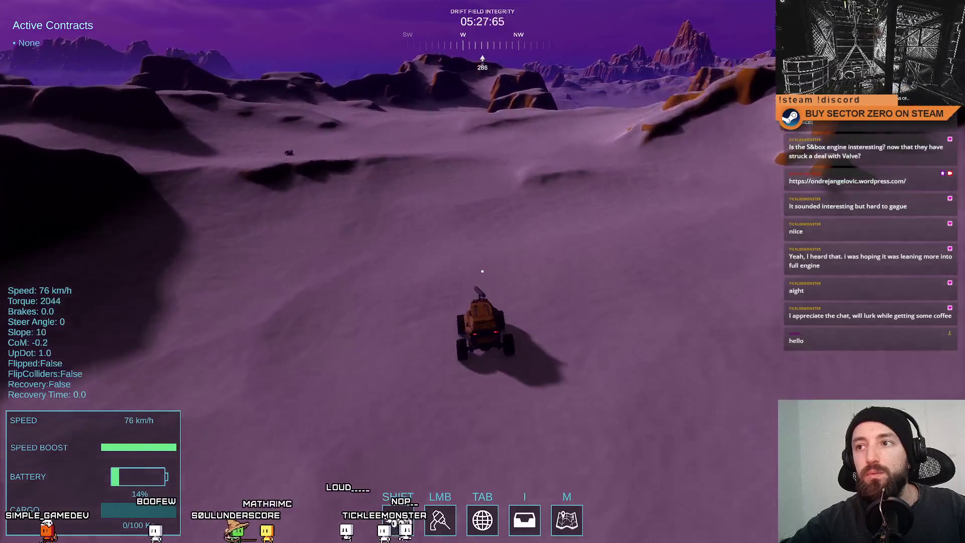
key(d)
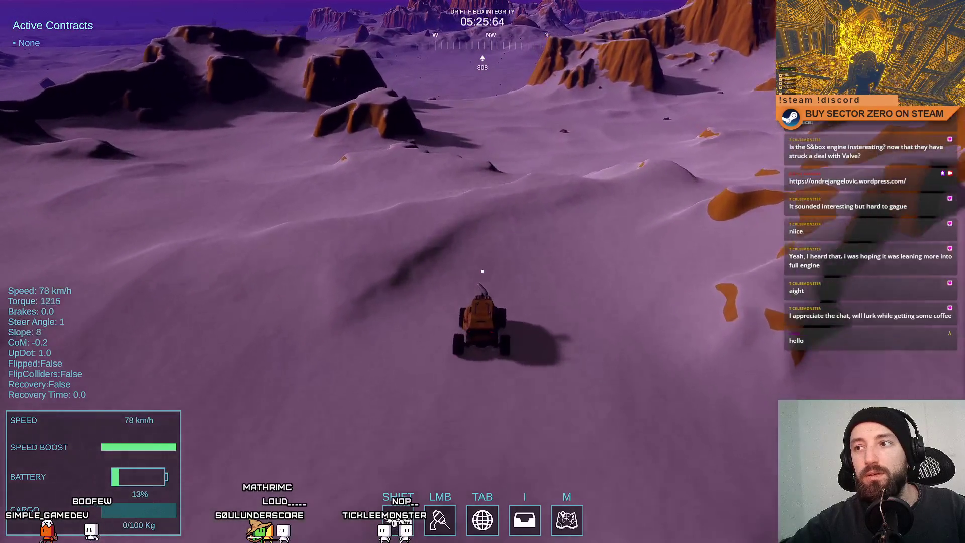
key(a)
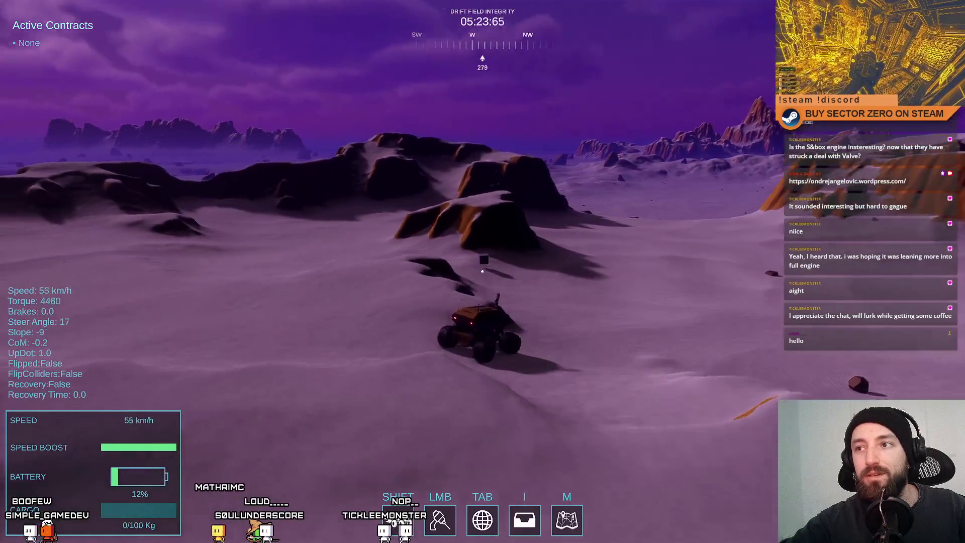
key(a)
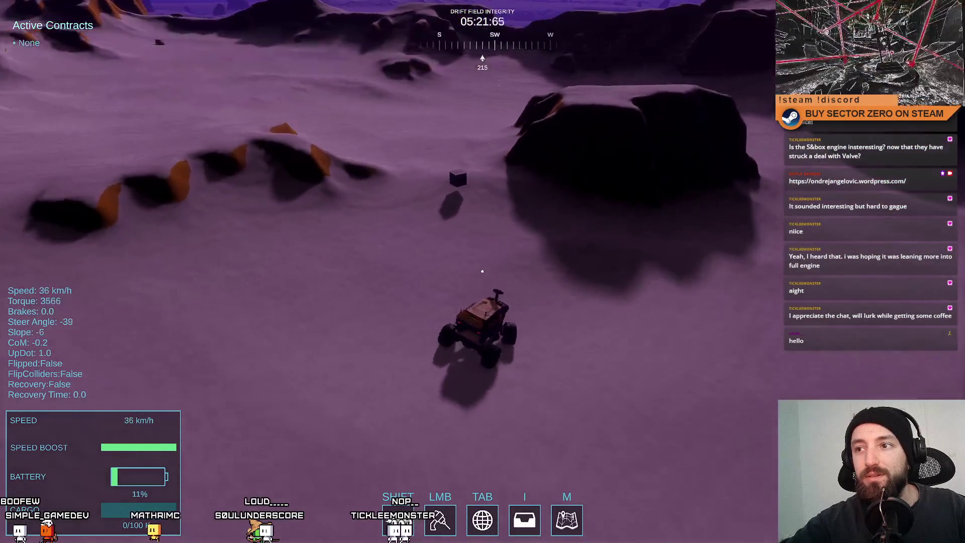
key(s)
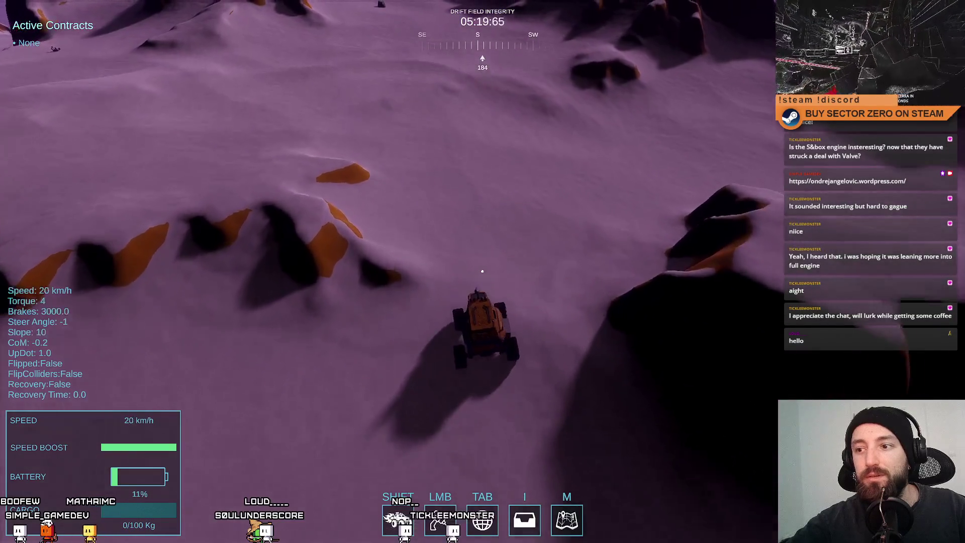
key(s)
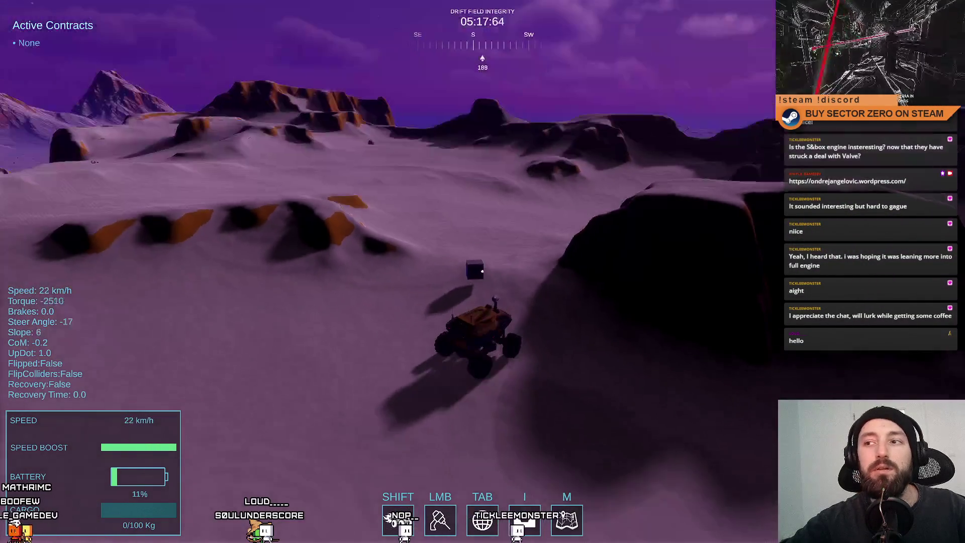
key(s)
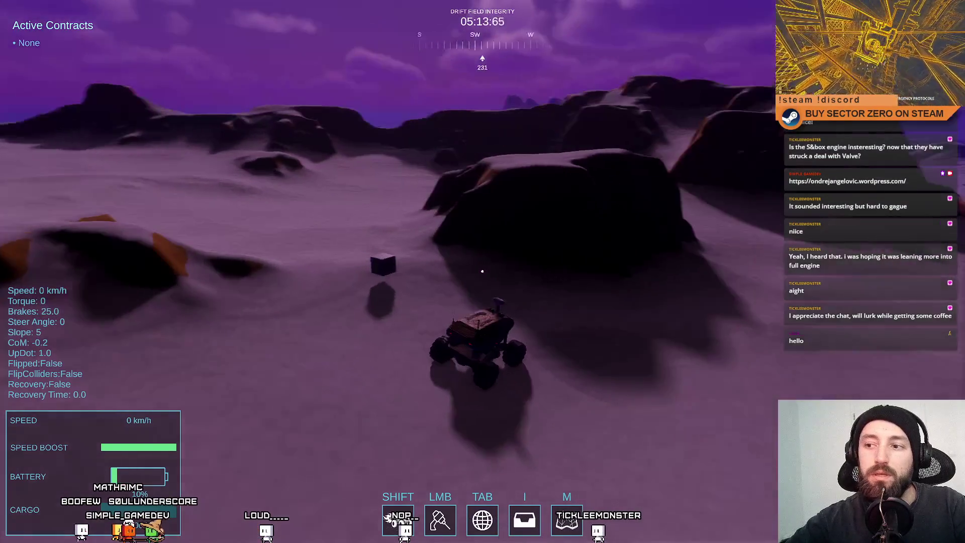
Step: Leave fullscreen play, switch to the Scene view and fly the camera over the terrain
key(Escape)
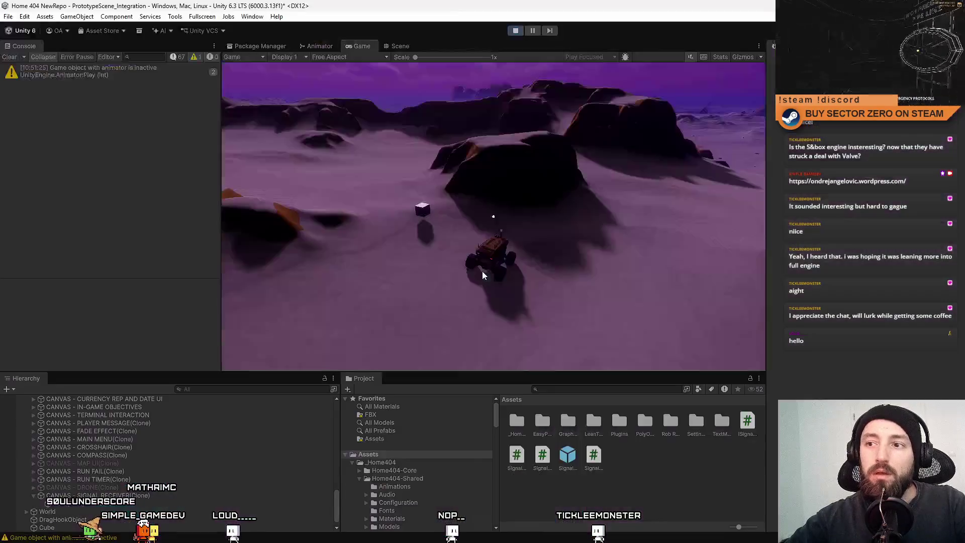
key(Escape)
click(399, 46)
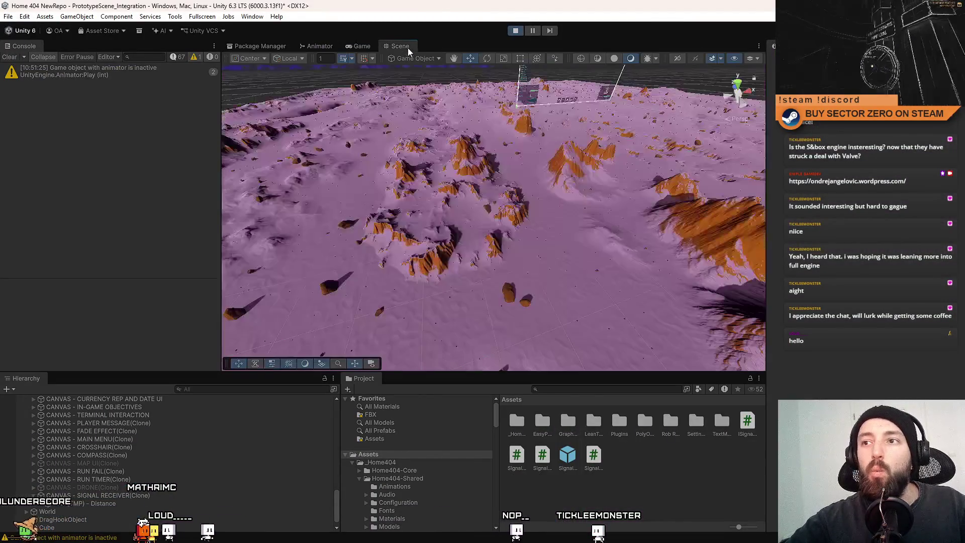
mouse_move(400, 151)
mouse_down()
mouse_move(390, 184)
mouse_move(944, 218)
mouse_move(271, 496)
mouse_up()
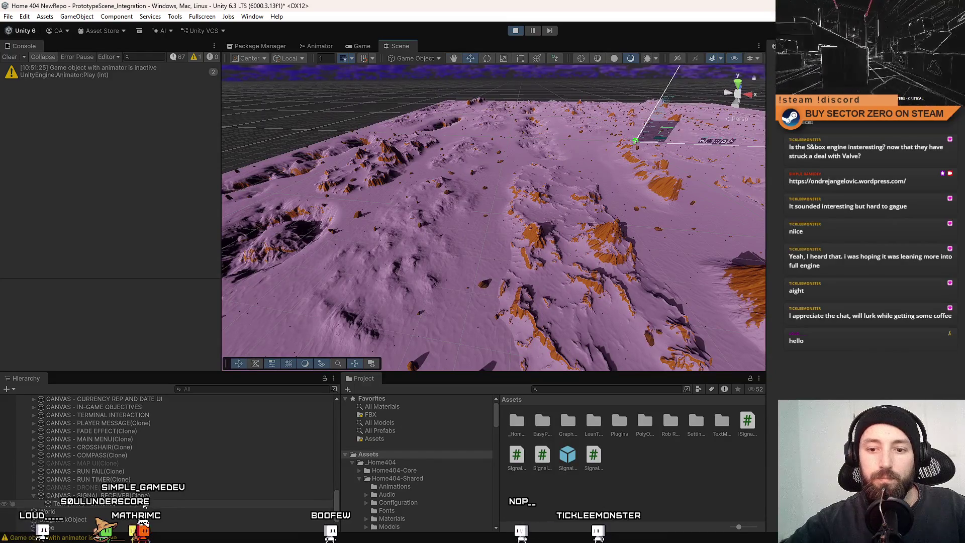
drag(630, 275, 172, 463)
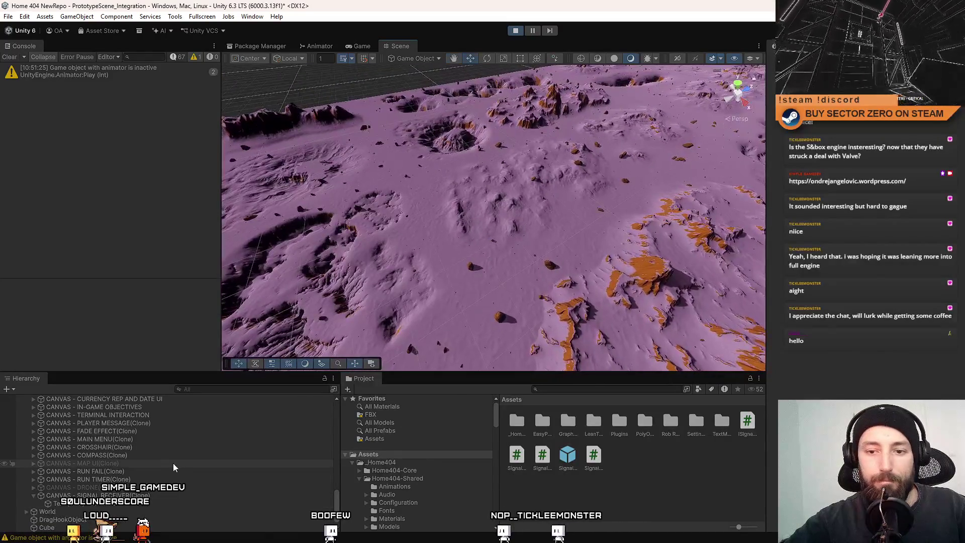
scroll(169, 463, down, 1)
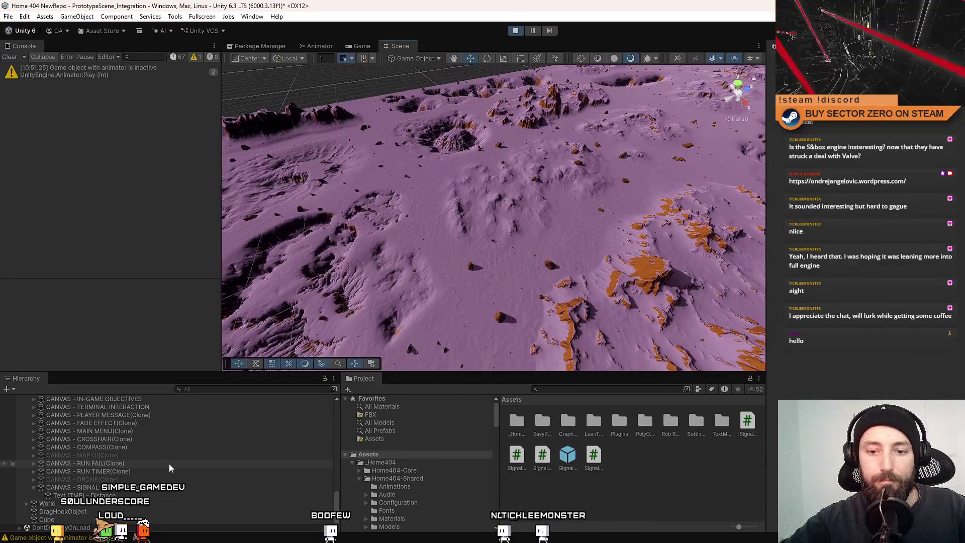
Step: Frame the Cube trigger object, duplicate it as Cube (1), then deselect it
double_click(51, 521)
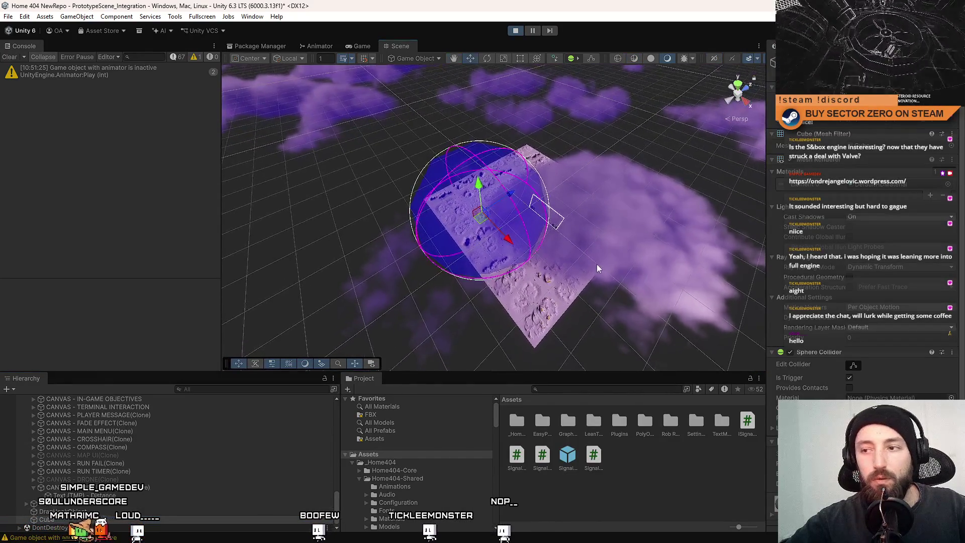
mouse_move(597, 267)
mouse_down()
mouse_move(516, 219)
mouse_move(529, 226)
mouse_up()
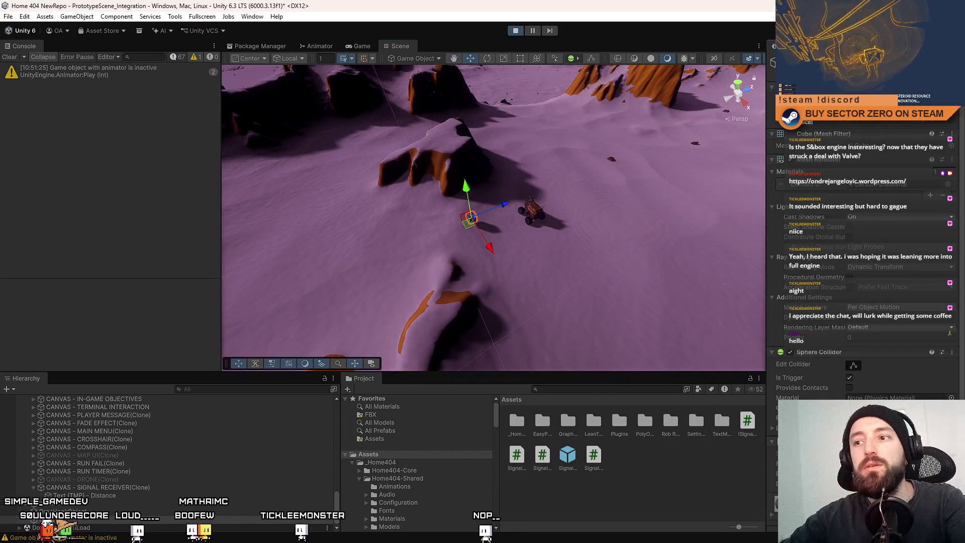
mouse_move(490, 222)
mouse_down()
mouse_move(412, 198)
mouse_move(614, 216)
mouse_move(603, 237)
mouse_move(572, 234)
mouse_move(562, 156)
mouse_move(579, 209)
mouse_up()
key(ctrl+d)
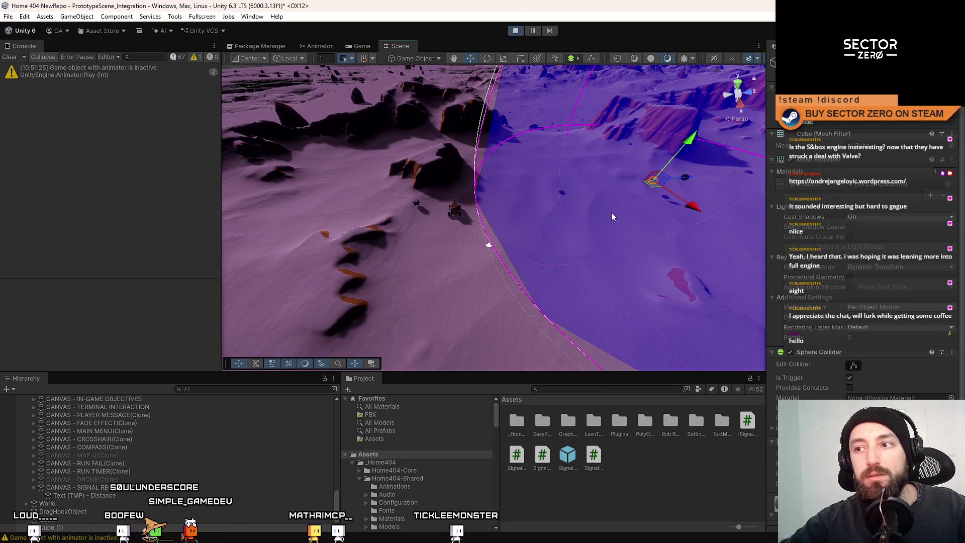
click(644, 464)
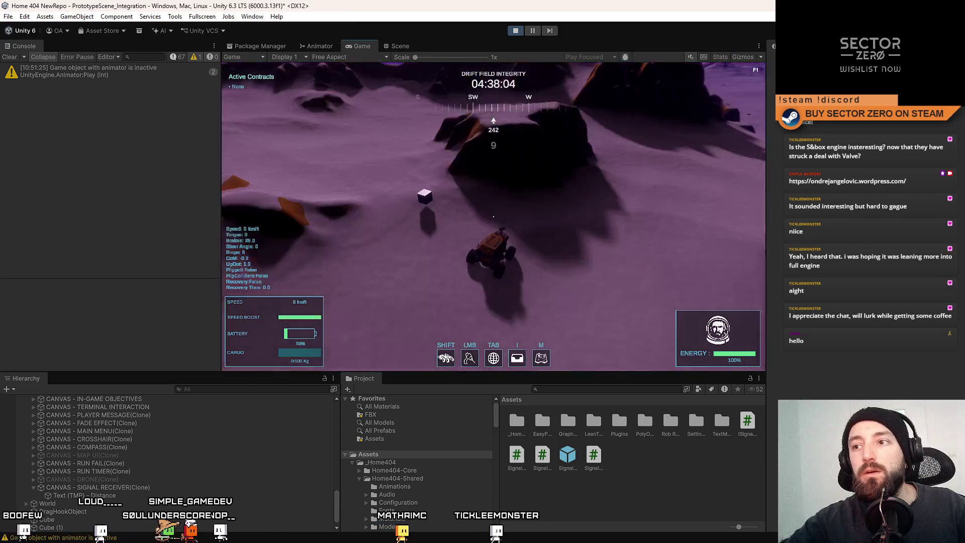
Step: Drive the rover forward in the running game, making sharp left turns and braking over the snowy hills
key(w)
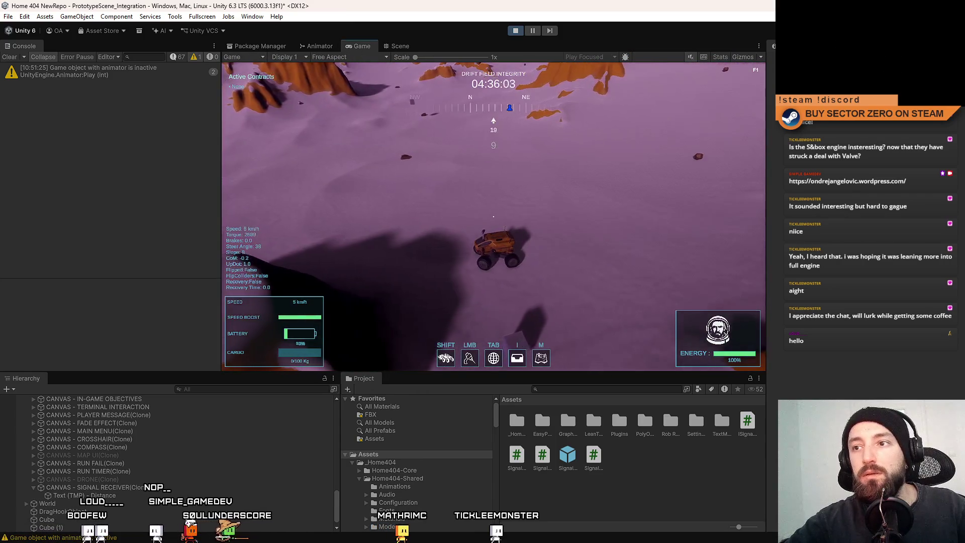
key(w)
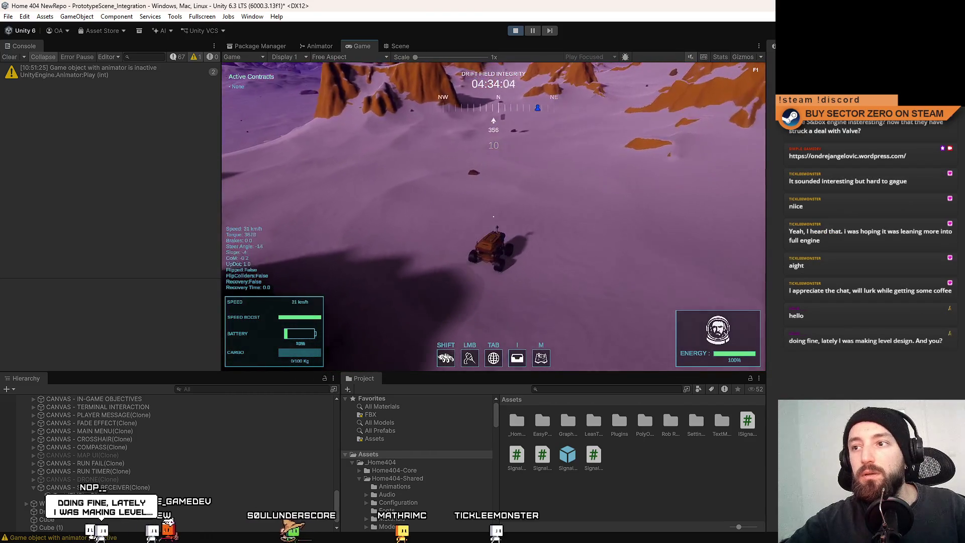
key(a)
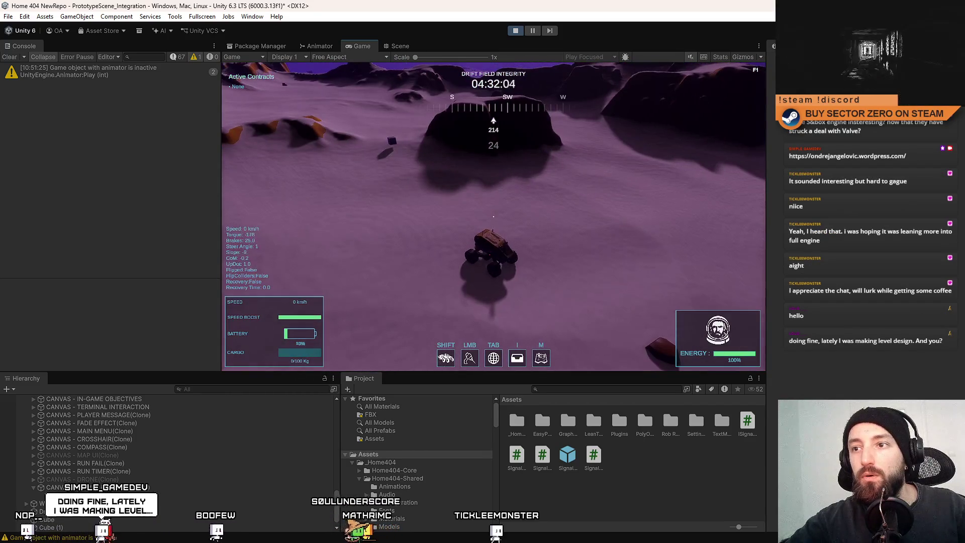
key(s)
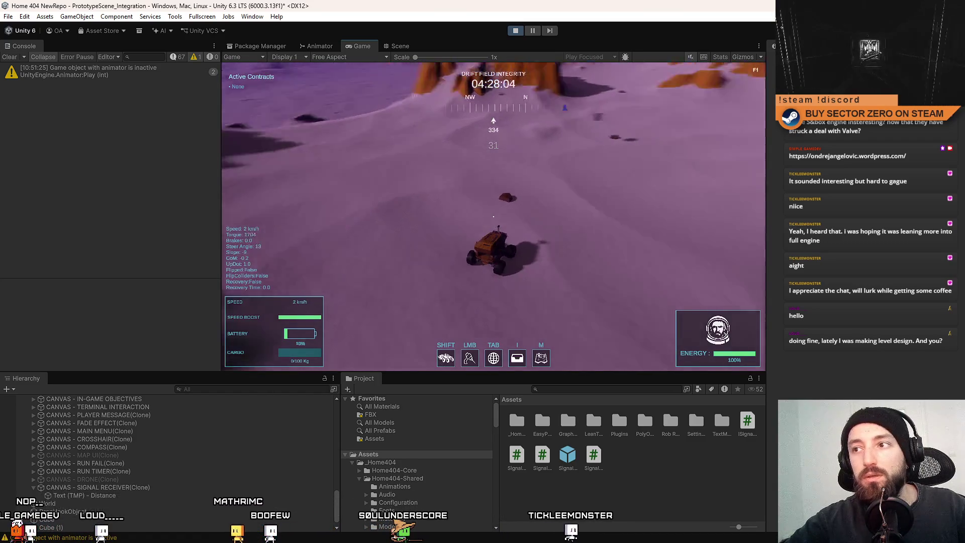
key(a)
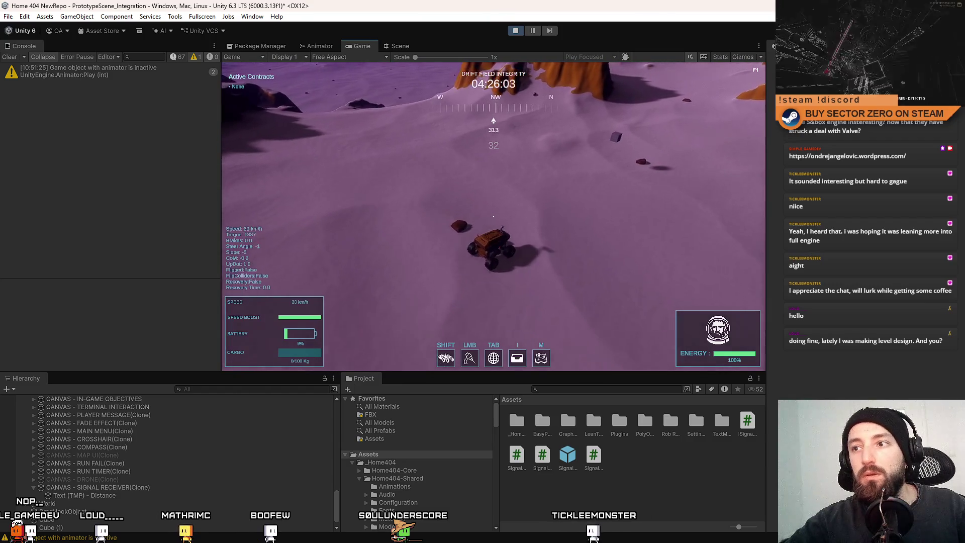
key(a)
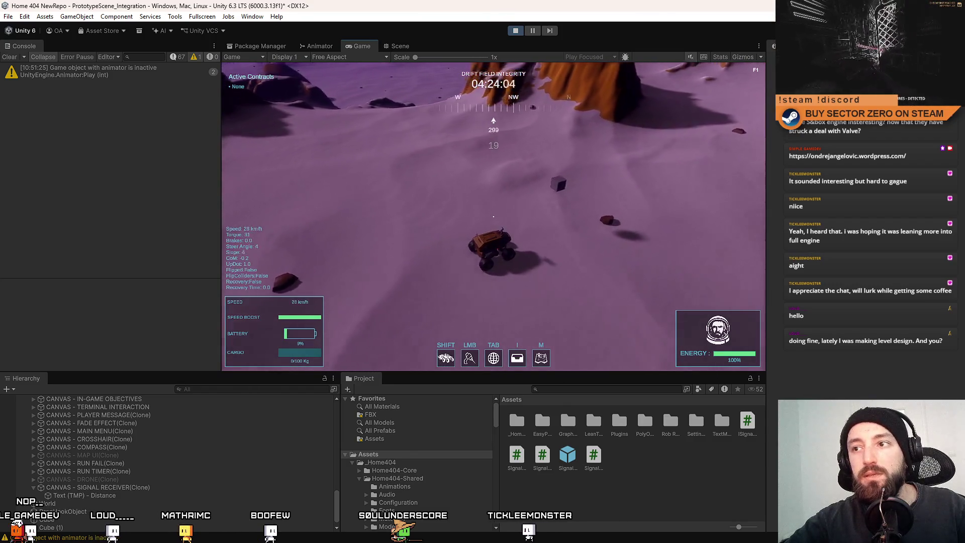
key(a)
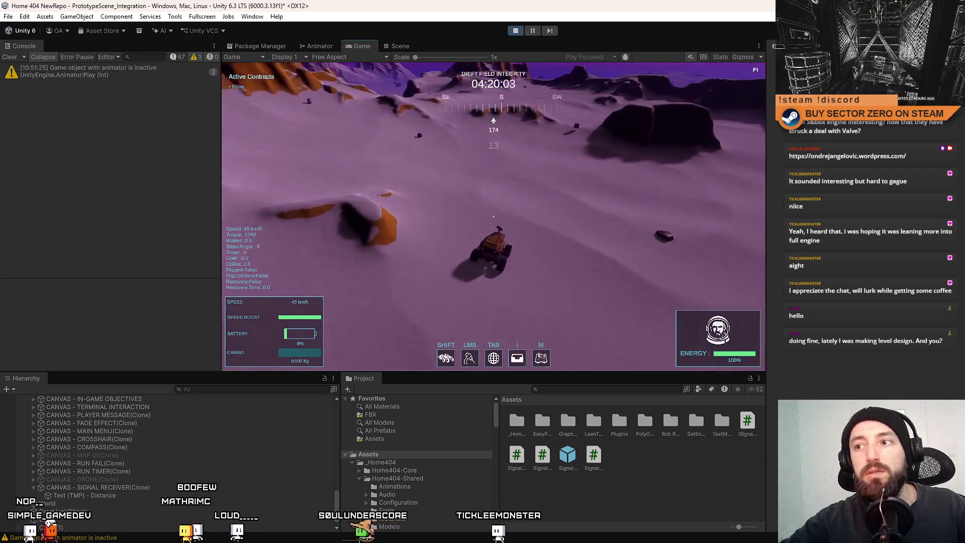
key(d)
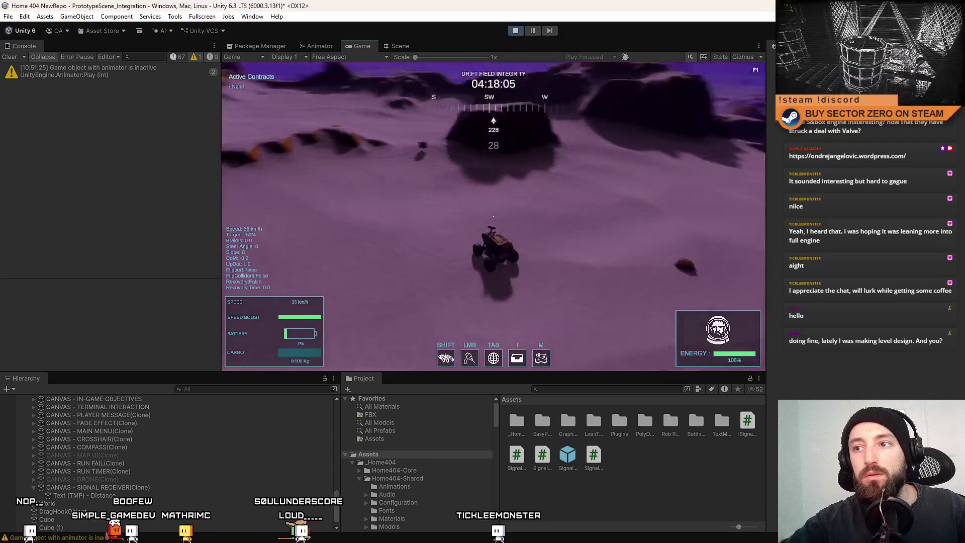
Step: Swing the rover around to face north, drive up and down the hill, then make the Game view fullscreen
key(w)
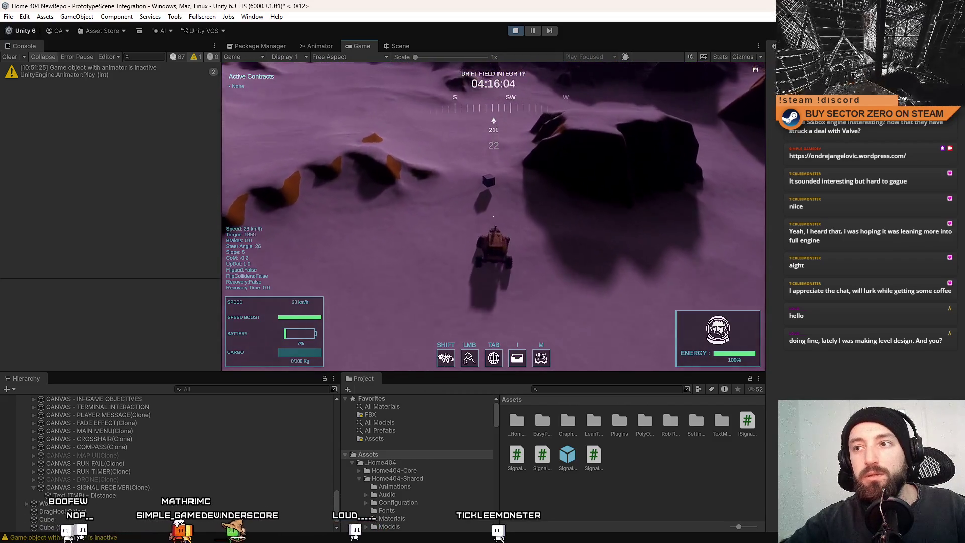
key(d)
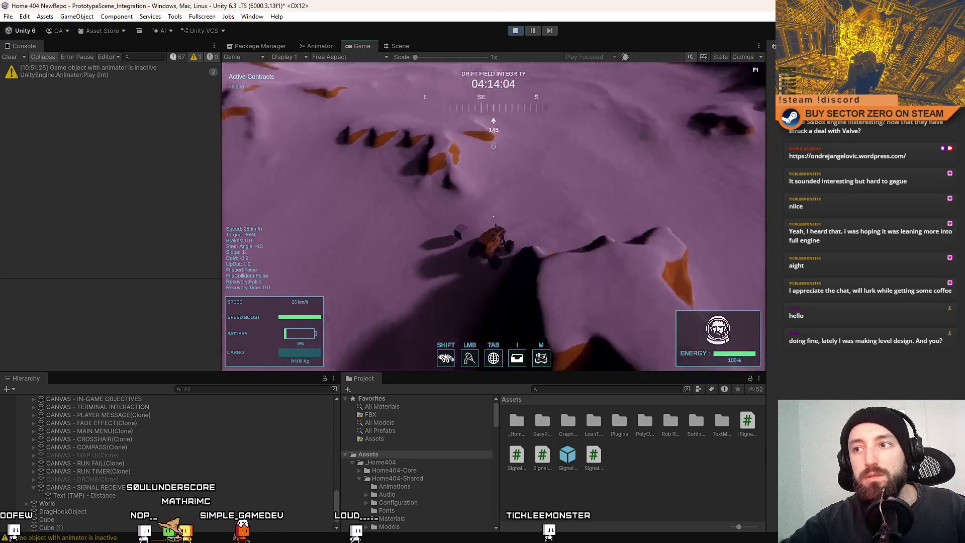
key(a)
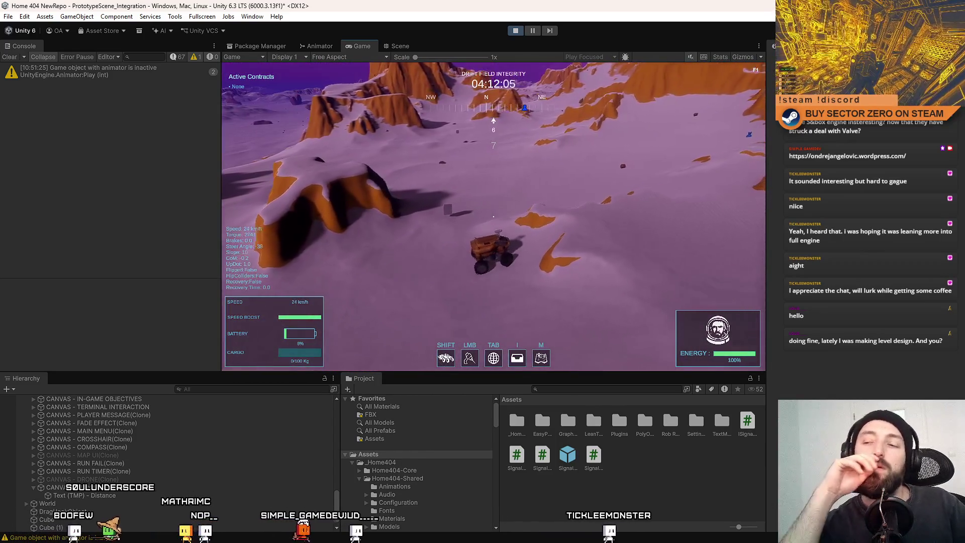
key(w)
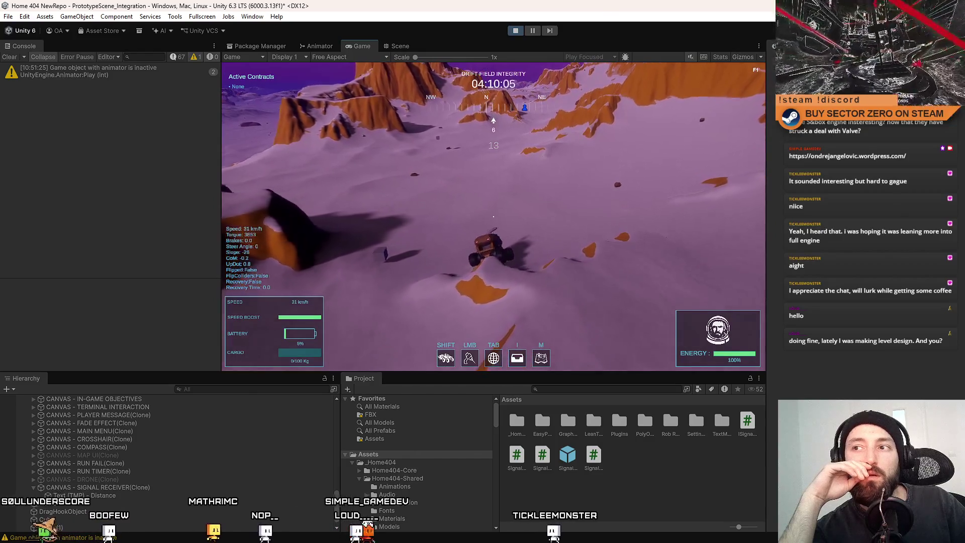
key(w)
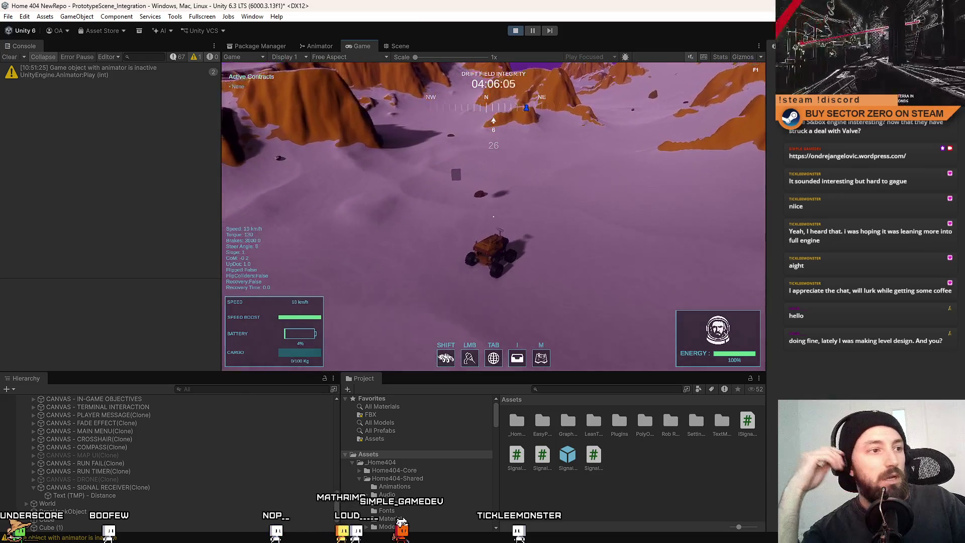
key(F10)
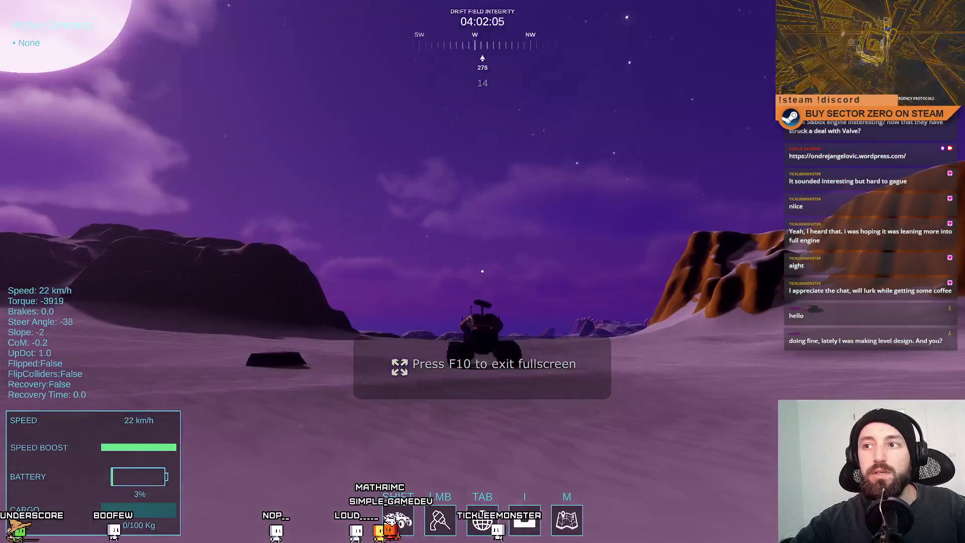
Step: Brake the rover to a stop, drop back to the editor via the pause menu, then return the game to fullscreen
key(s)
key(F10)
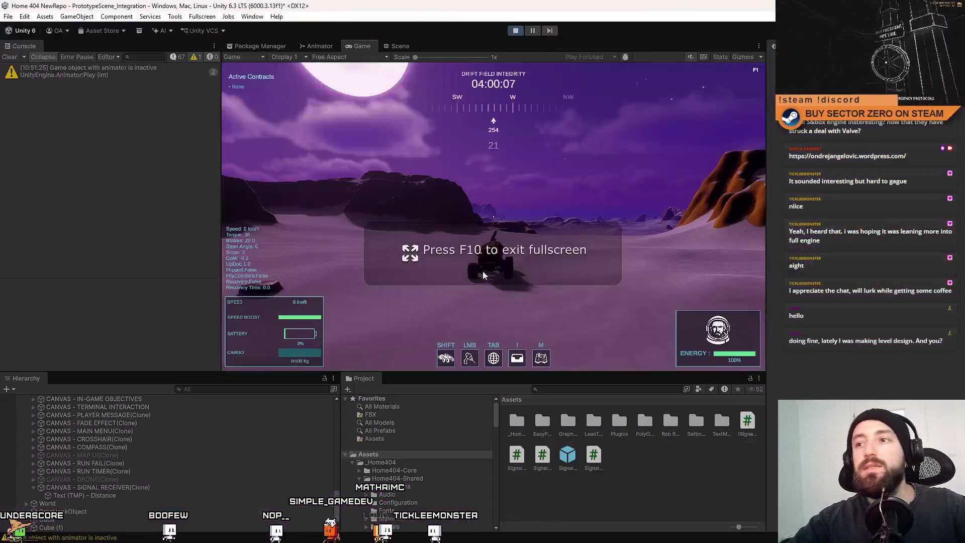
key(Escape)
key(Escape)
click(132, 498)
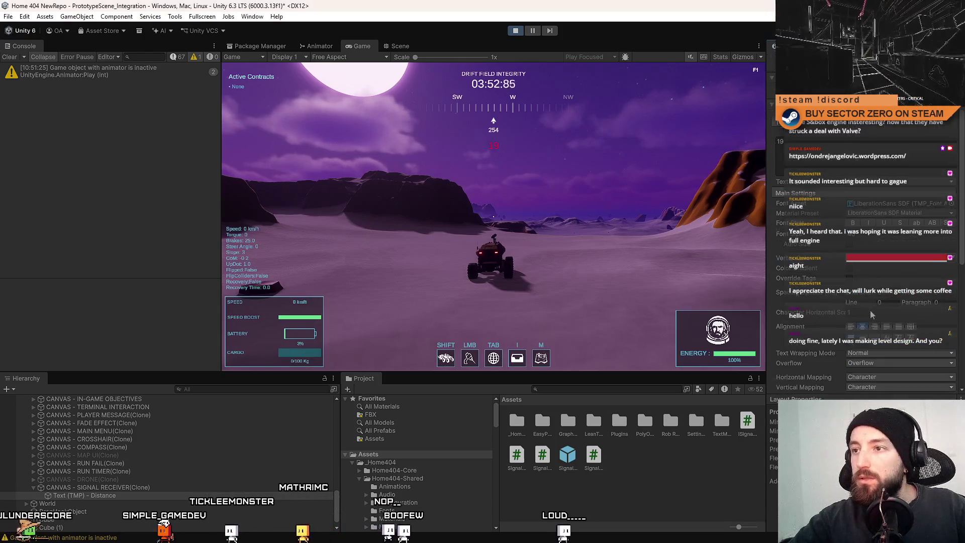
scroll(870, 310, down, 5)
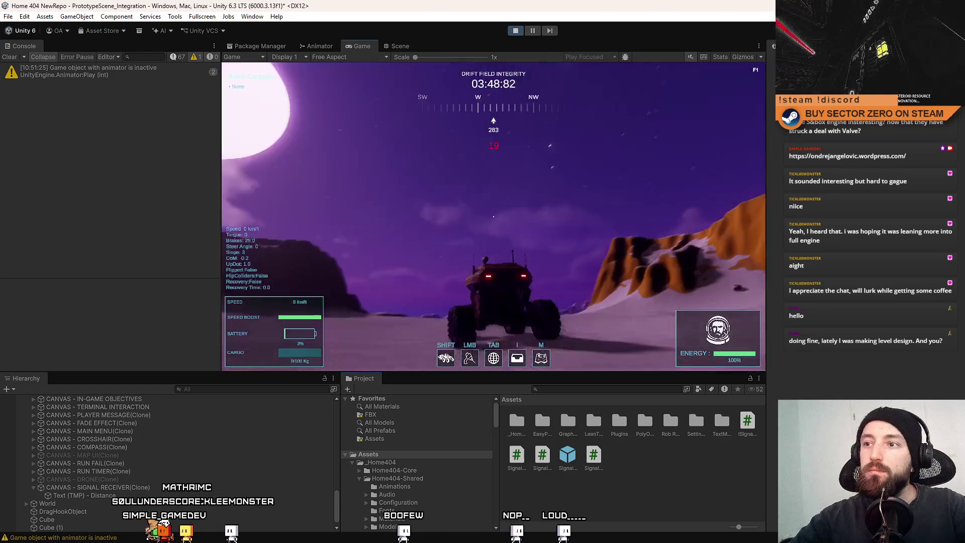
key(F10)
scroll(532, 224, down, 5)
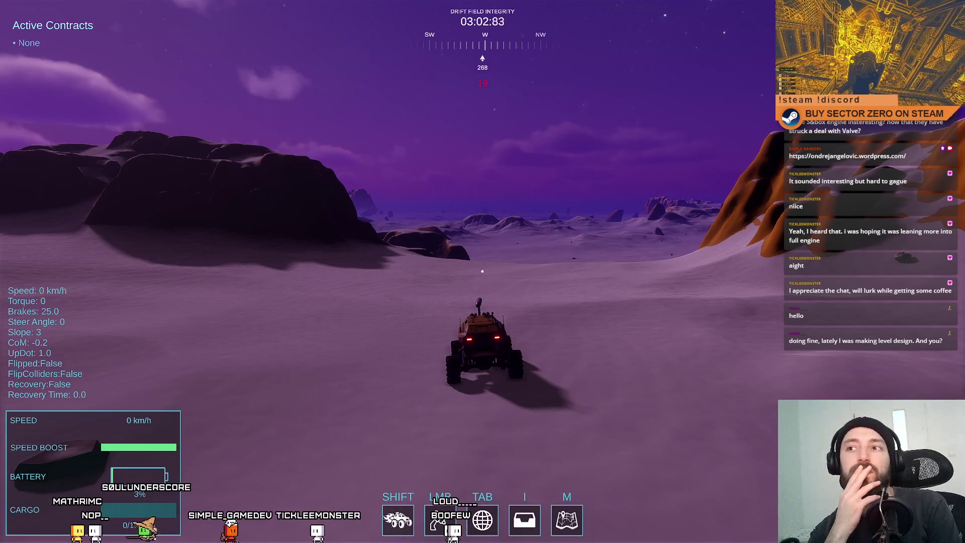
Step: Exit fullscreen to the editor, pause the running game briefly, then resume it
key(Escape)
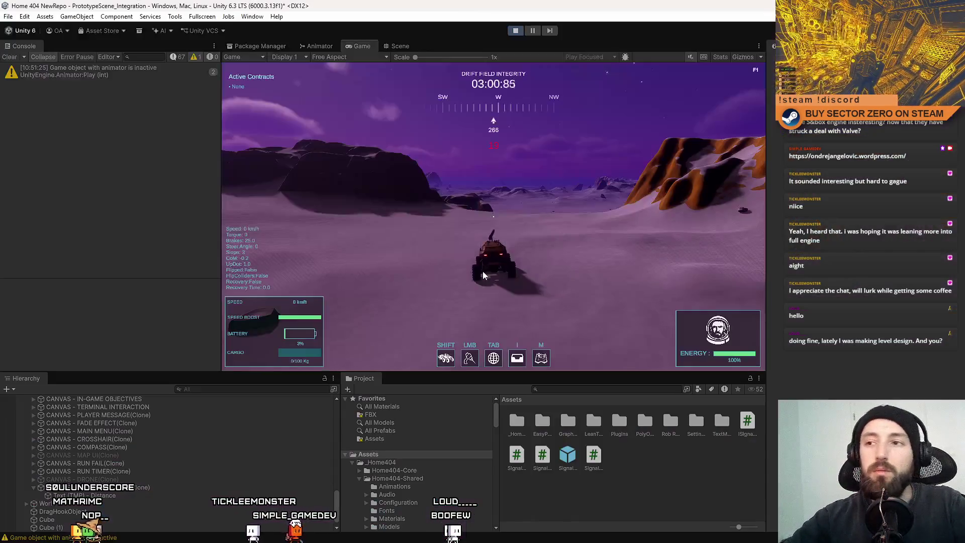
key(Escape)
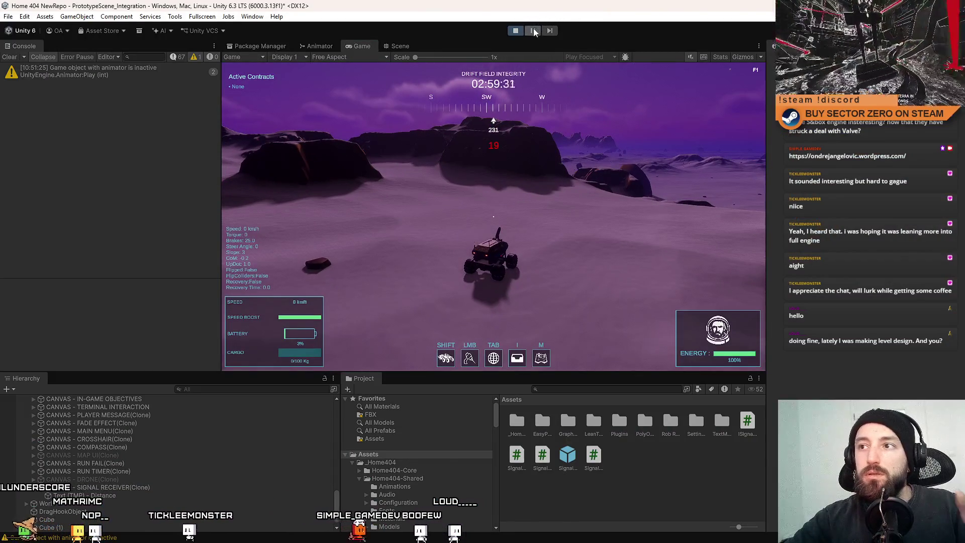
click(534, 31)
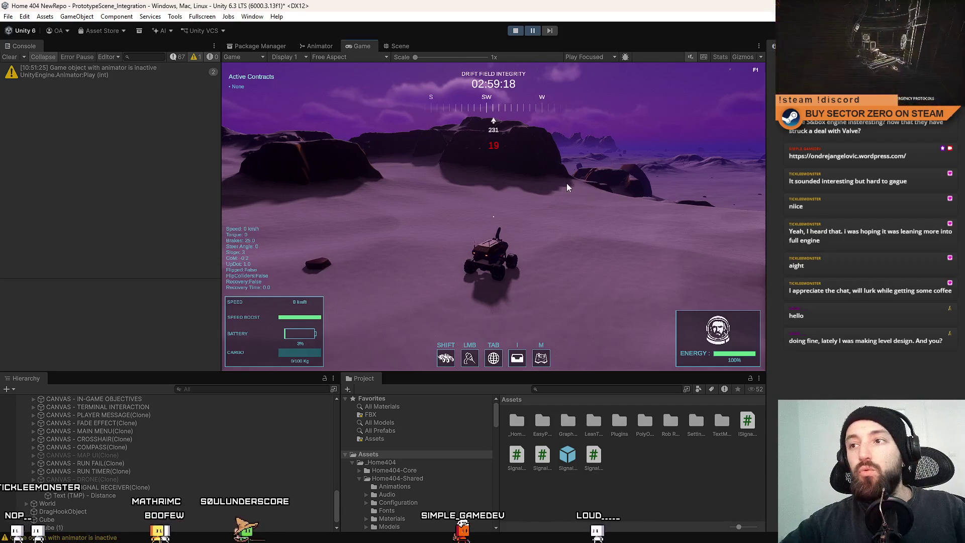
click(534, 30)
Step: Go fullscreen and drive the rover through swerving turns across the snowfield toward the orange ridges
key(F10)
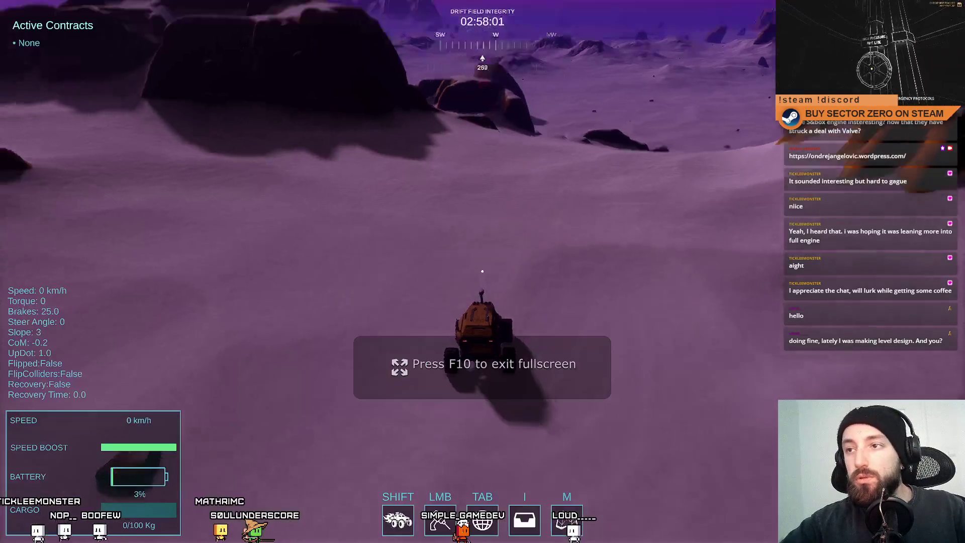
key(w)
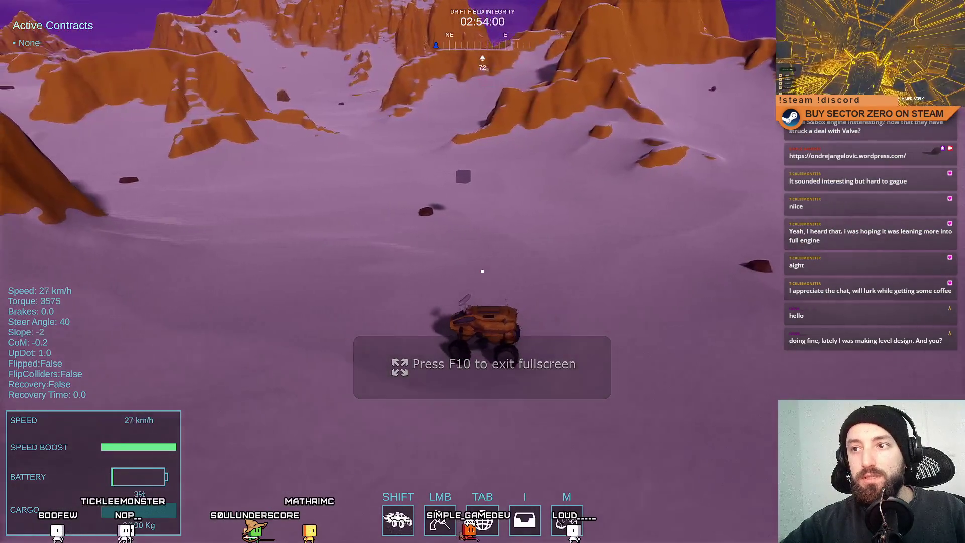
key(s)
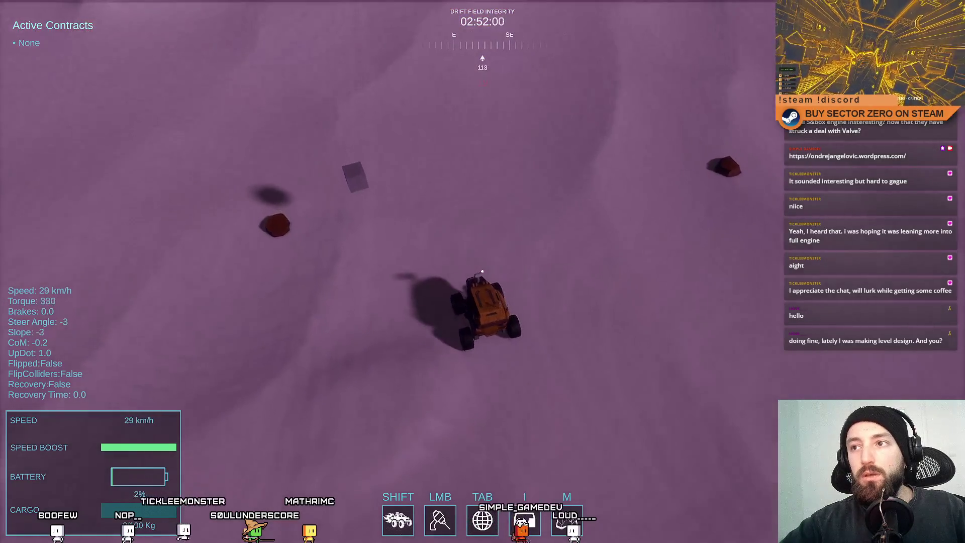
key(w)
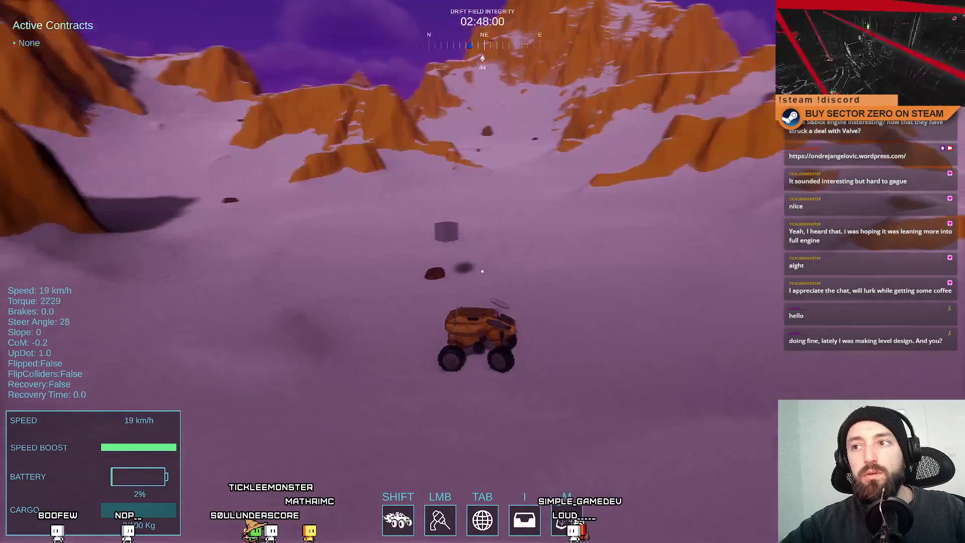
key(a)
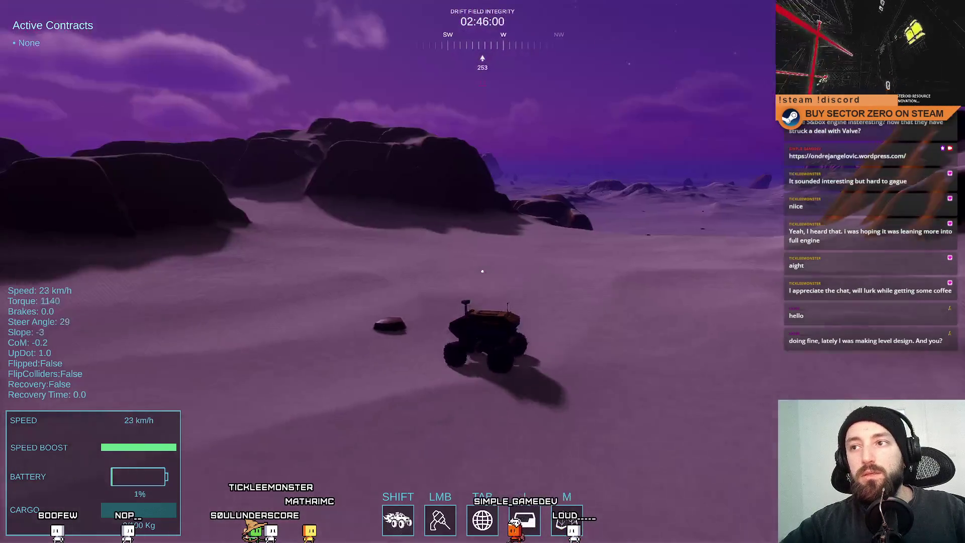
key(d)
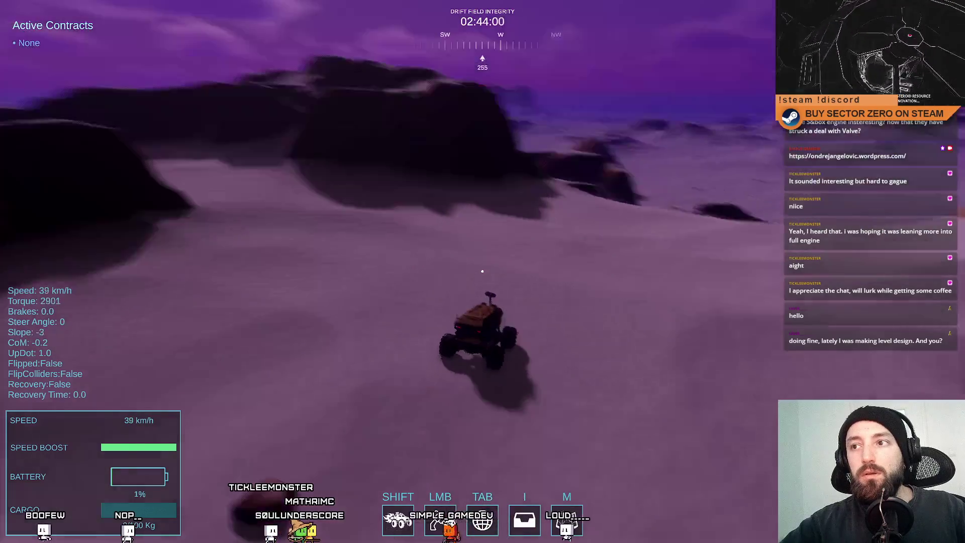
key(a)
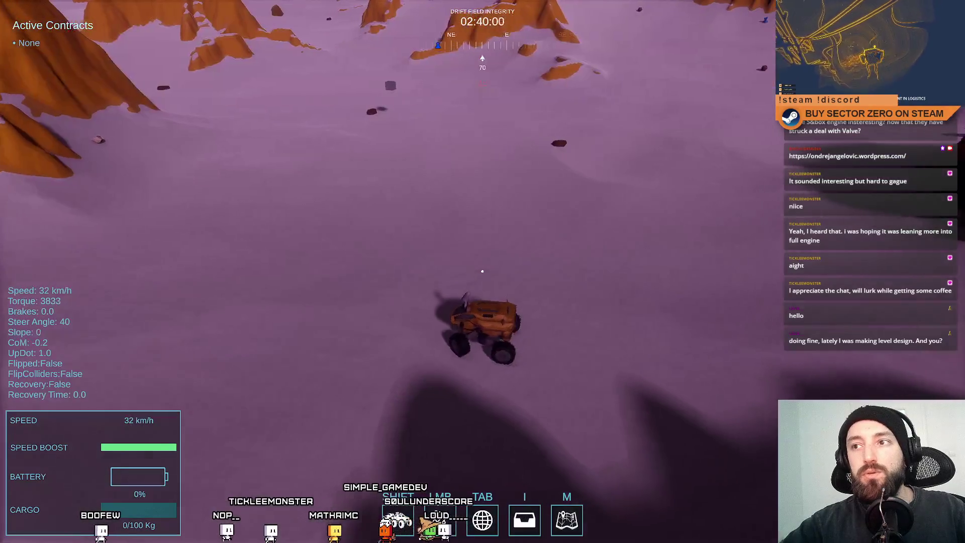
key(w)
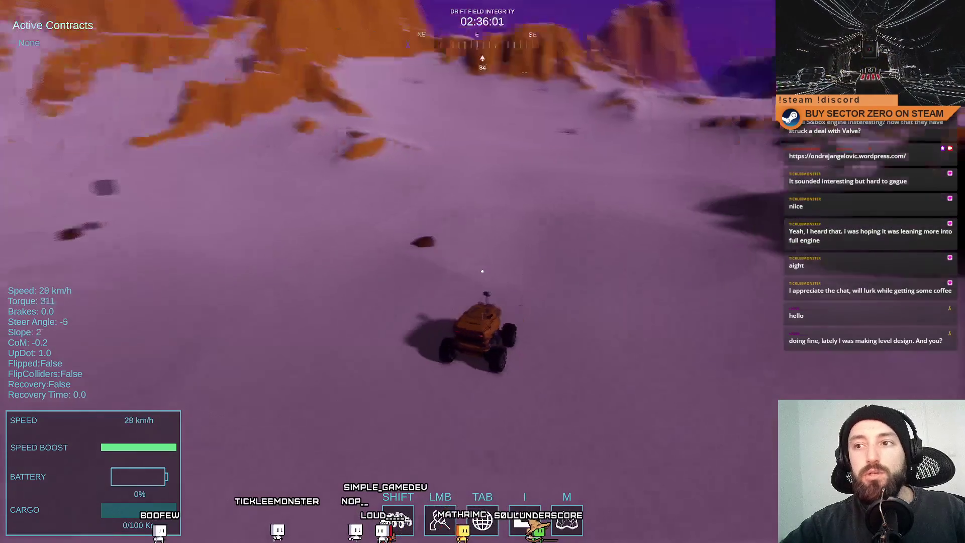
key(a)
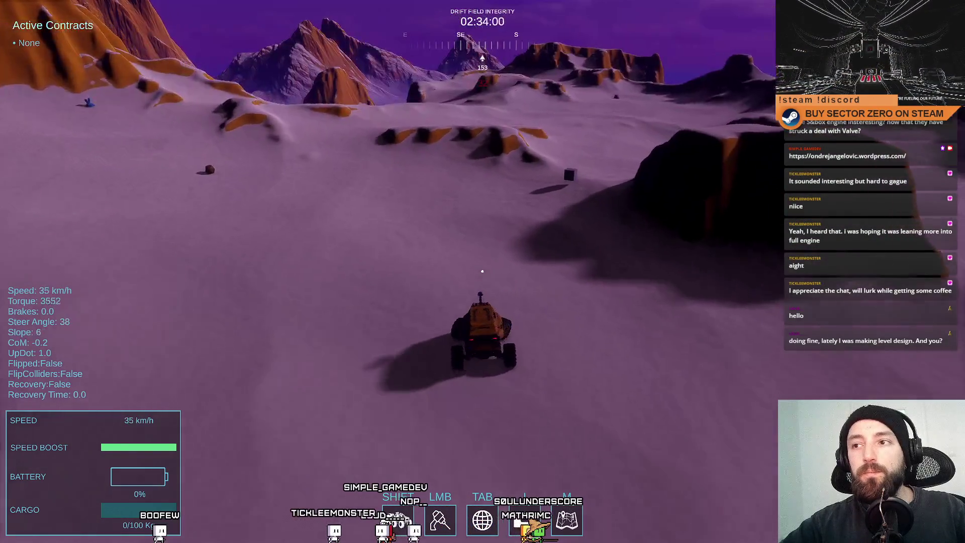
key(w)
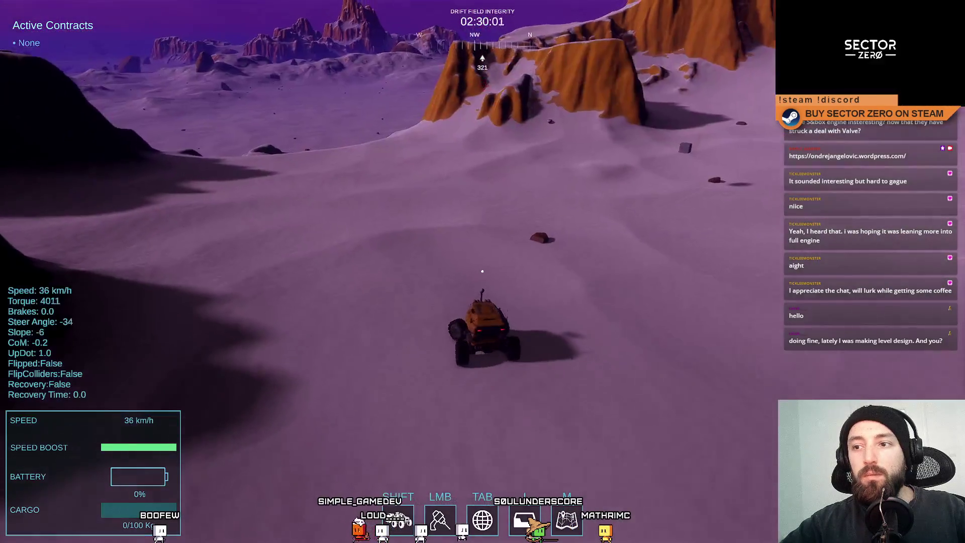
Step: Return the Game view to windowed mode in the editor, dismissing the in-game pause menu
key(F10)
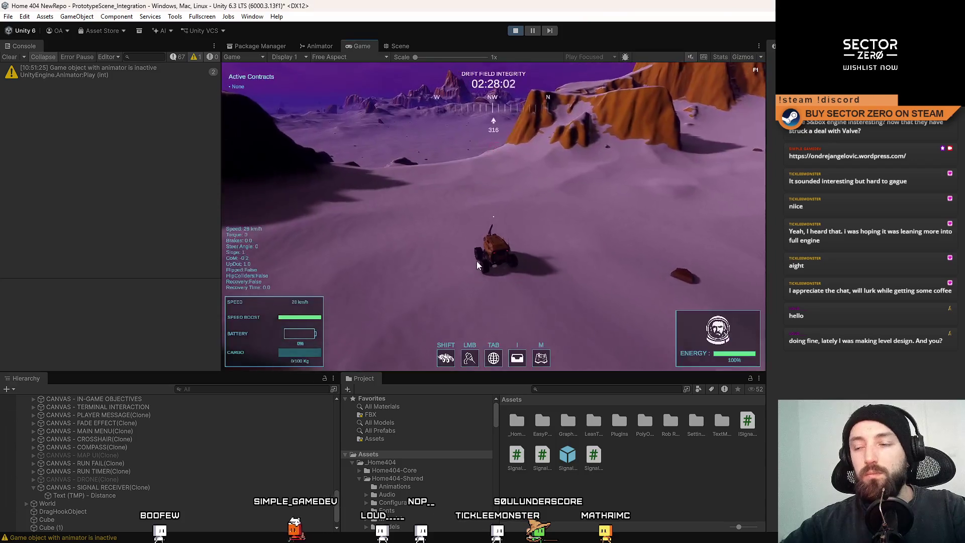
key(F10)
key(F10)
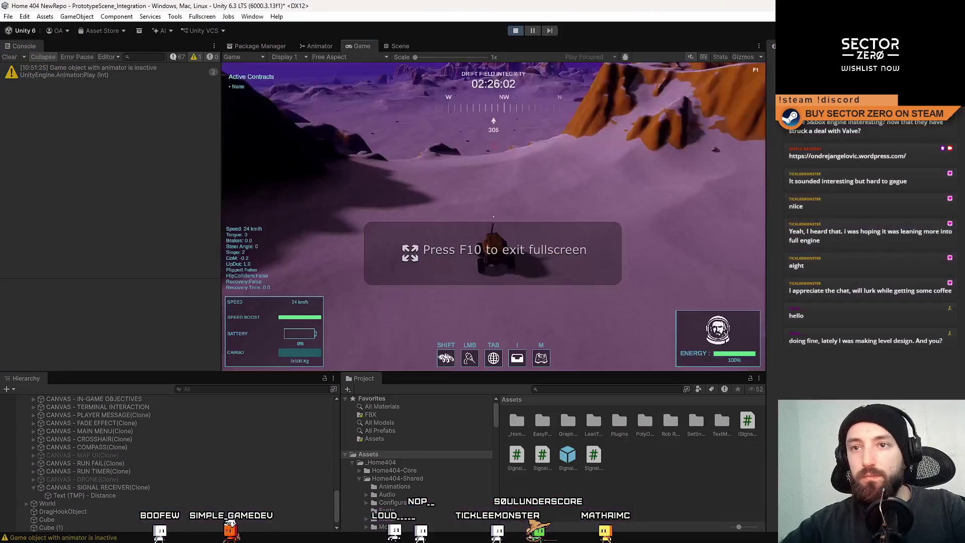
key(Escape)
key(Escape)
Step: Clear the Console messages, pause the game, and bring the CC0 Textures browser window forward
click(11, 57)
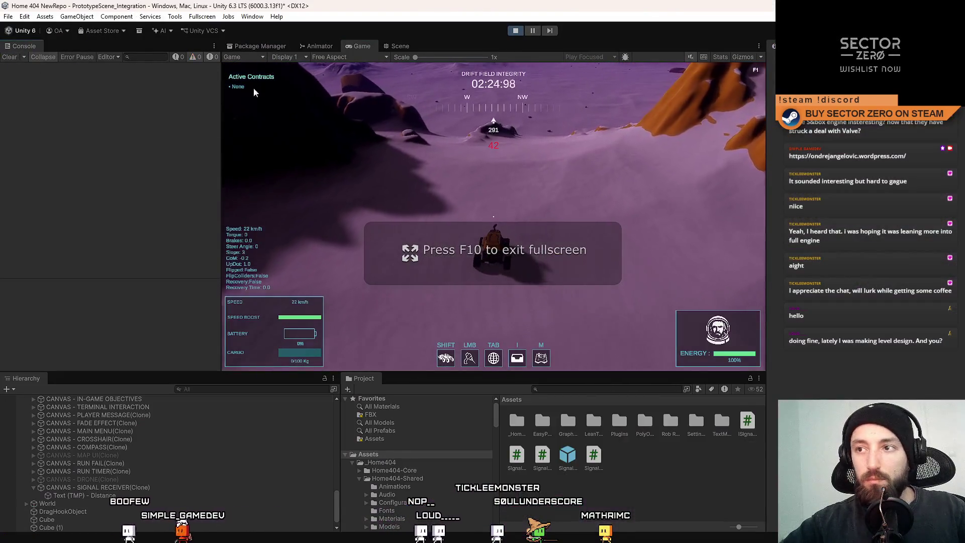
click(535, 29)
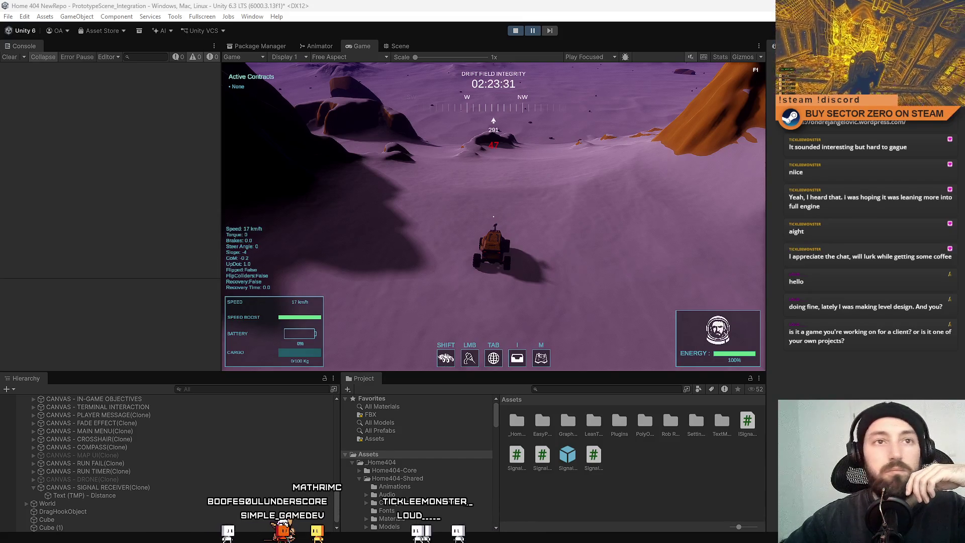
key(alt+Tab)
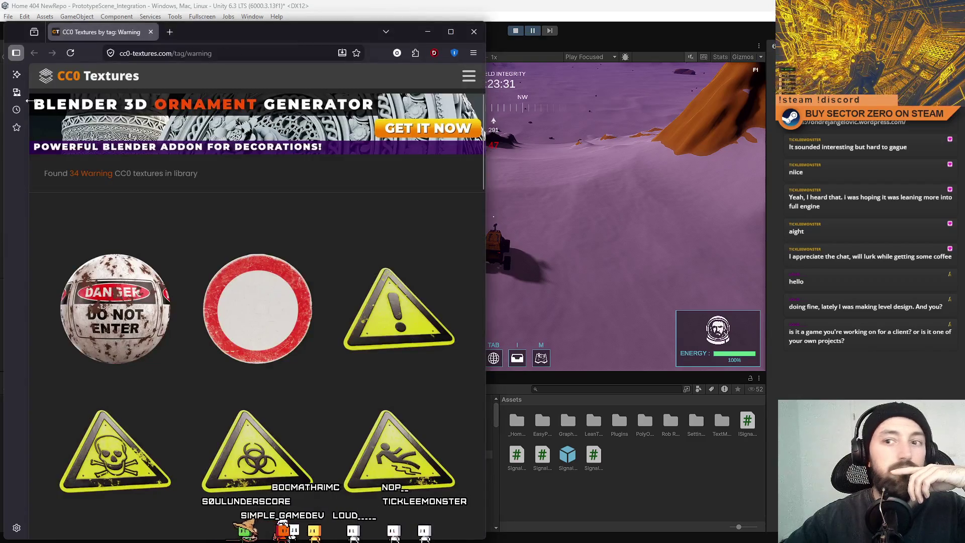
Step: Maximize the CC0 Textures window over the editor to browse the Warning textures, then switch back to Unity
drag(273, 36, 387, 54)
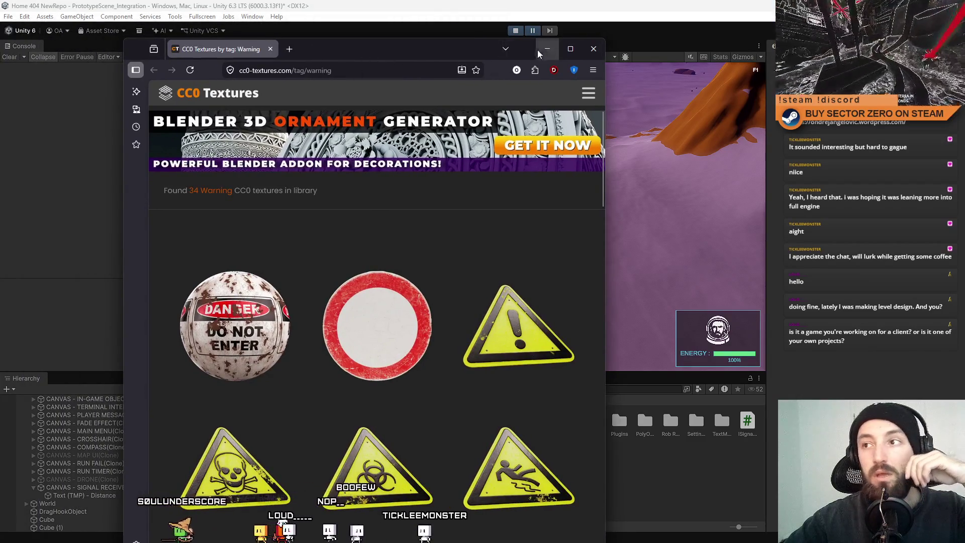
click(570, 49)
scroll(482, 238, down, 3)
scroll(362, 226, up, 3)
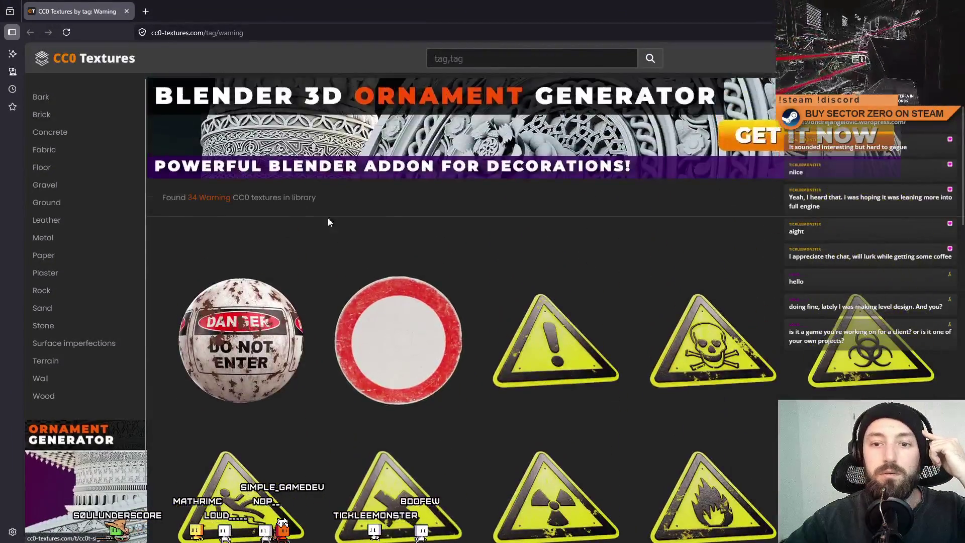
scroll(226, 223, down, 3)
scroll(86, 224, down, 1)
scroll(405, 278, down, 3)
scroll(295, 256, down, 4)
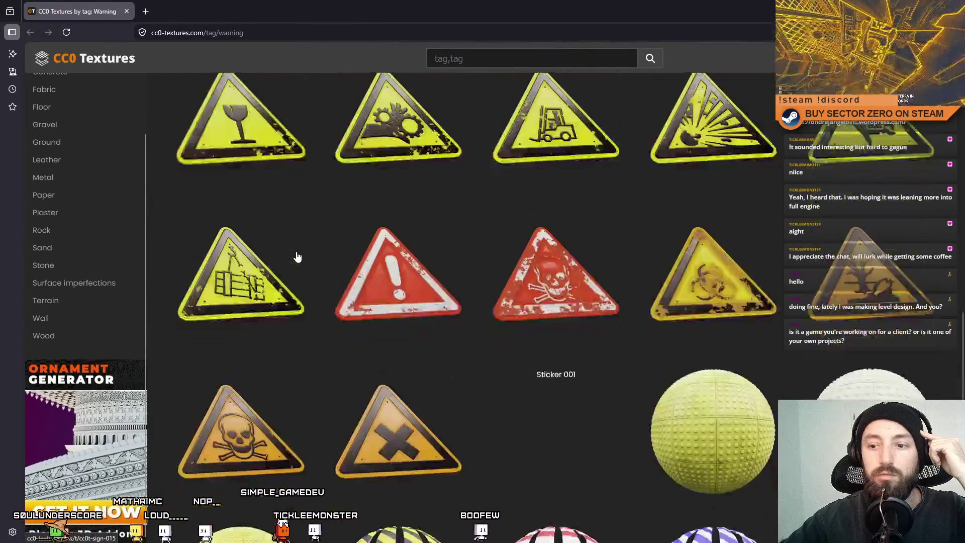
scroll(298, 254, down, 3)
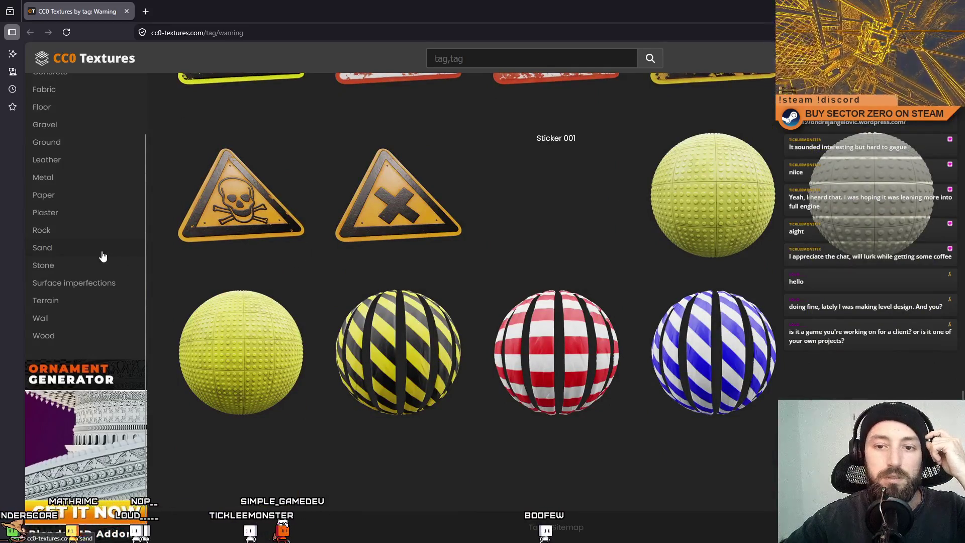
scroll(103, 257, up, 1)
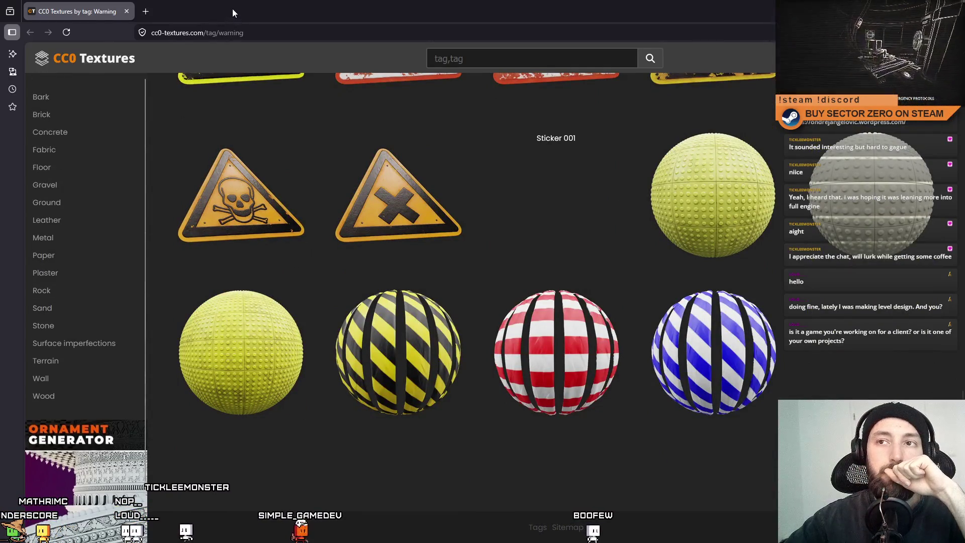
key(alt+Tab)
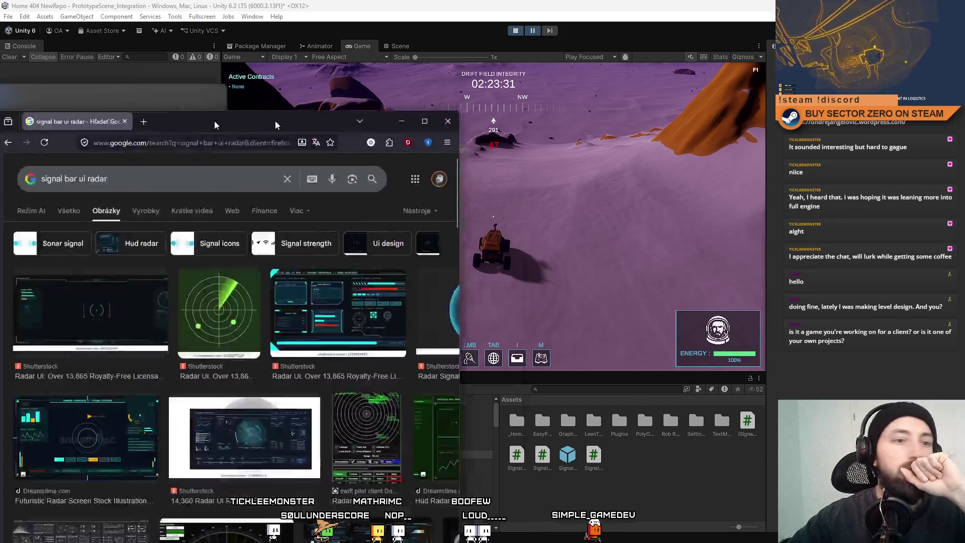
Step: Maximize the Google Images window, preview the radar UI results and open the Adobe Stock Concept Data Graph Radar page
drag(227, 128, 507, 90)
double_click(507, 89)
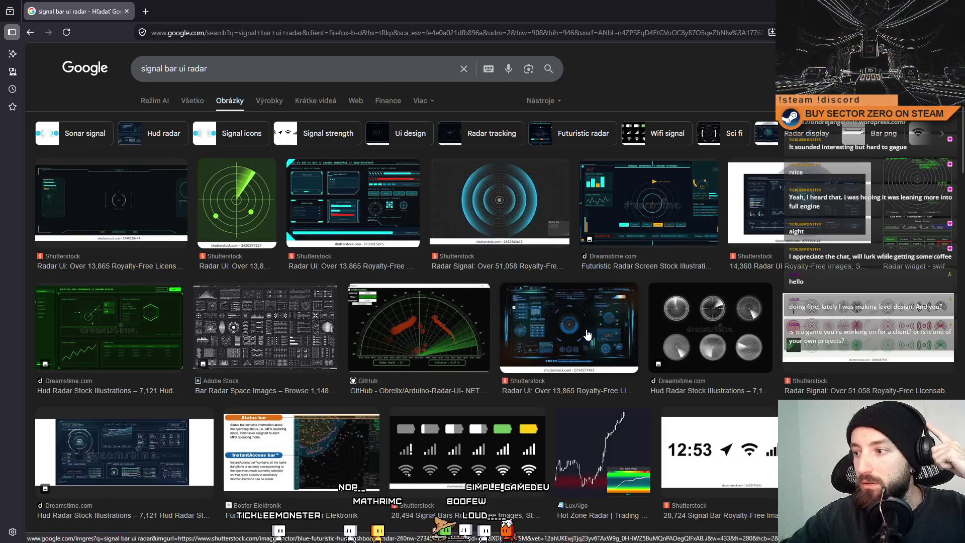
scroll(587, 335, down, 5)
click(573, 340)
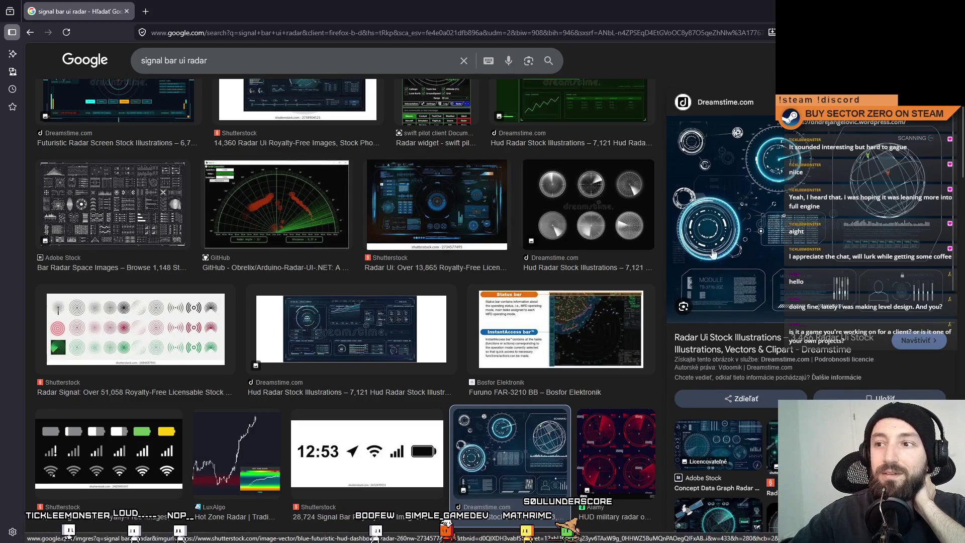
scroll(880, 234, down, 3)
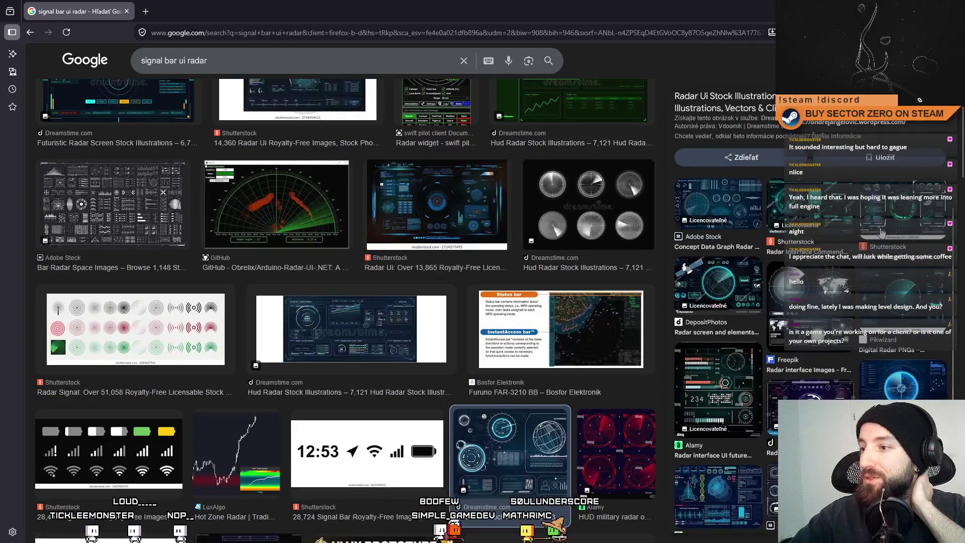
scroll(771, 278, up, 2)
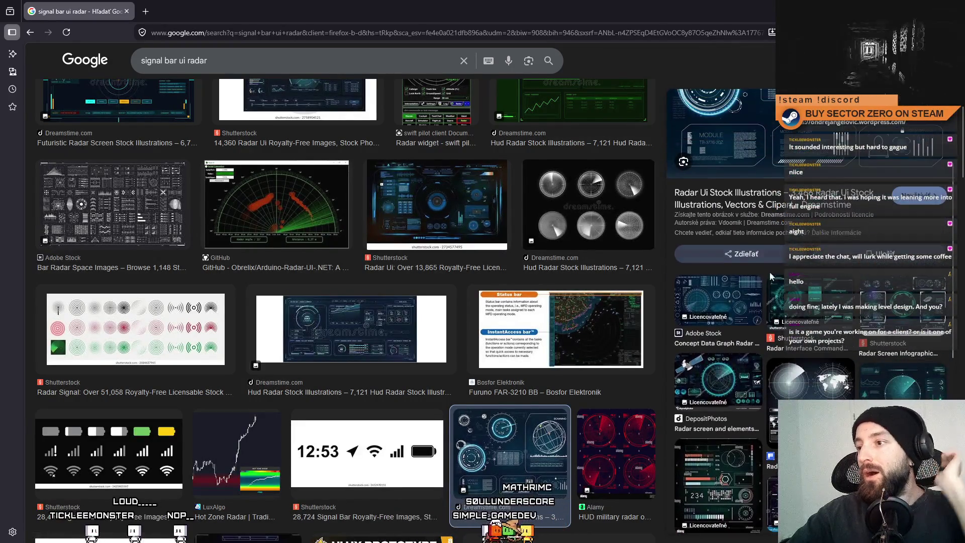
click(723, 293)
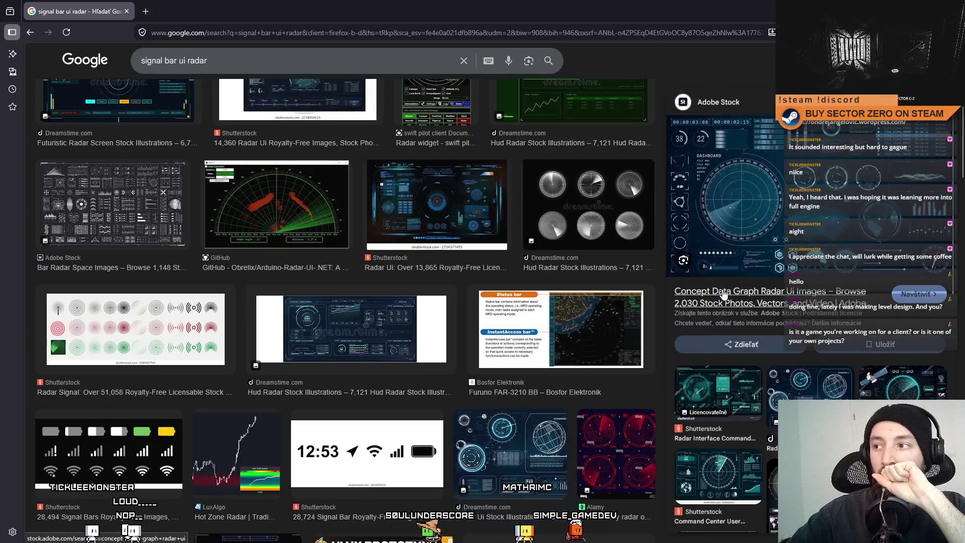
click(850, 198)
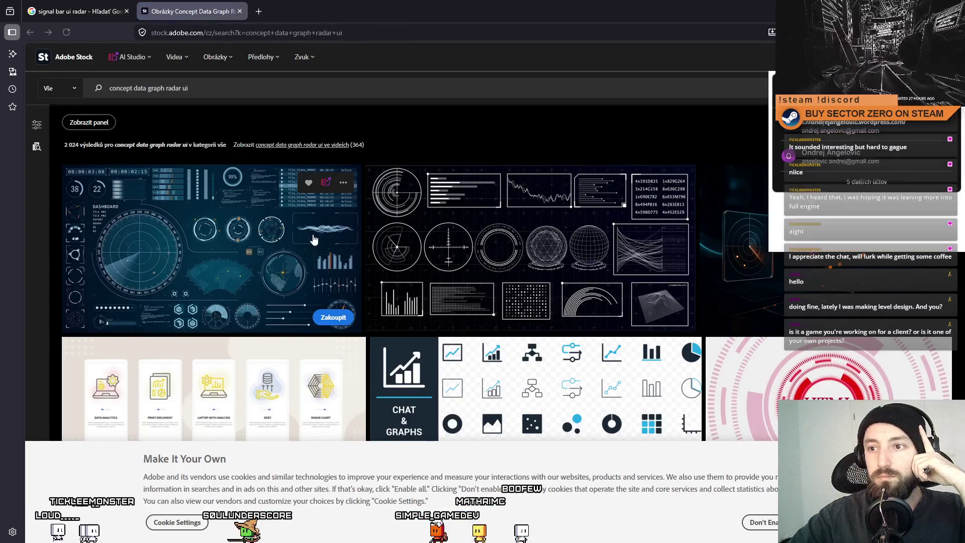
scroll(316, 238, down, 2)
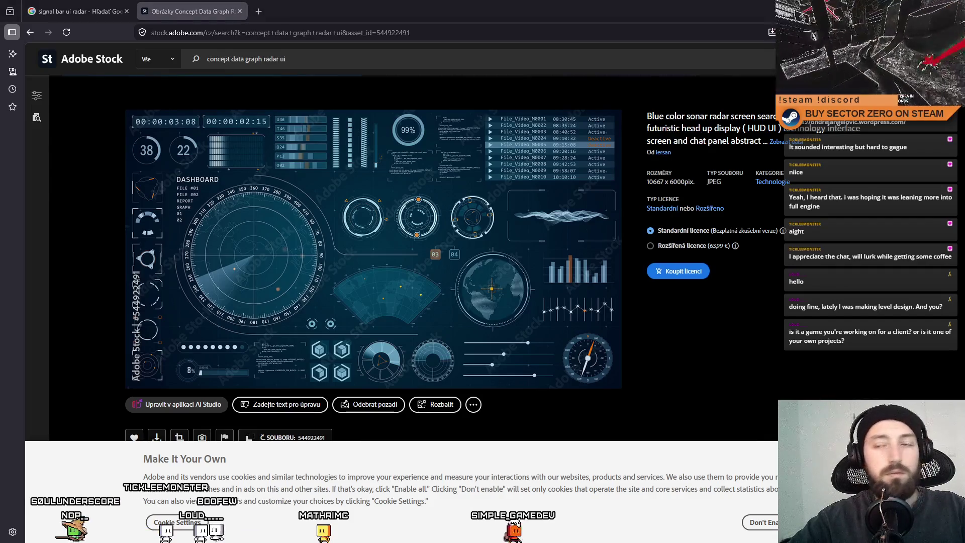
scroll(654, 181, down, 5)
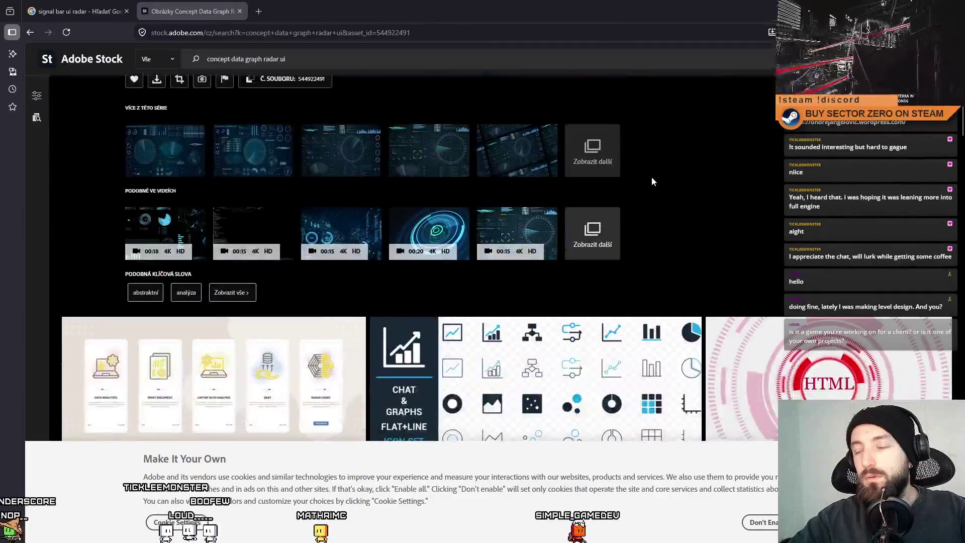
scroll(652, 177, down, 2)
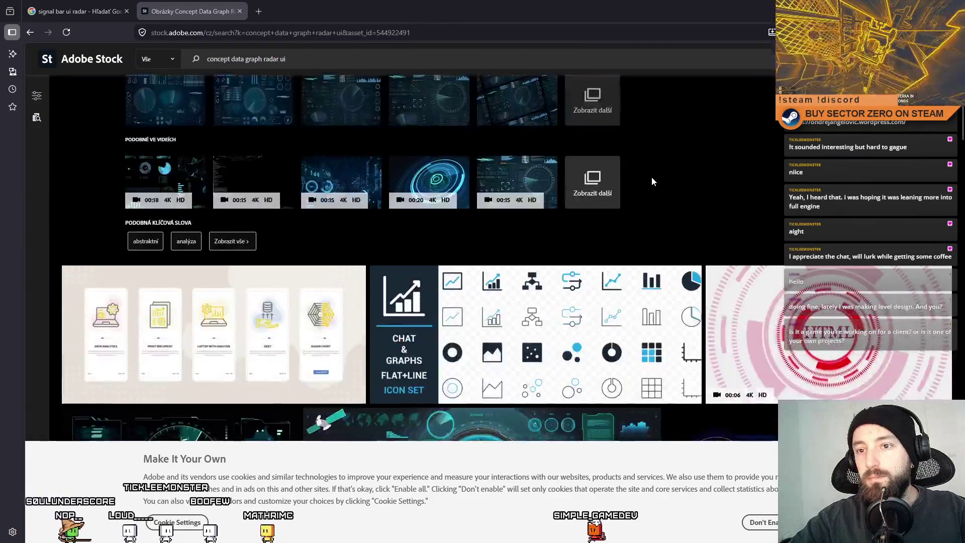
scroll(652, 177, down, 3)
scroll(652, 177, down, 1)
scroll(651, 177, down, 3)
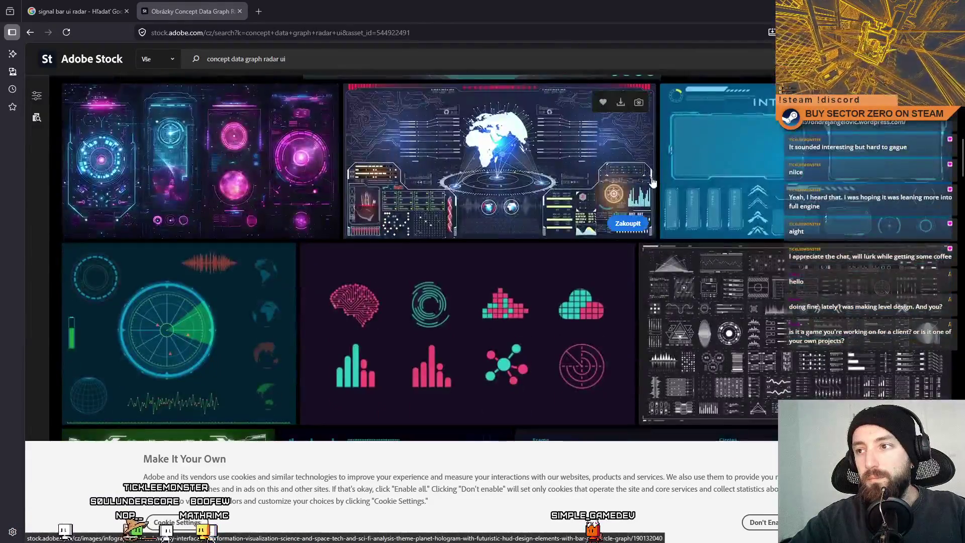
scroll(652, 177, up, 1)
scroll(653, 181, down, 3)
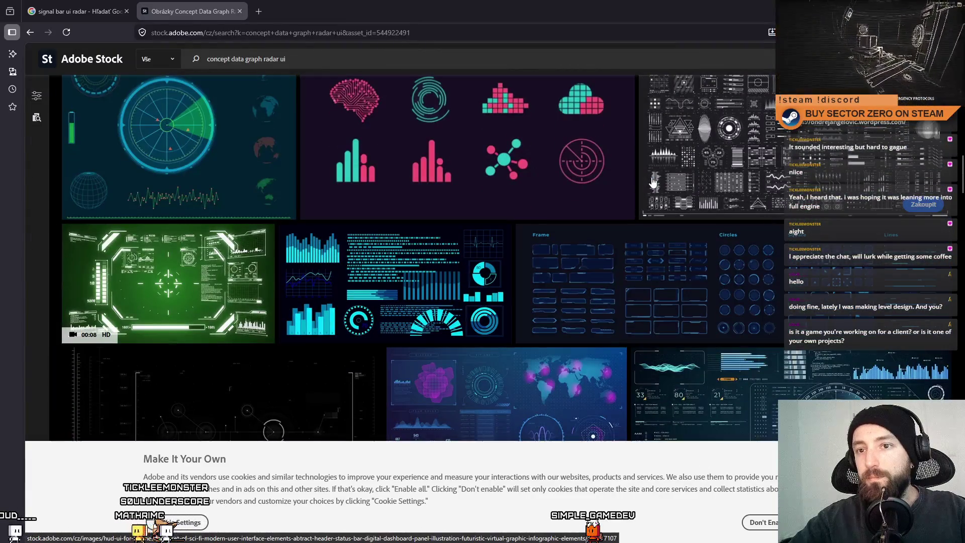
scroll(654, 183, down, 2)
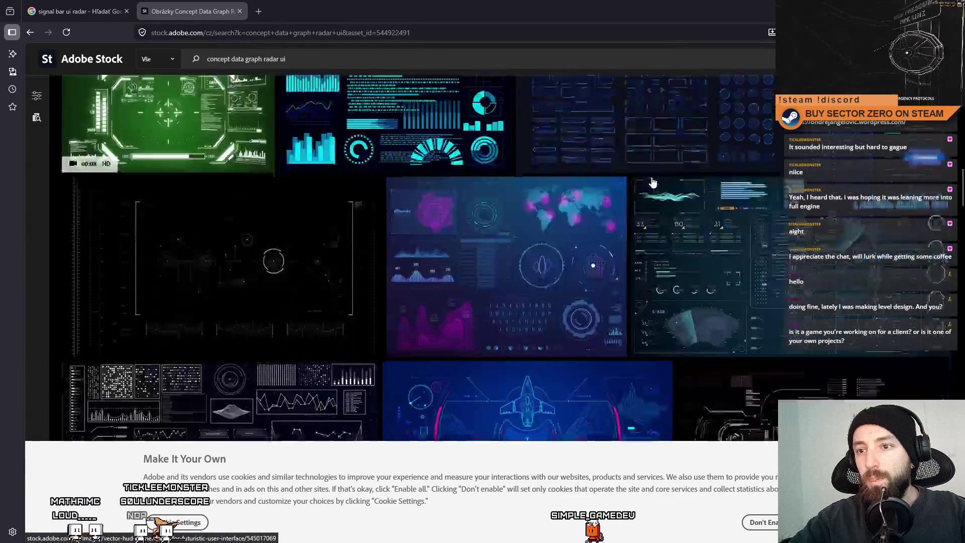
scroll(654, 183, down, 2)
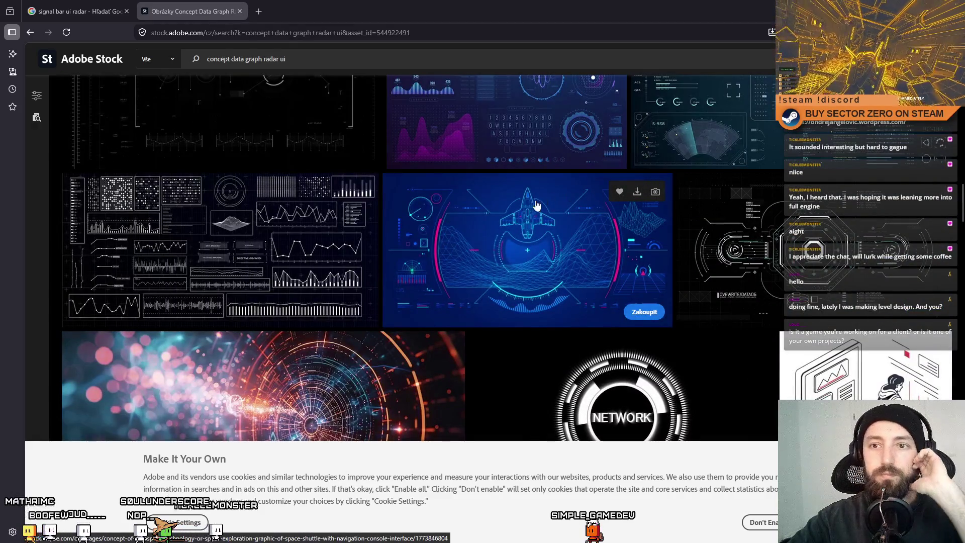
mouse_move(528, 250)
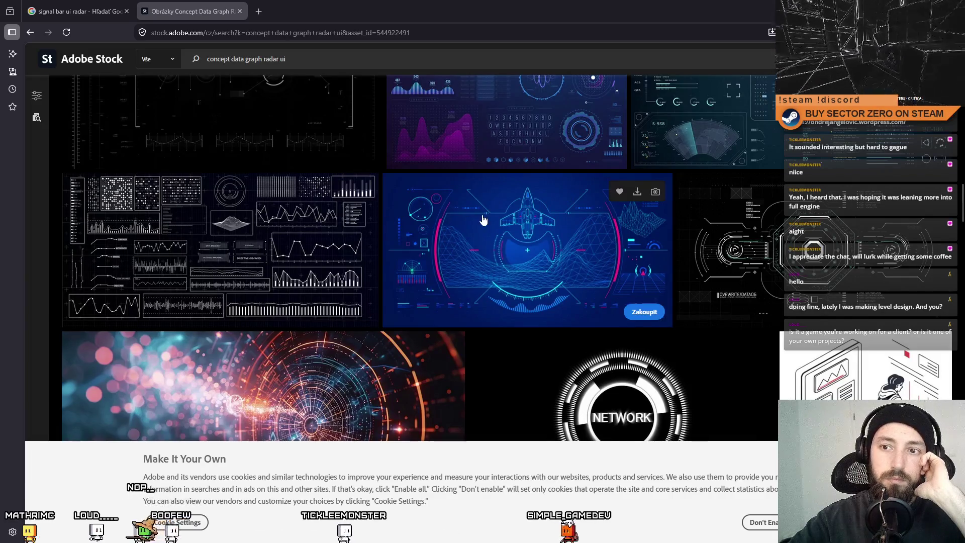
scroll(483, 215, down, 2)
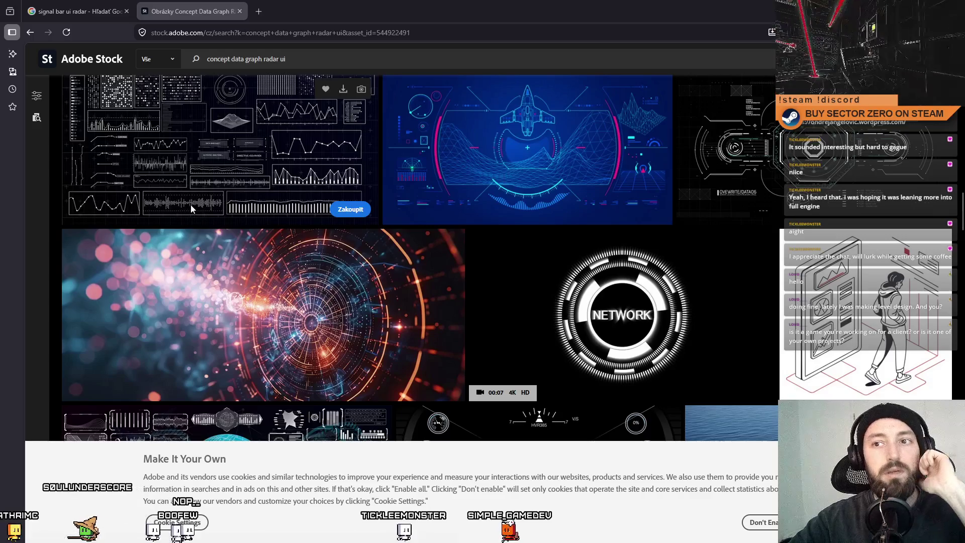
scroll(479, 215, up, 2)
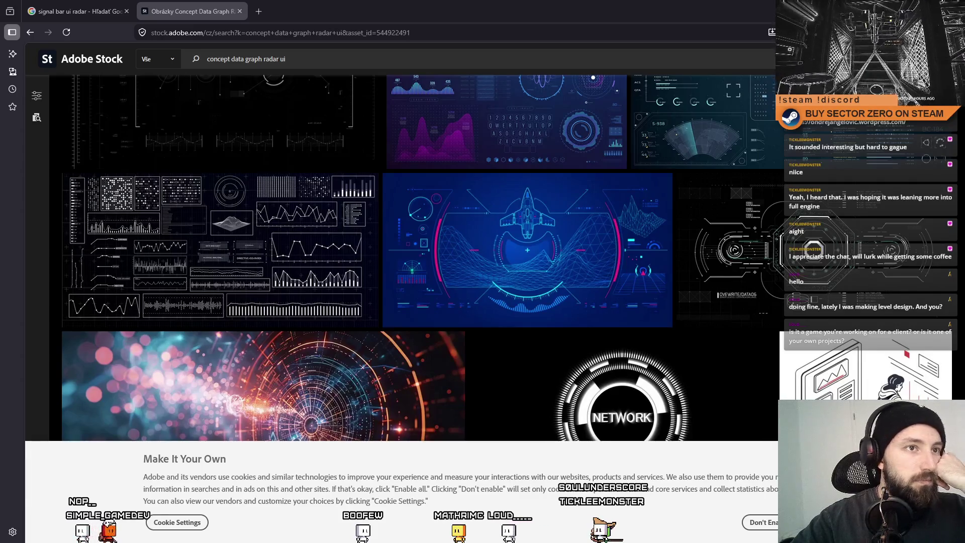
Step: Browse the Sound waves and related analog sound waves collection vectors, then return to the results
key(alt+Tab)
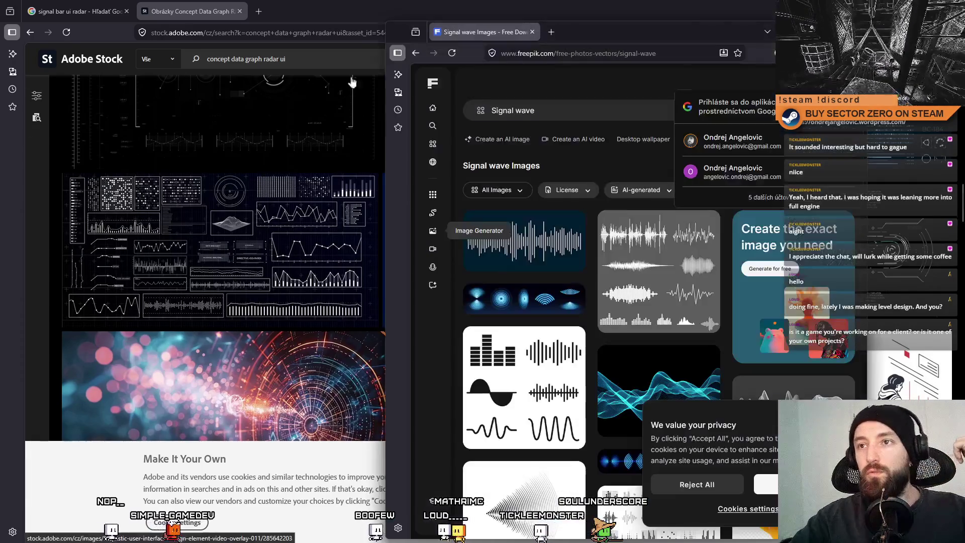
double_click(478, 23)
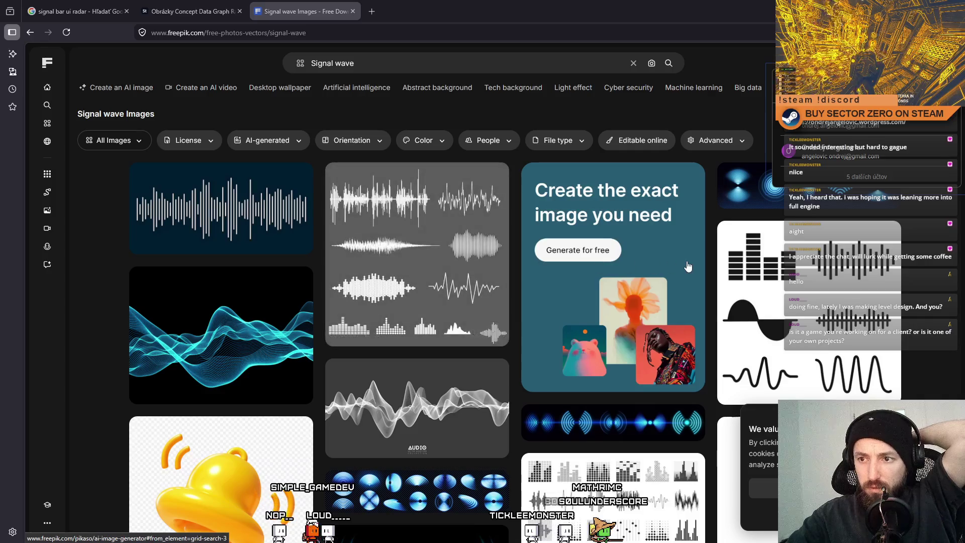
mouse_move(417, 252)
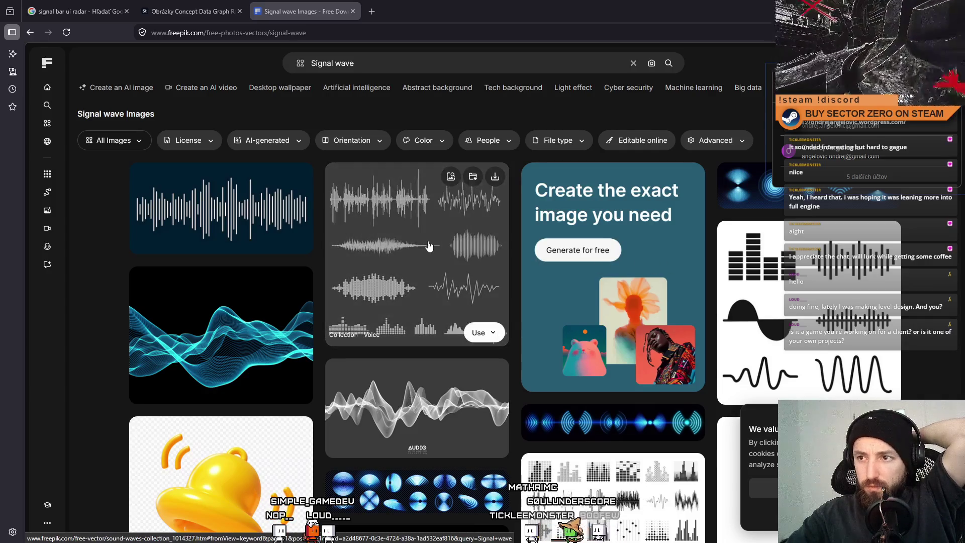
click(425, 241)
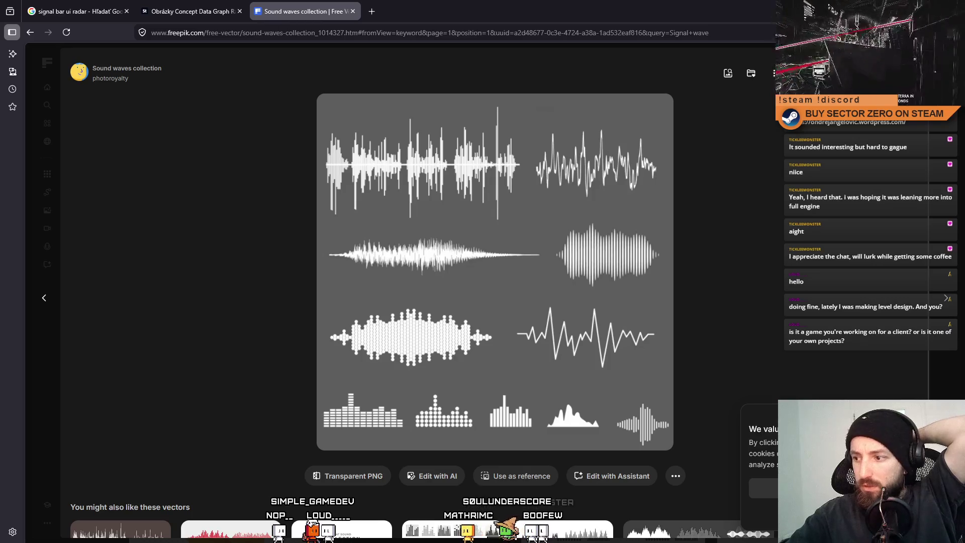
scroll(692, 294, down, 2)
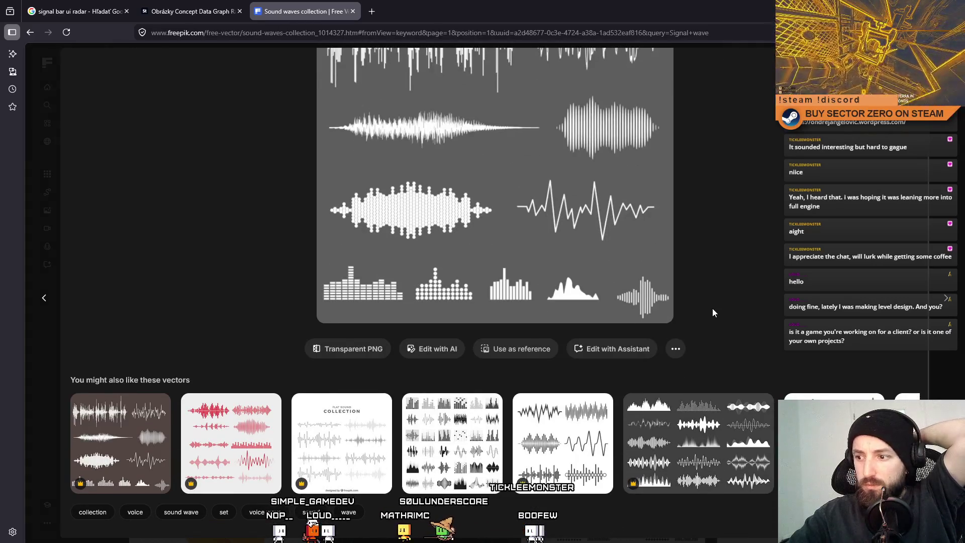
click(708, 446)
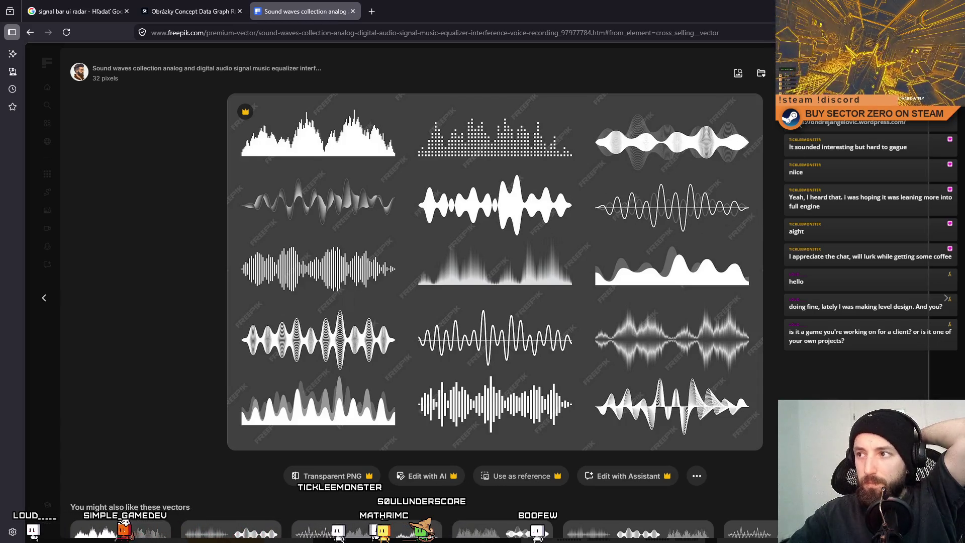
key(Escape)
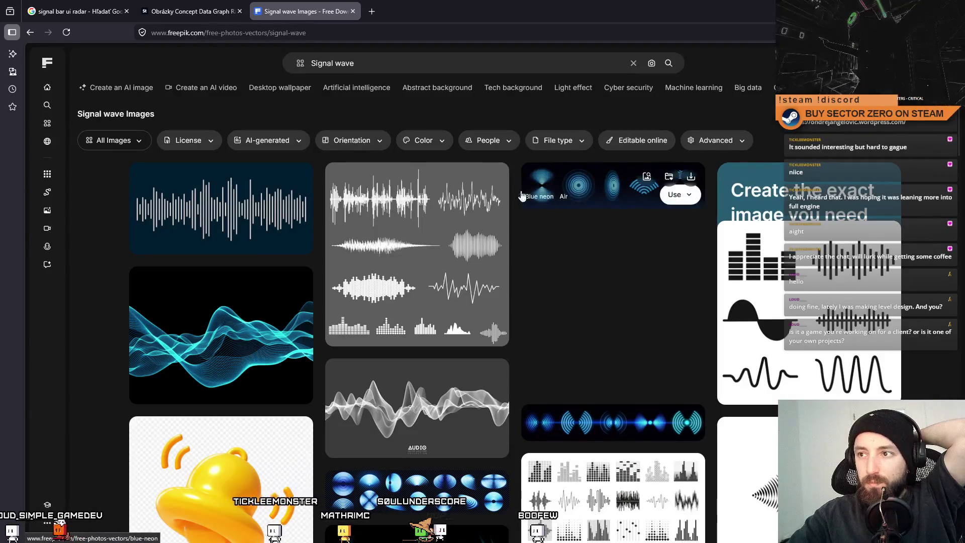
scroll(475, 256, down, 1)
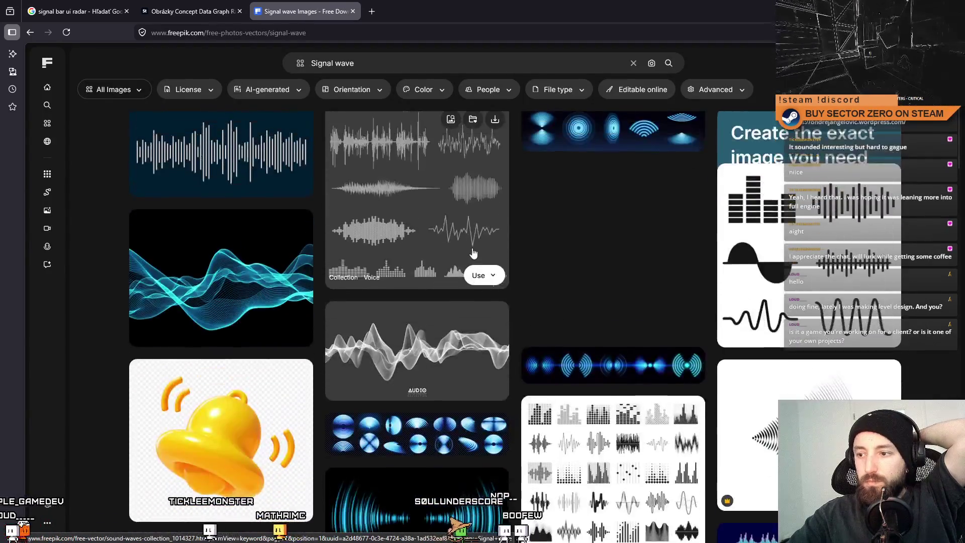
scroll(474, 254, down, 2)
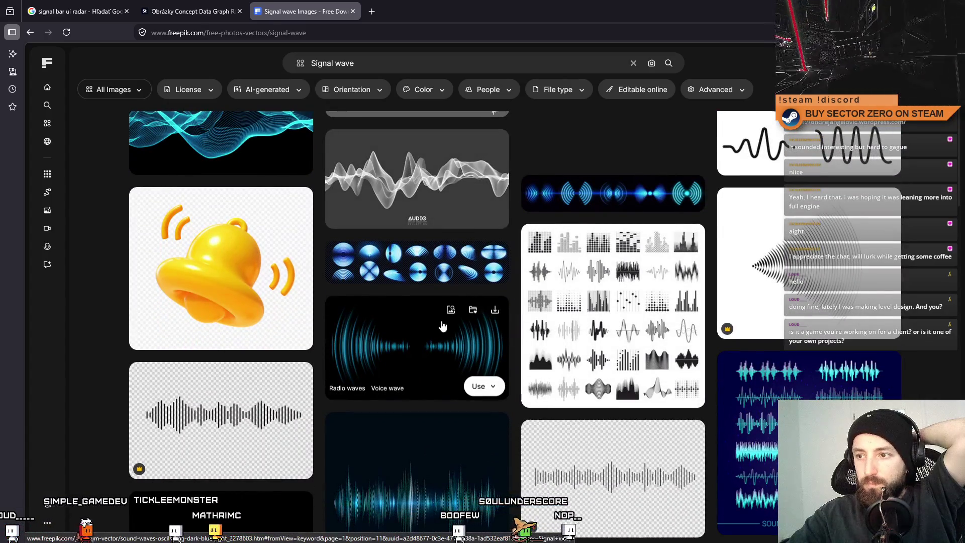
scroll(442, 324, down, 4)
scroll(442, 323, up, 4)
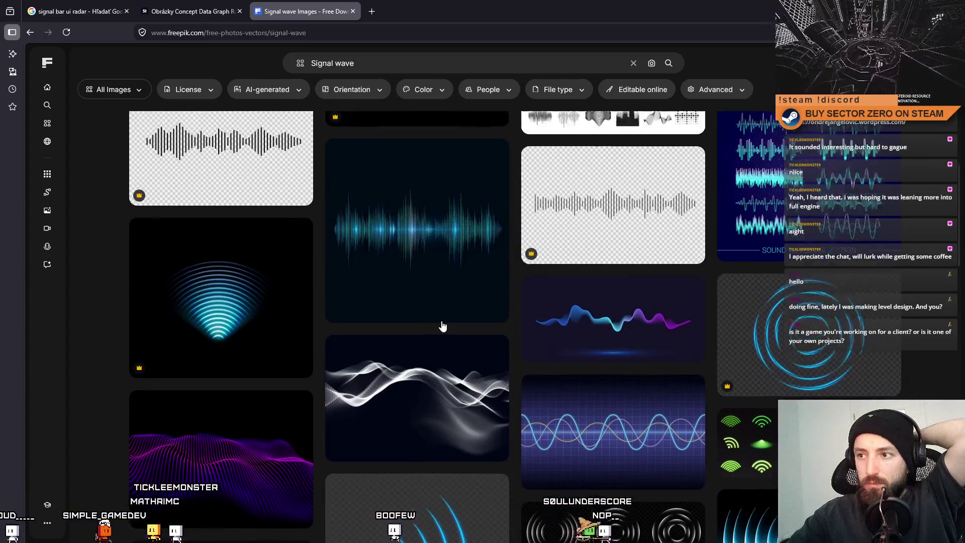
Step: View the Audio equalizer black white icons set, then the premium Audio waveforms visual representations asset
click(539, 249)
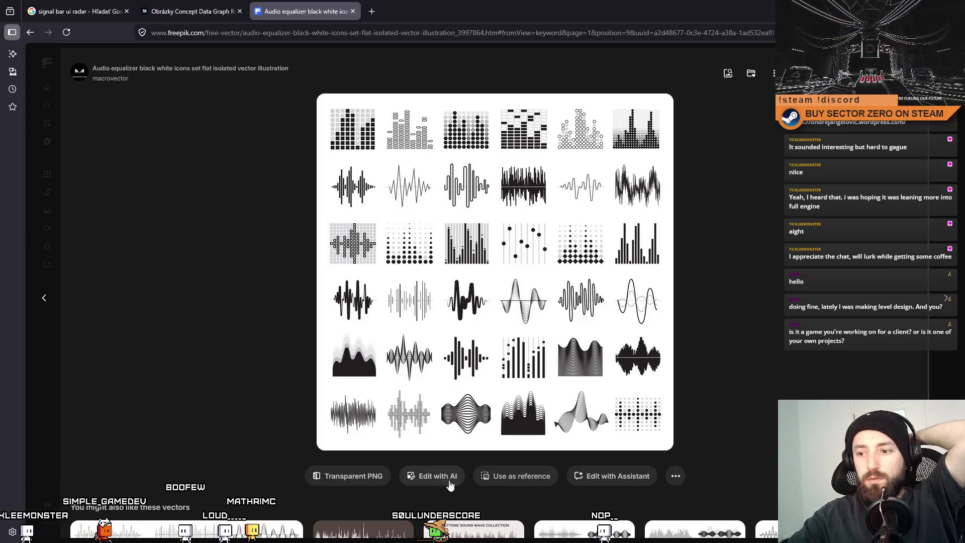
click(775, 73)
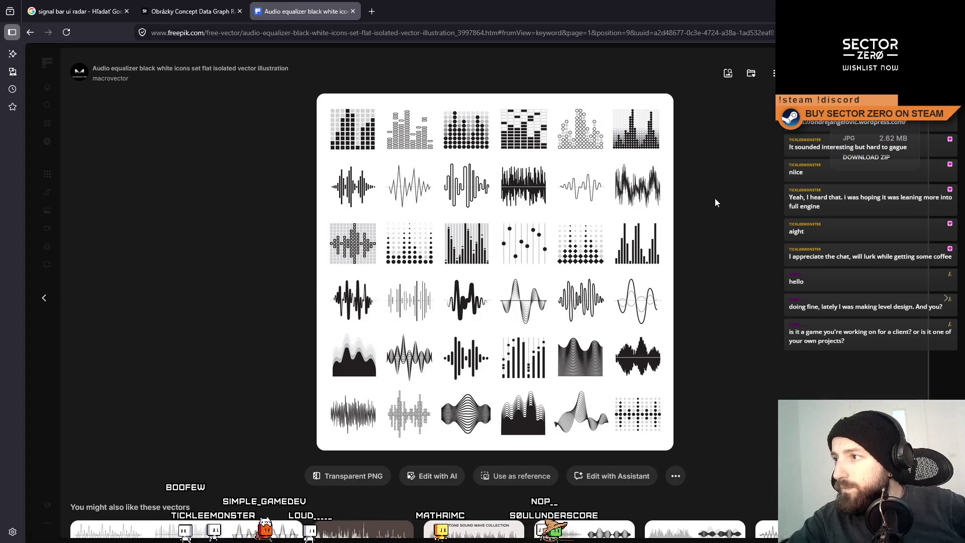
scroll(732, 211, down, 2)
scroll(673, 343, up, 2)
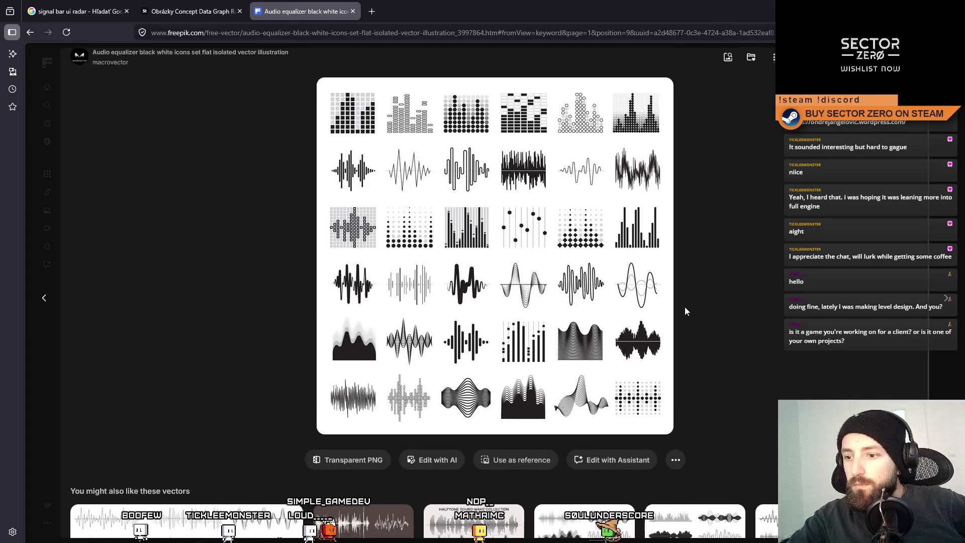
scroll(685, 313, down, 2)
click(364, 443)
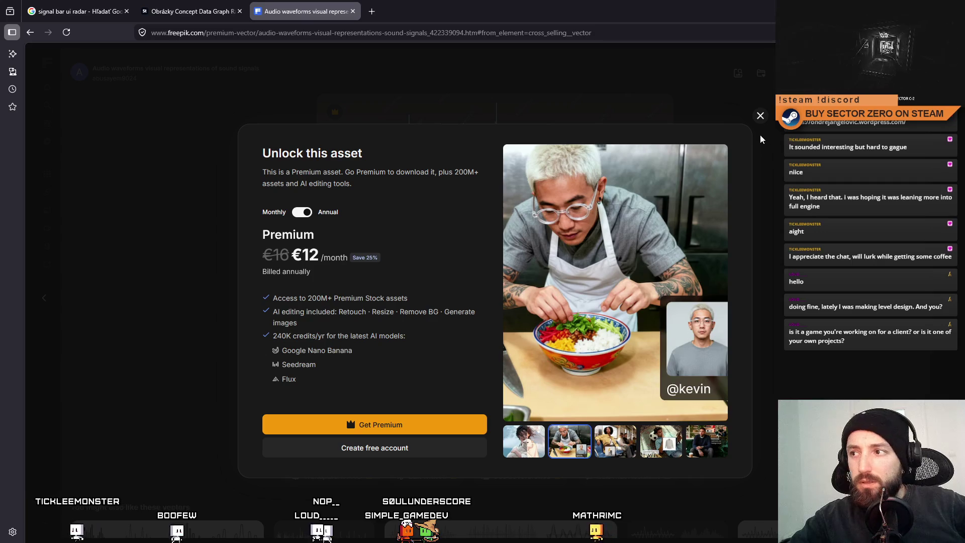
Step: Dismiss the unlock prompt, look over the Sound waves collection, and return to the Signal wave results
click(761, 115)
scroll(827, 208, down, 2)
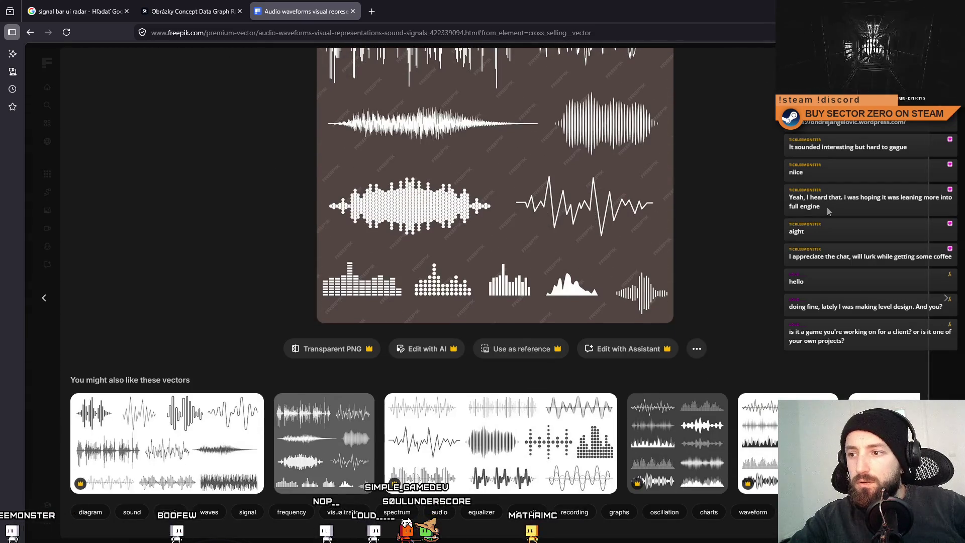
click(459, 404)
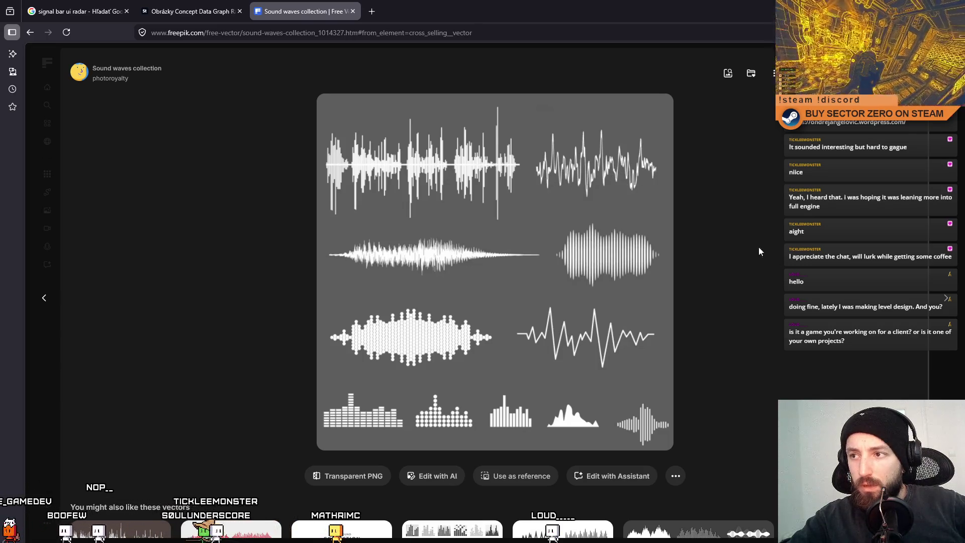
scroll(781, 266, down, 2)
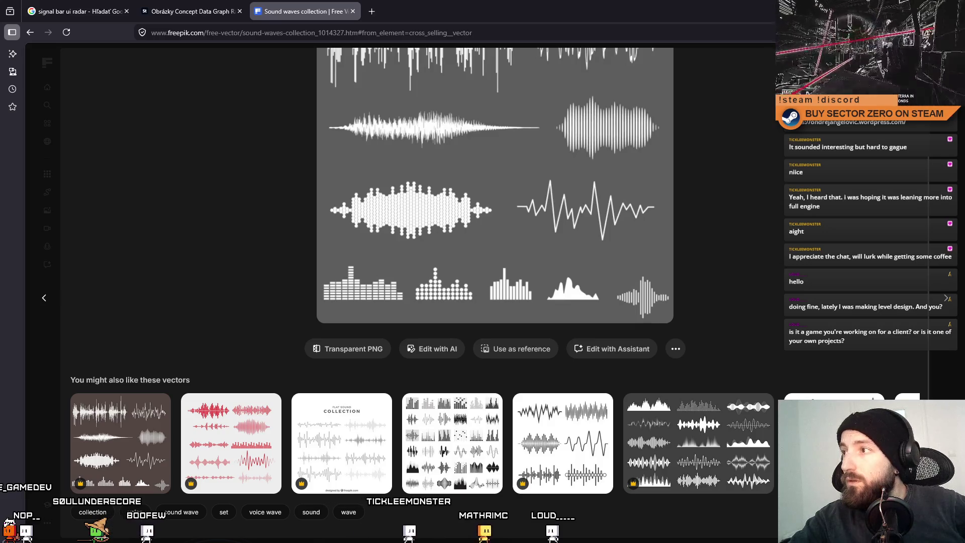
key(Escape)
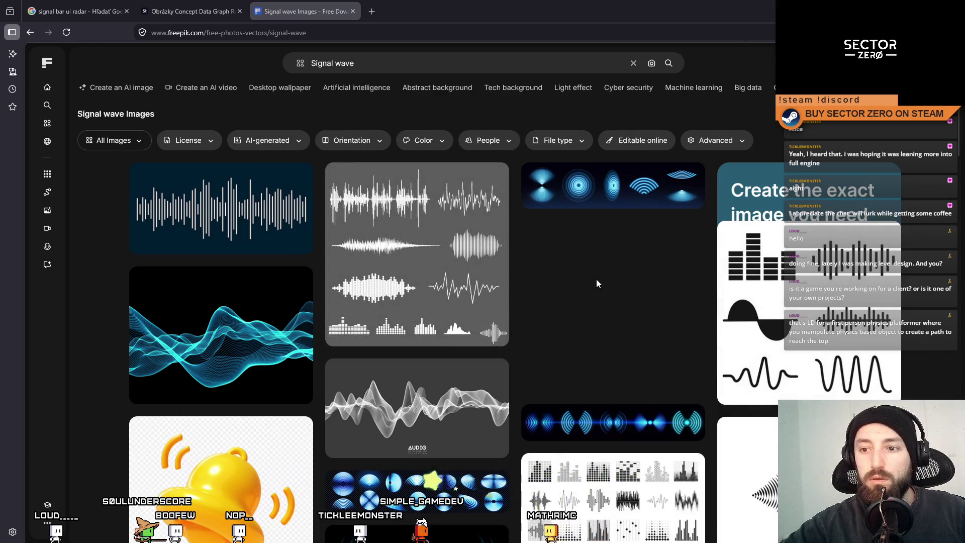
scroll(608, 301, down, 2)
scroll(614, 378, down, 3)
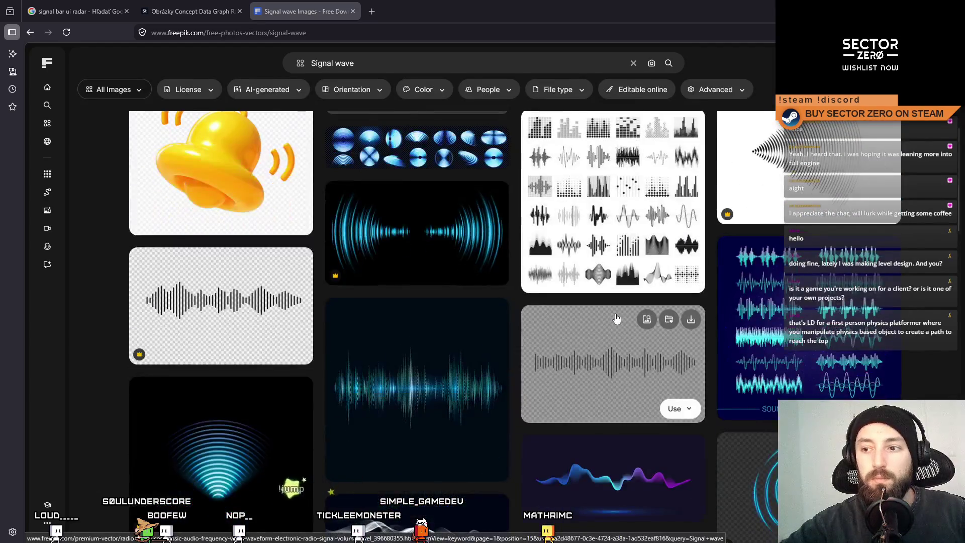
scroll(618, 456, up, 3)
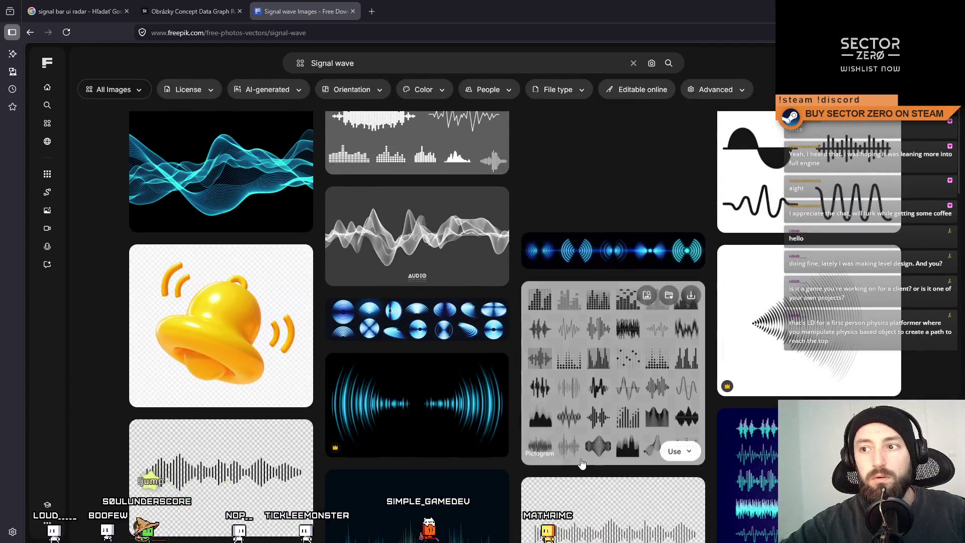
scroll(588, 467, up, 3)
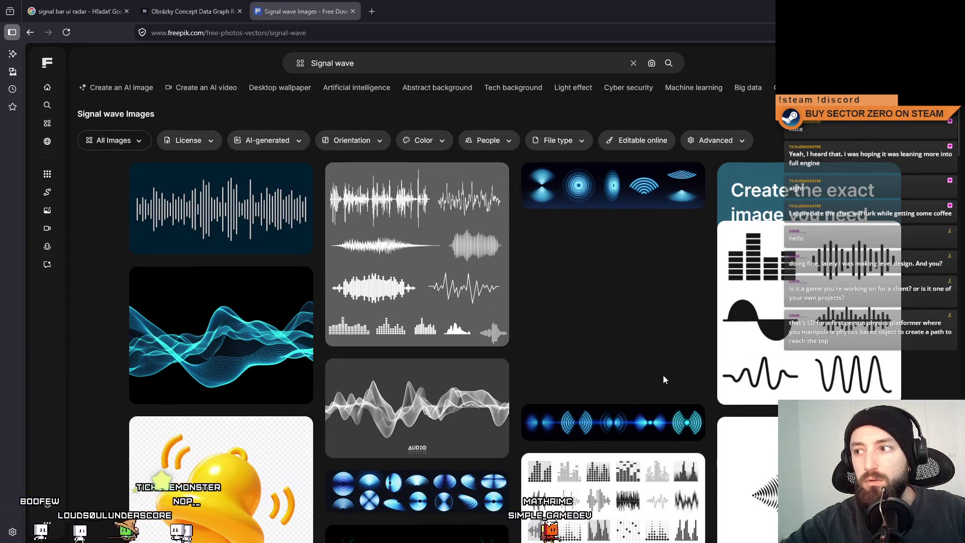
scroll(663, 378, down, 2)
scroll(664, 379, down, 3)
scroll(506, 377, down, 5)
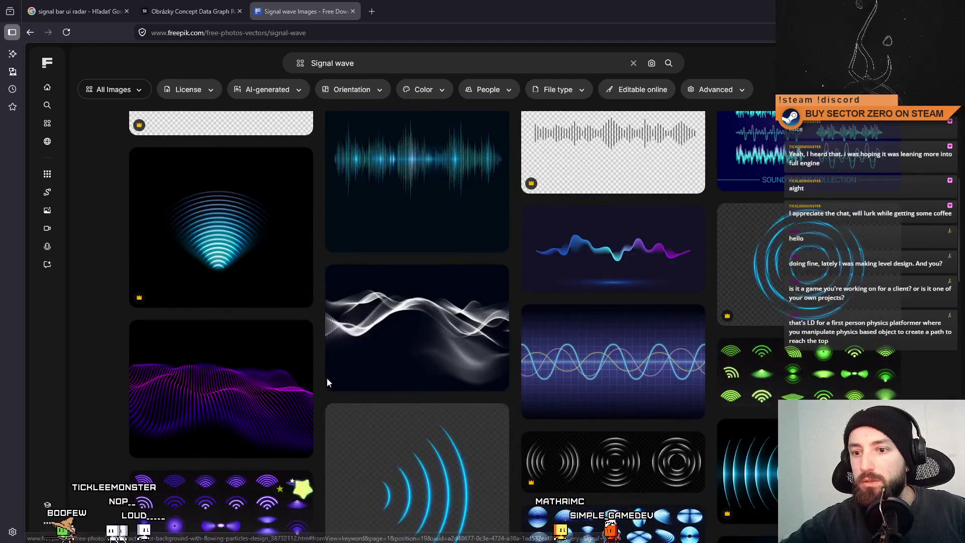
scroll(328, 383, down, 1)
scroll(443, 394, down, 4)
scroll(442, 400, down, 2)
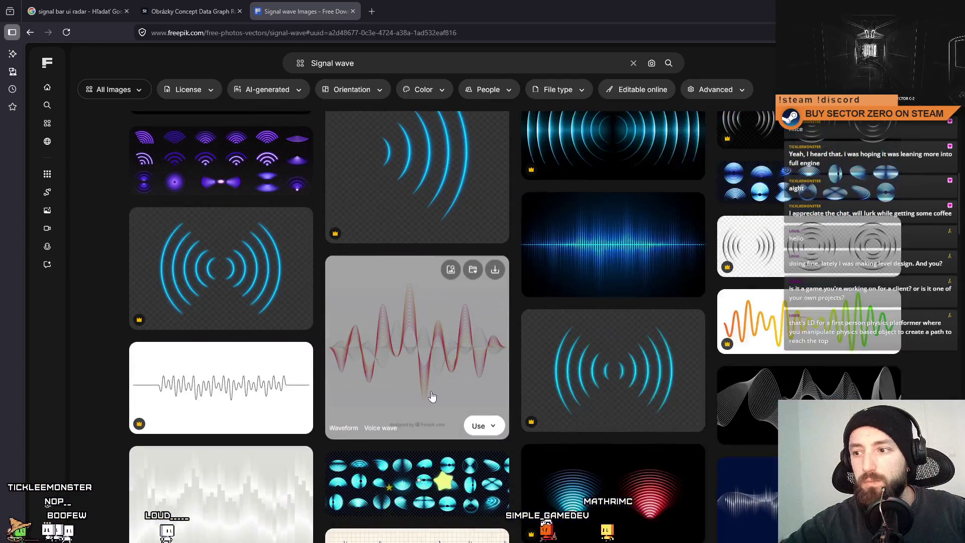
scroll(475, 408, down, 4)
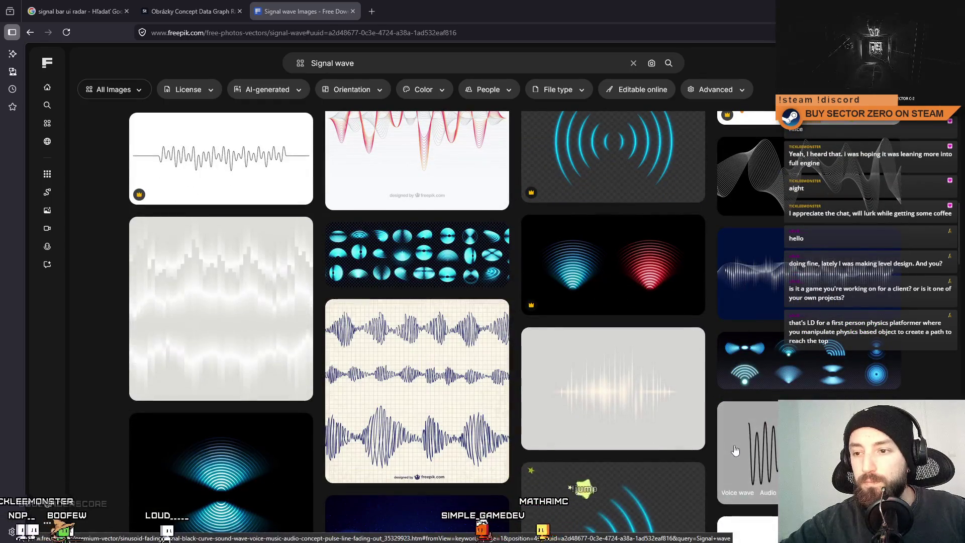
scroll(401, 453, up, 5)
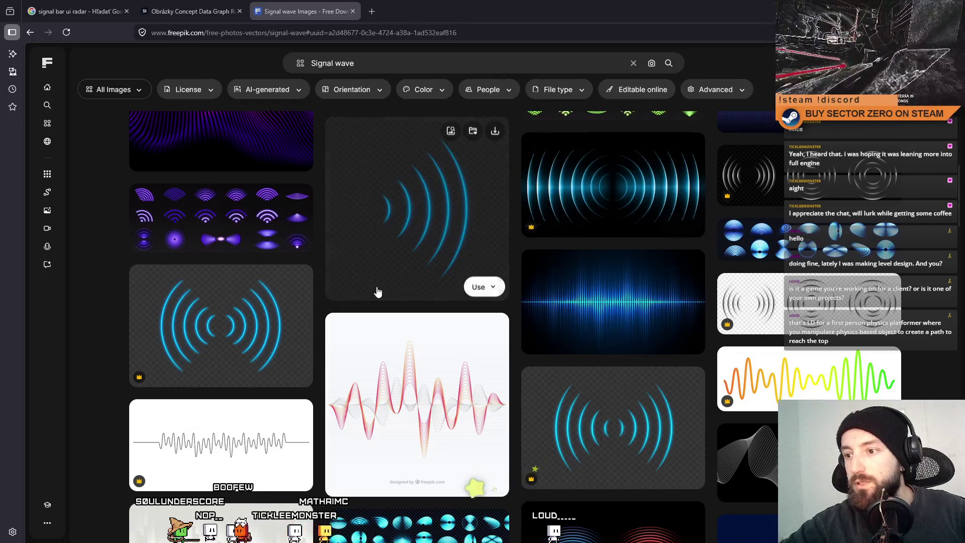
scroll(377, 292, up, 3)
scroll(387, 283, up, 2)
scroll(358, 298, up, 3)
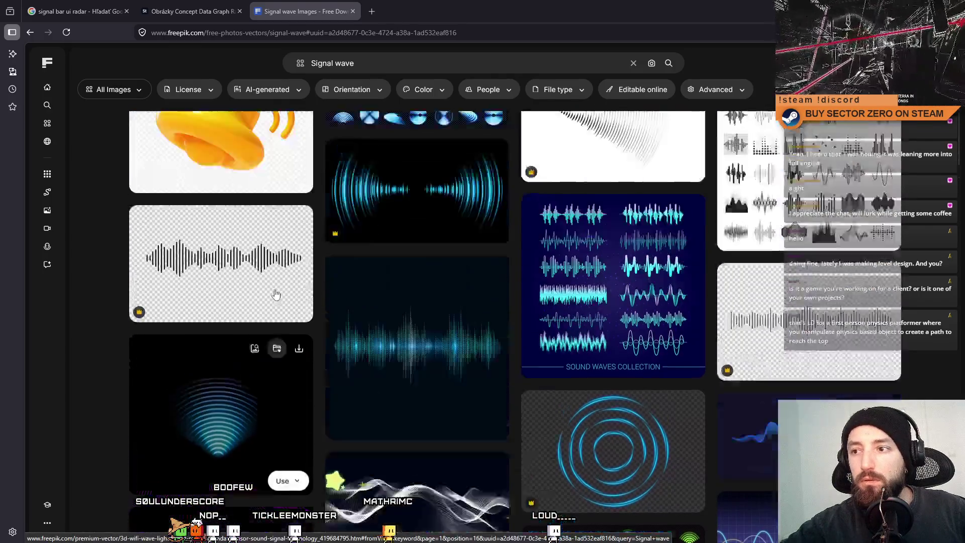
scroll(349, 319, down, 1)
scroll(418, 324, up, 3)
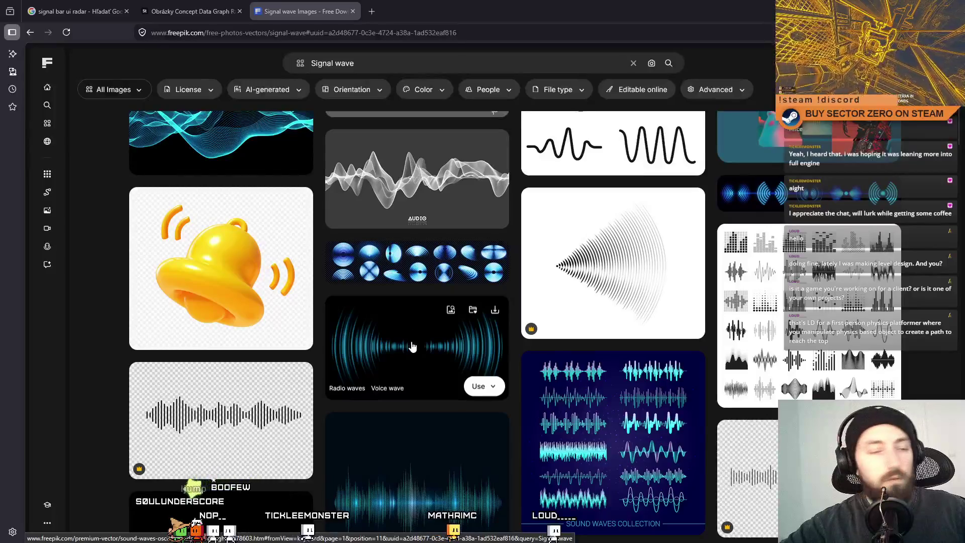
scroll(435, 332, up, 2)
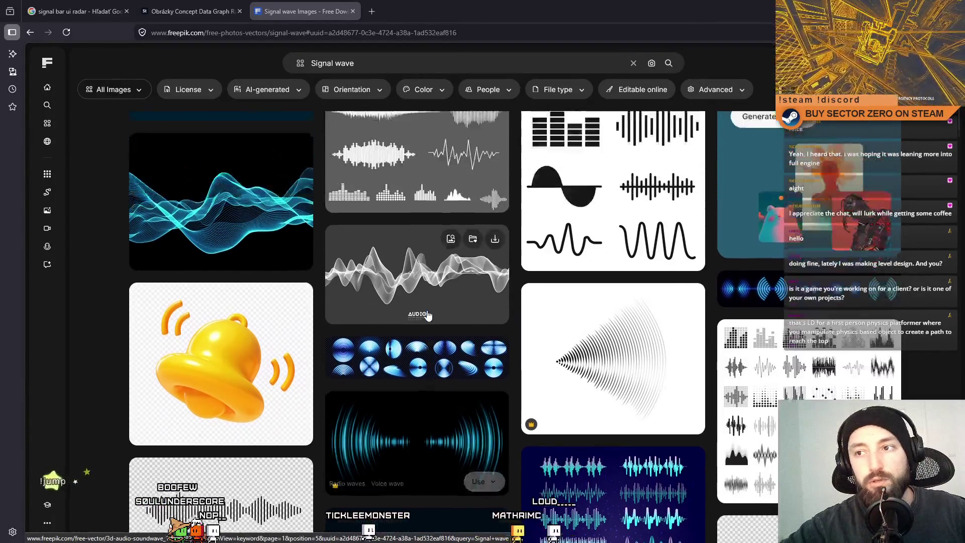
scroll(460, 280, down, 3)
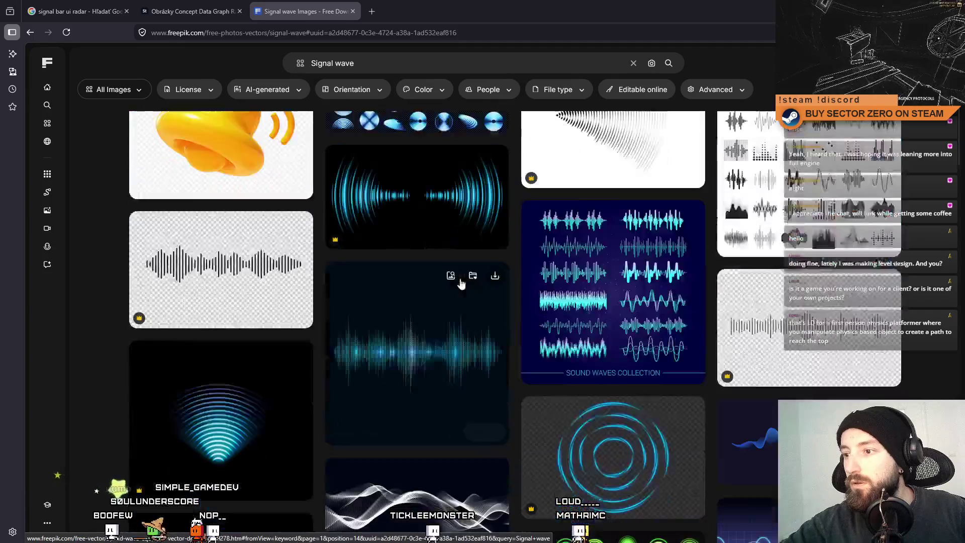
scroll(427, 311, down, 2)
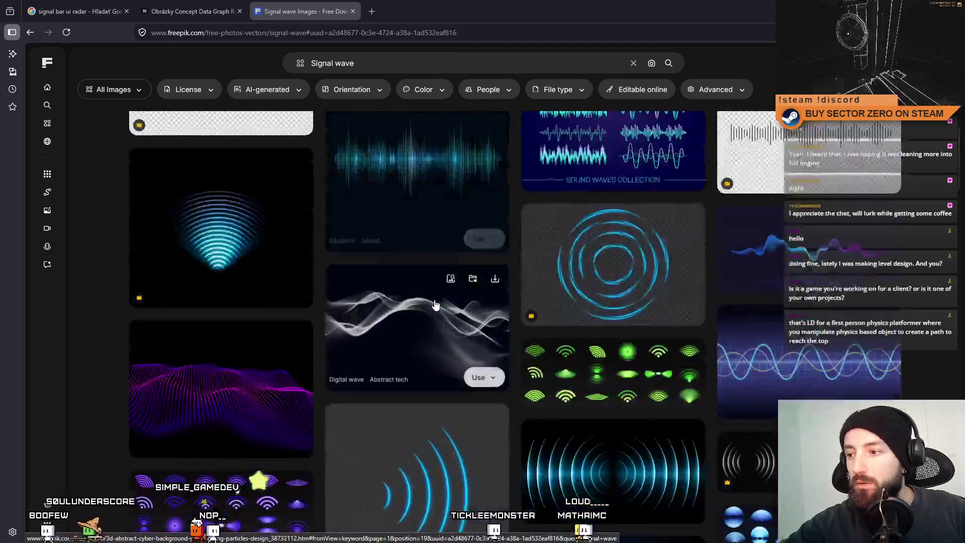
scroll(431, 309, down, 1)
scroll(435, 305, down, 1)
scroll(432, 307, down, 1)
scroll(431, 307, up, 2)
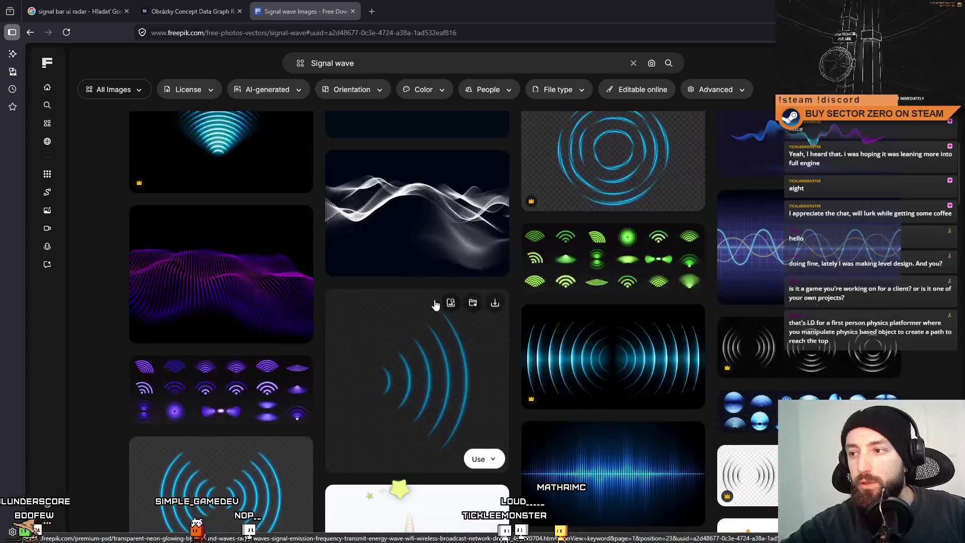
scroll(423, 306, up, 1)
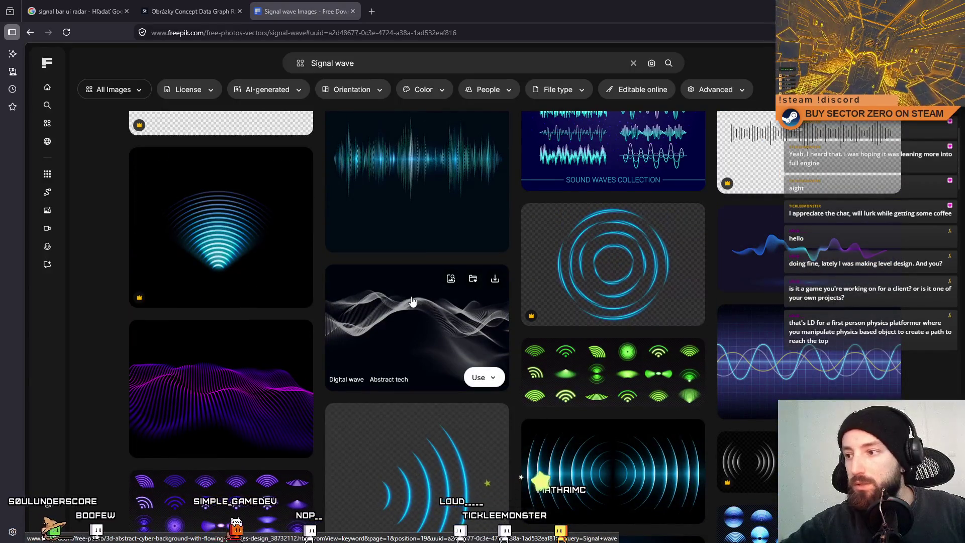
scroll(414, 302, up, 3)
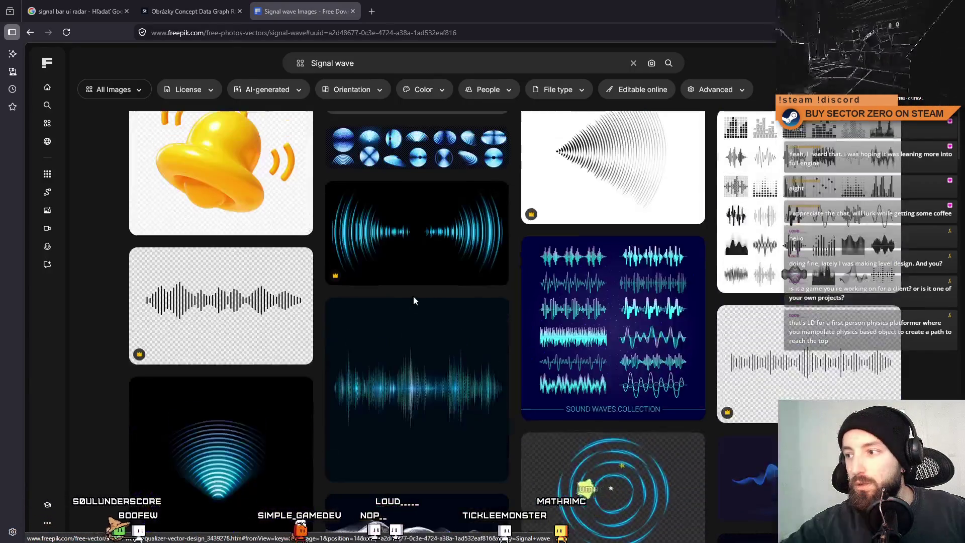
scroll(437, 307, up, 3)
mouse_move(417, 291)
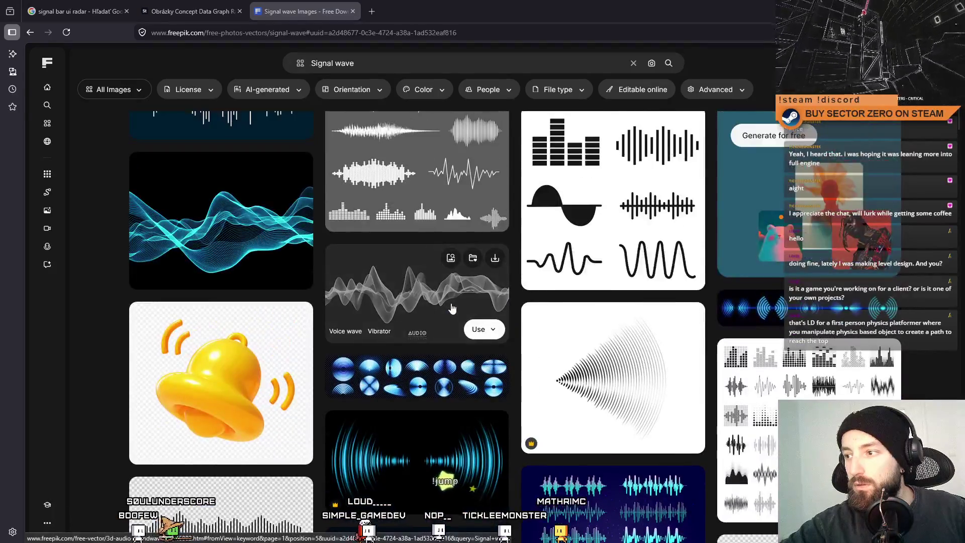
scroll(453, 310, up, 2)
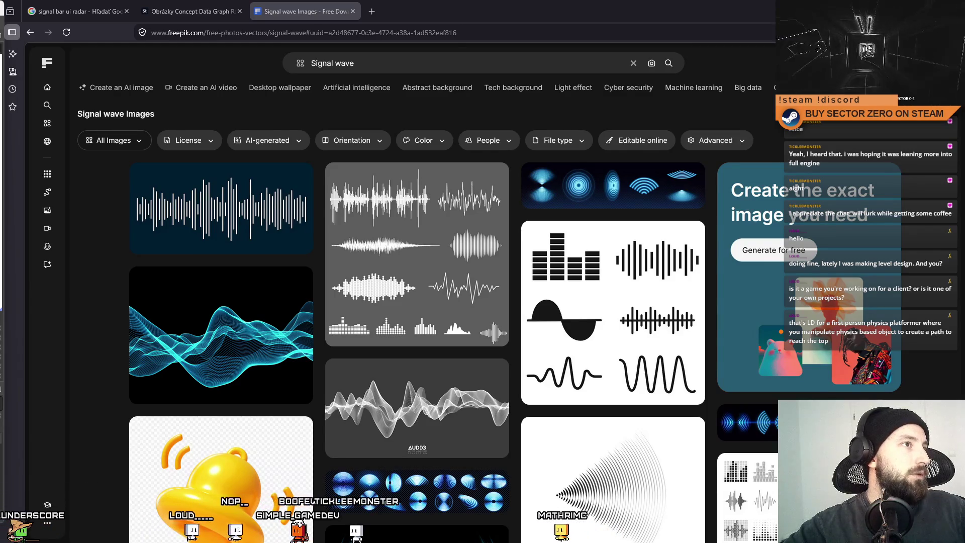
key(alt+Tab)
Step: Create a new 480 by 1080 image in GIMP
double_click(272, 146)
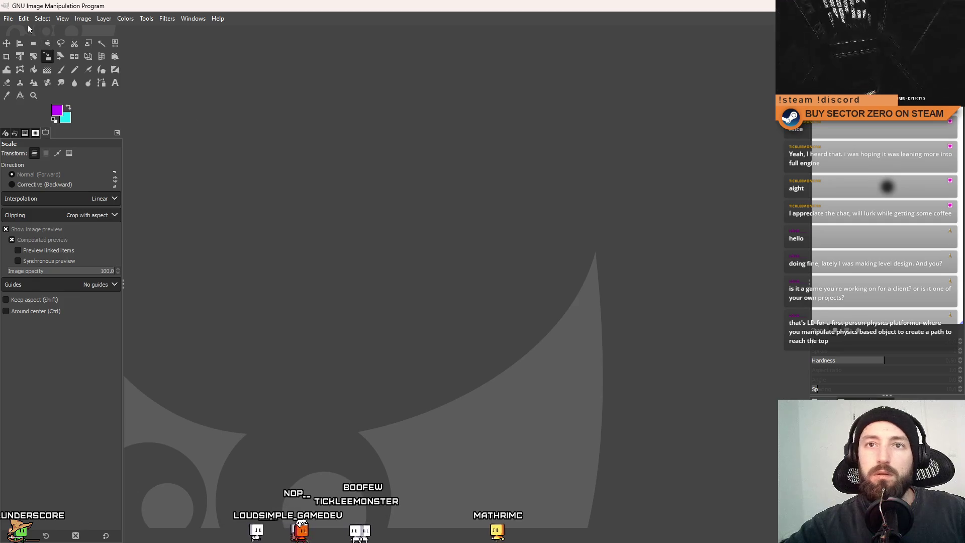
click(8, 18)
text(480)
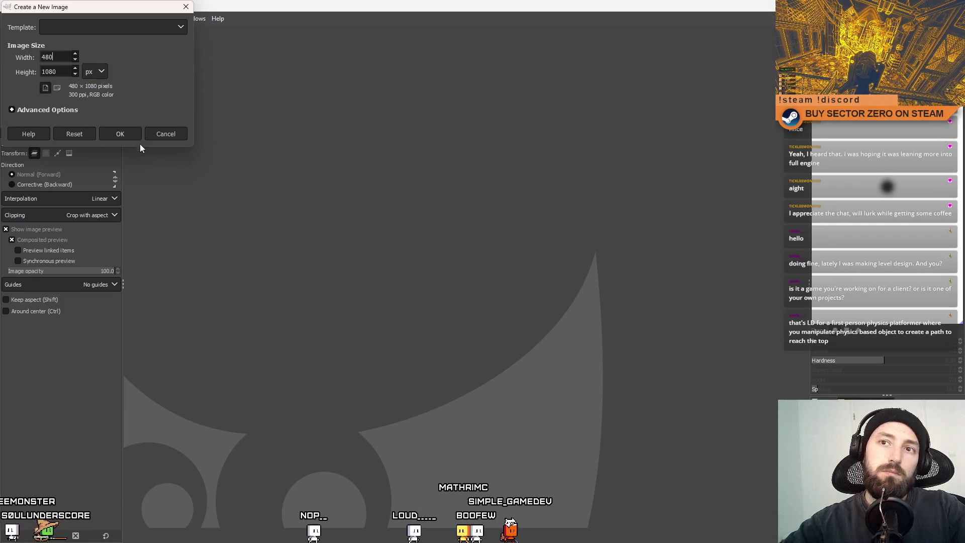
click(124, 133)
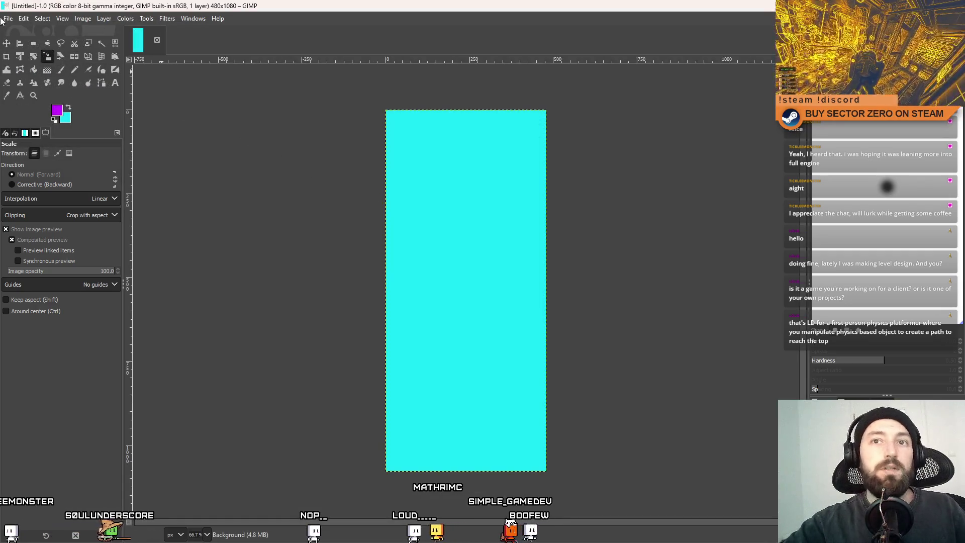
Step: Start a second new image and clear its width field for the 1024-pixel value
click(4, 19)
click(48, 36)
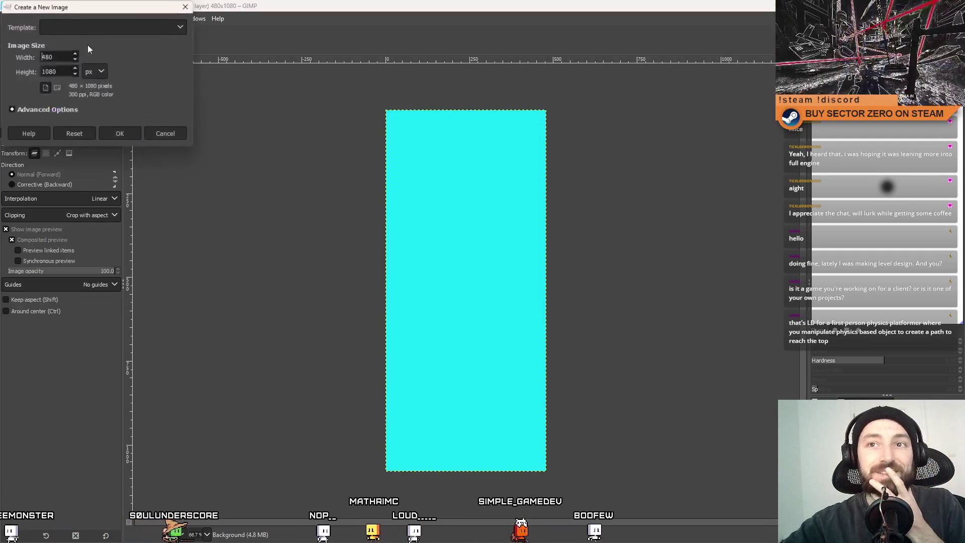
click(64, 55)
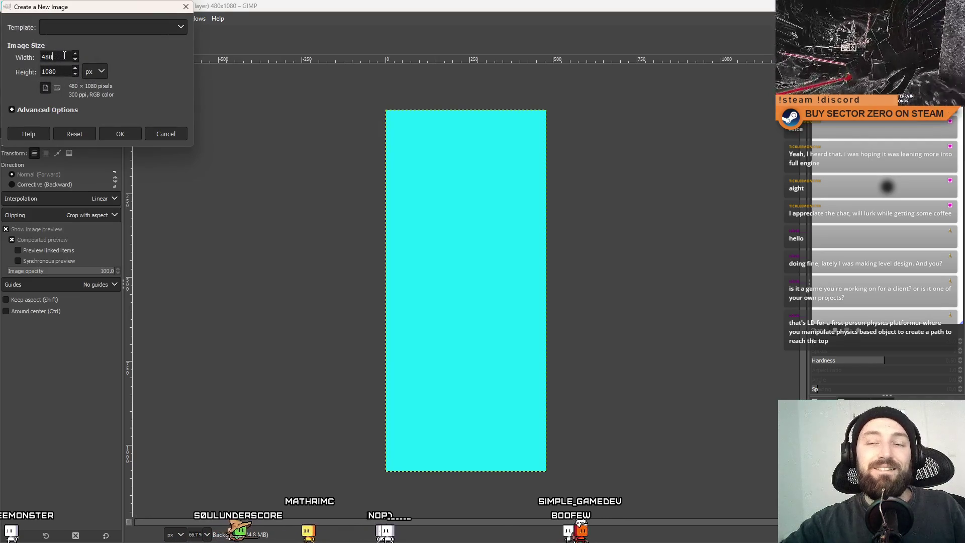
key(BackSpace)
key(BackSpace)
key(BackSpace)
text(1980)
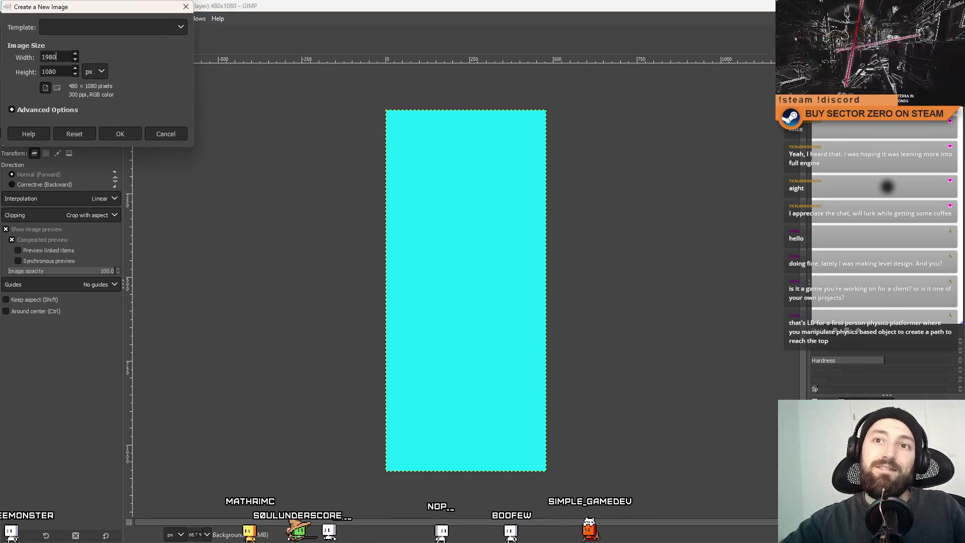
double_click(53, 57)
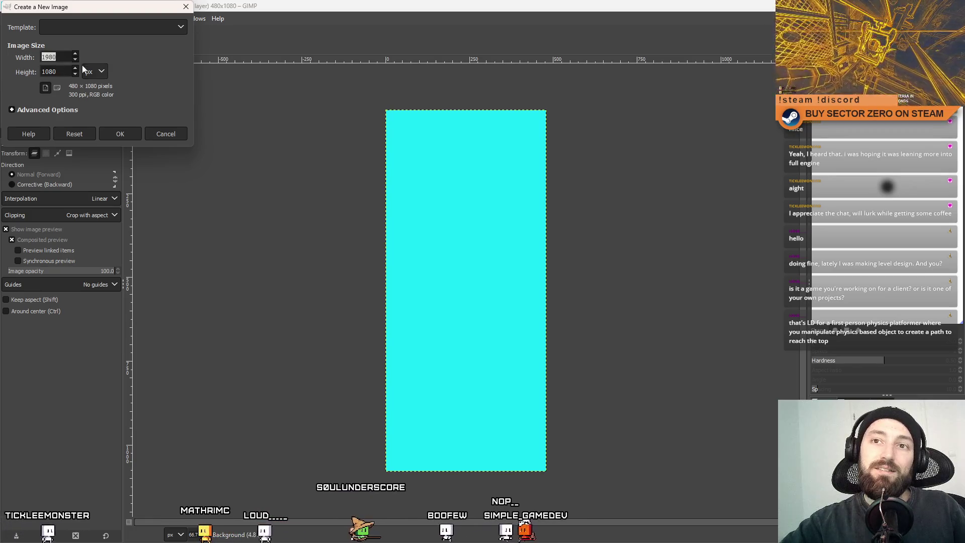
text(102)
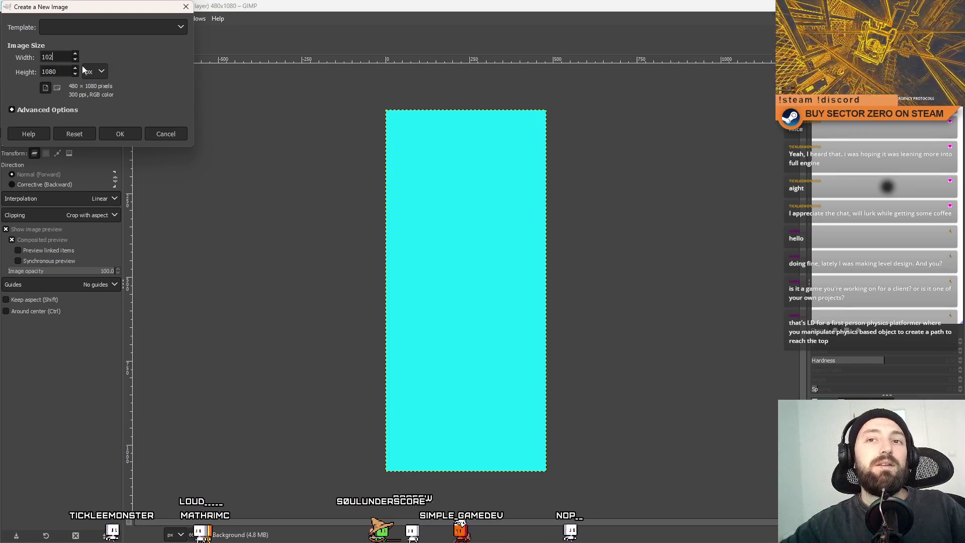
text(4256)
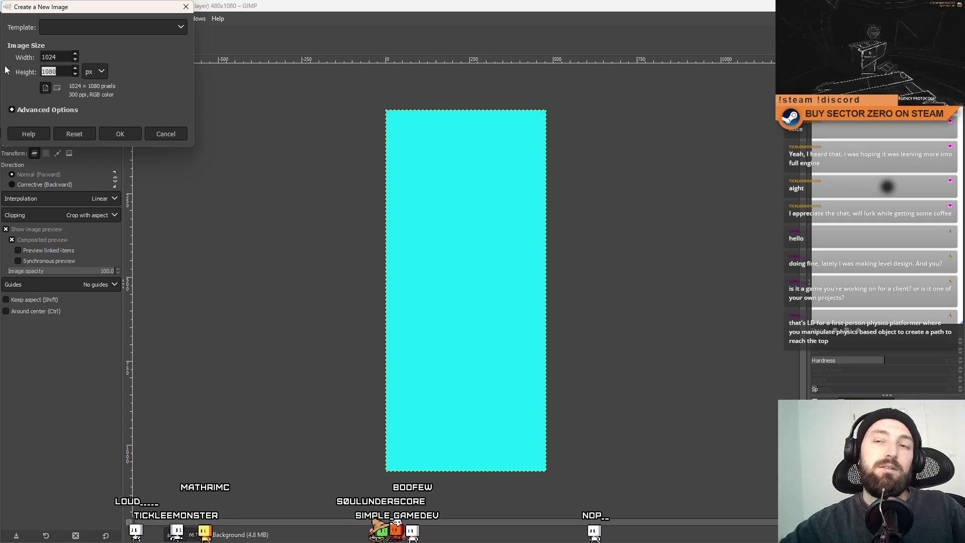
Step: Create the 1024 by 256 image and bucket-fill it with black
click(119, 134)
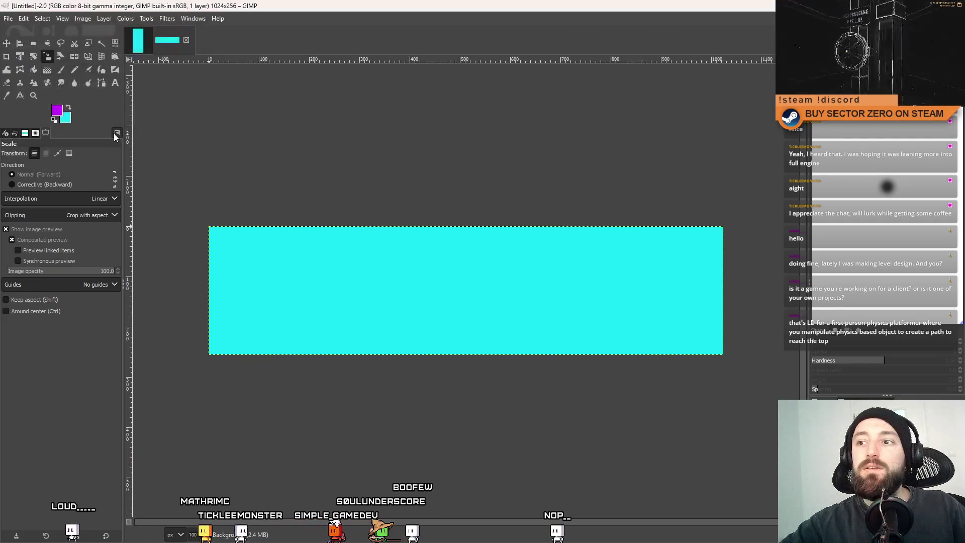
click(37, 71)
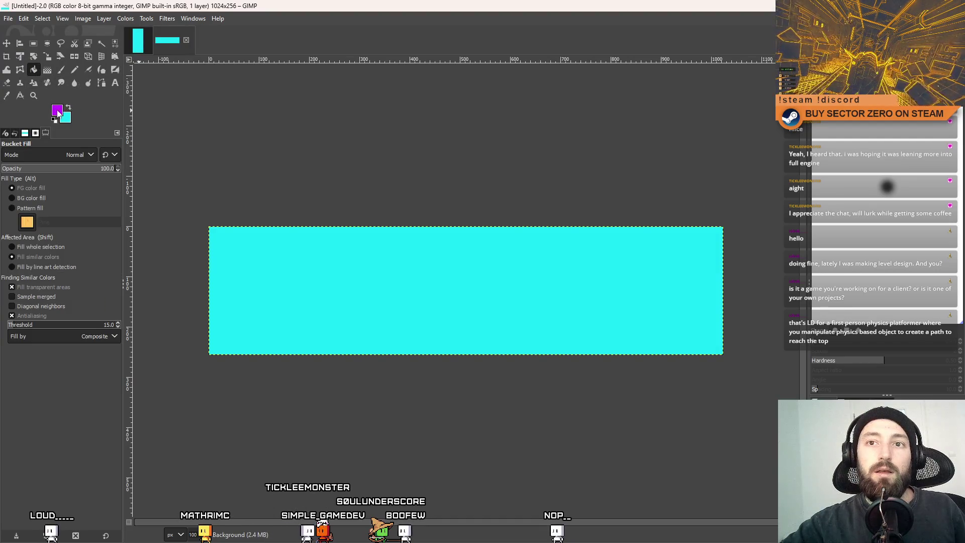
click(58, 111)
click(135, 213)
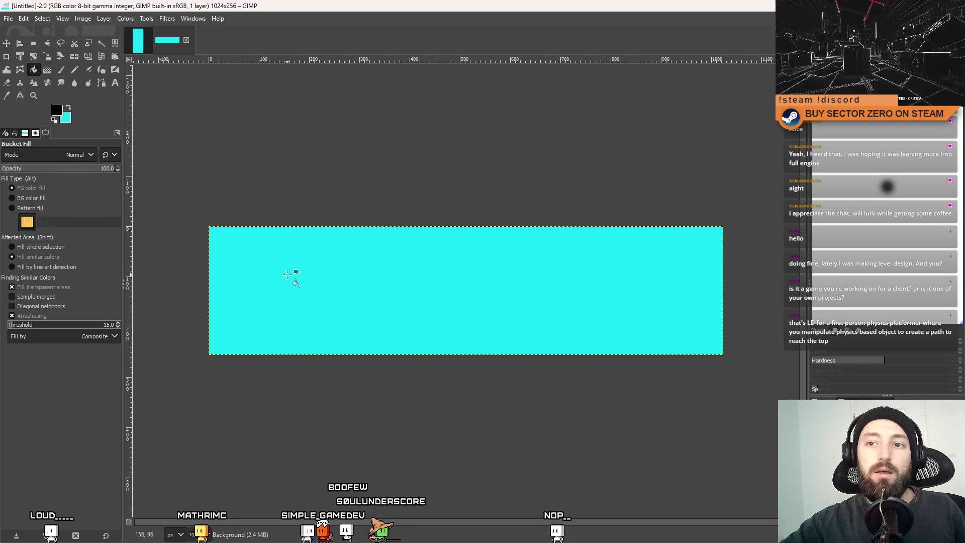
click(291, 276)
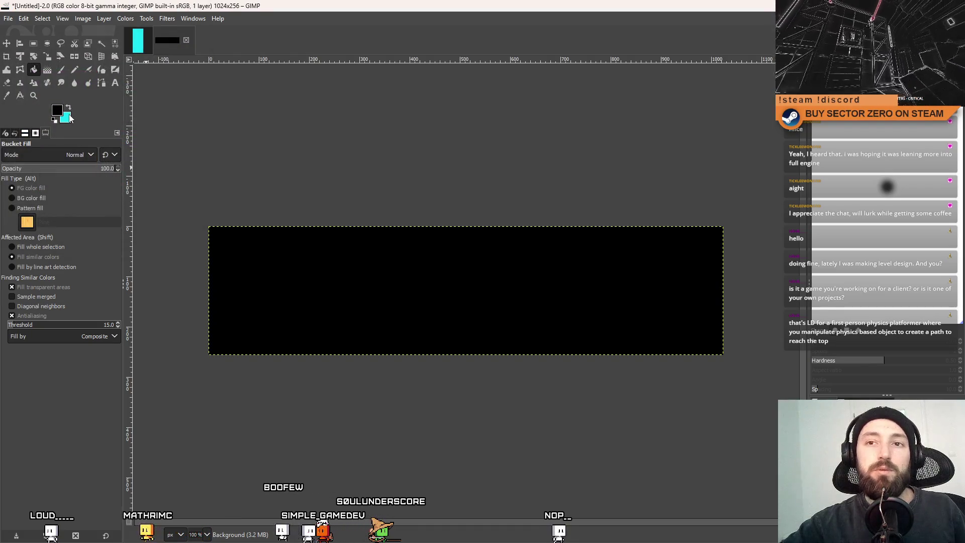
Step: Add a second layer above the black background
right_click(841, 122)
click(867, 146)
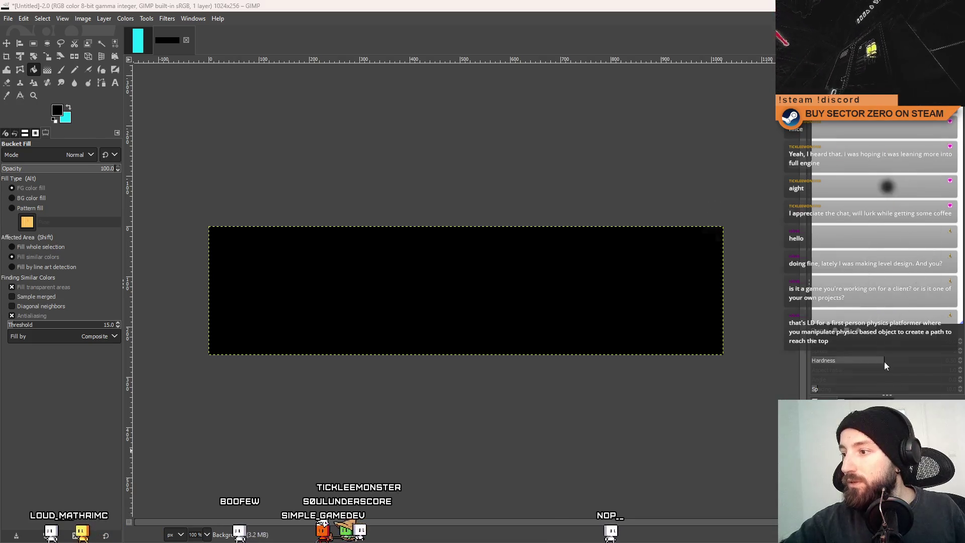
key(Return)
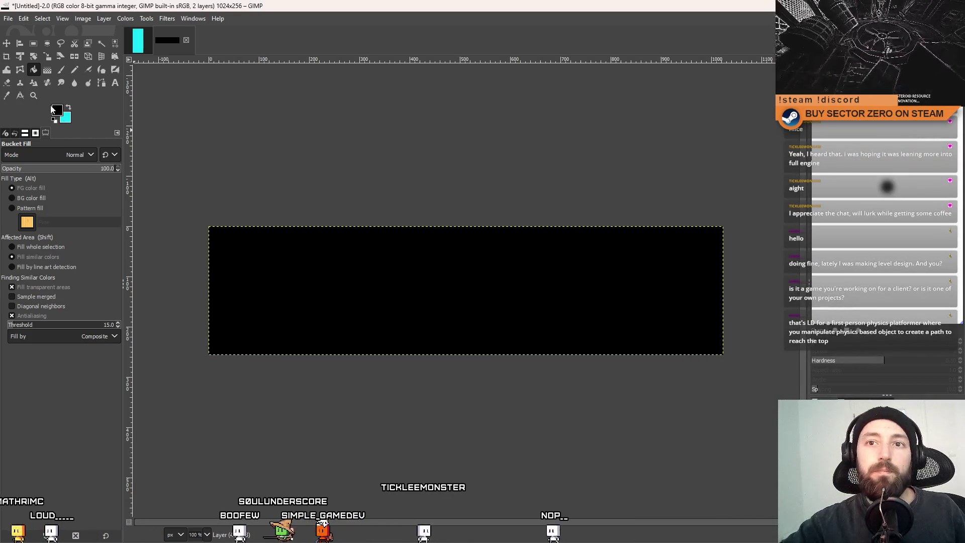
Step: Set the paint colour to white and a 3-pixel paintbrush, undoing a test stroke
click(57, 112)
drag(76, 130, 12, 70)
click(135, 213)
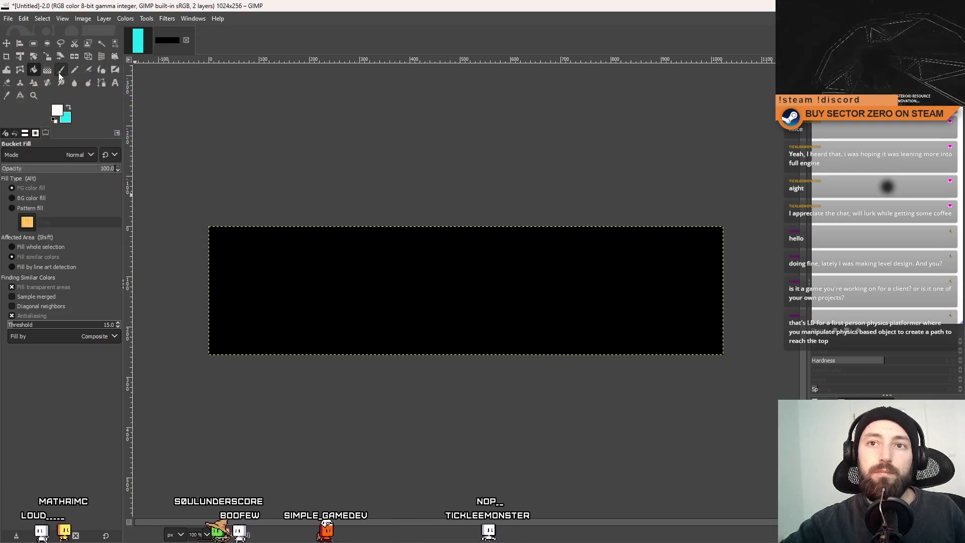
key(p)
drag(28, 200, 5, 200)
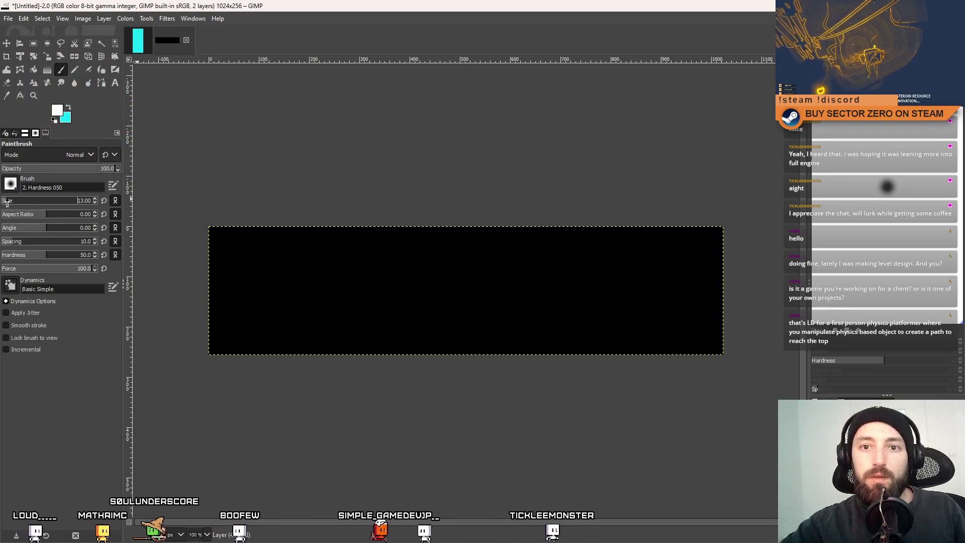
mouse_move(264, 309)
mouse_down()
mouse_move(346, 301)
mouse_move(388, 268)
mouse_up()
key(ctrl+z)
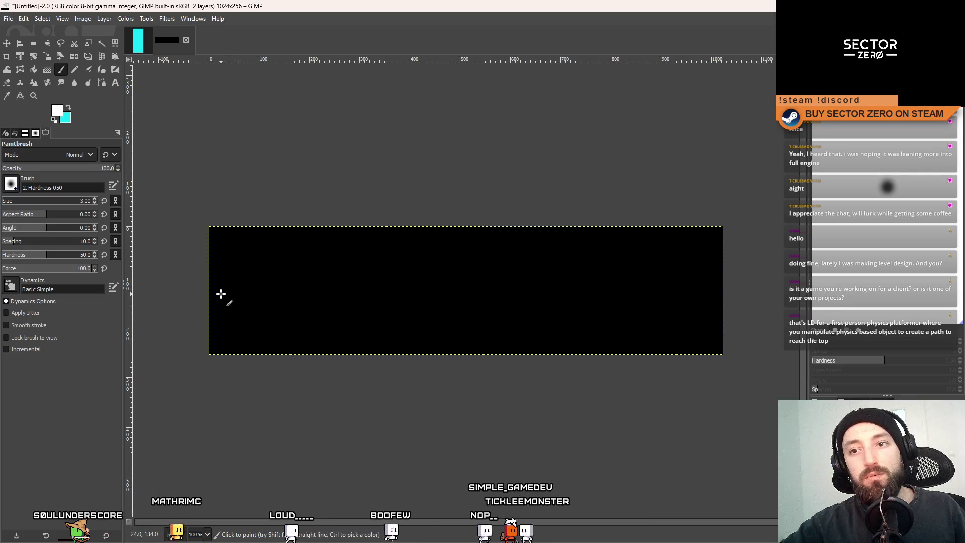
Step: Enlarge the brush to size 11 while testing and undoing strokes
mouse_move(220, 294)
mouse_down()
mouse_move(243, 323)
mouse_move(385, 347)
mouse_move(254, 239)
mouse_up()
key(ctrl+z)
key(bracketright)
key(bracketright)
key(bracketright)
key(ctrl+z)
key(ctrl+z)
drag(231, 279, 291, 295)
key(ctrl+z)
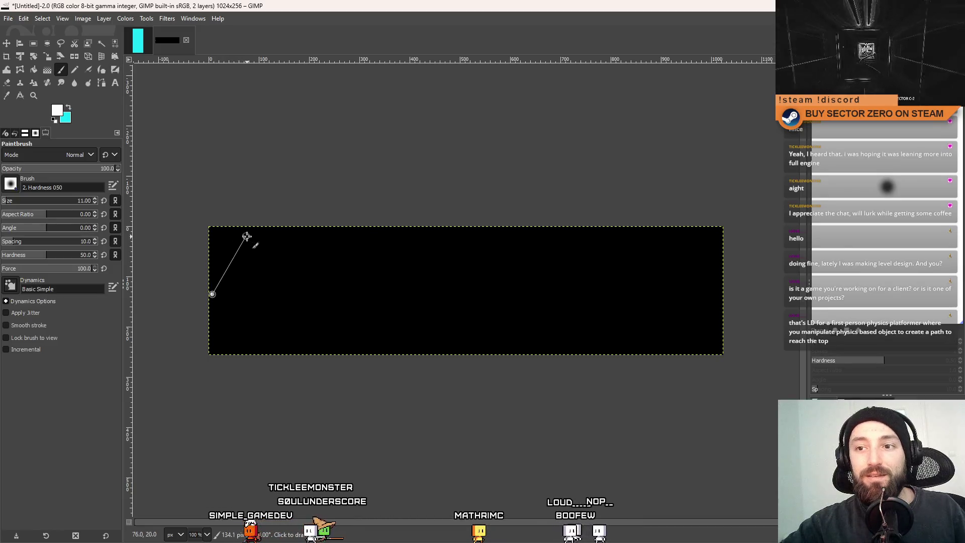
Step: Paint straight white zigzag segments point to point across the left and middle of the image
shift+click(246, 237)
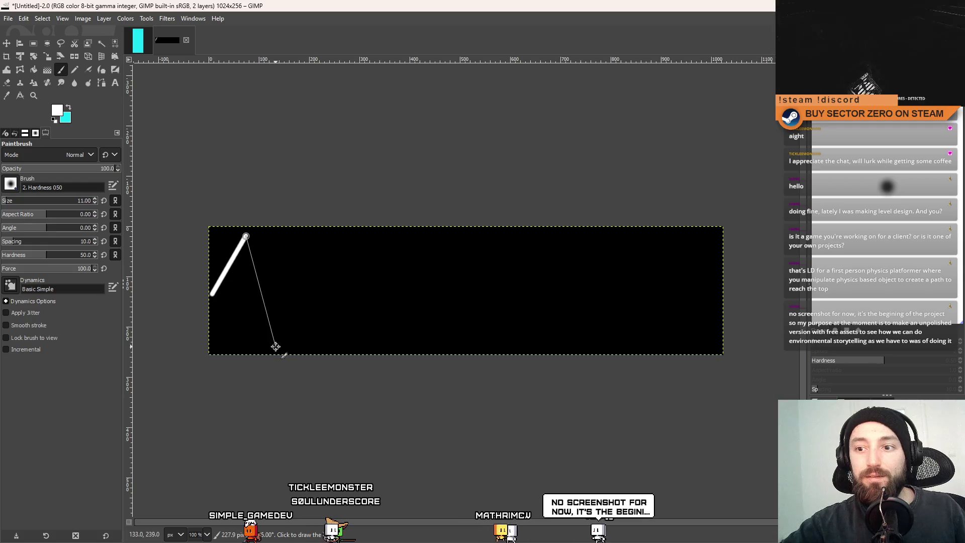
shift+click(273, 340)
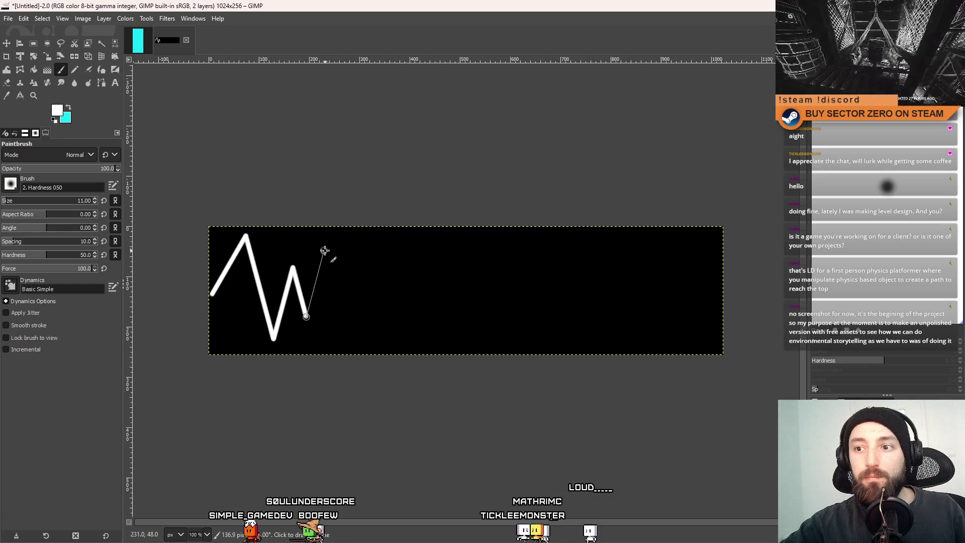
shift+click(346, 332)
shift+click(356, 290)
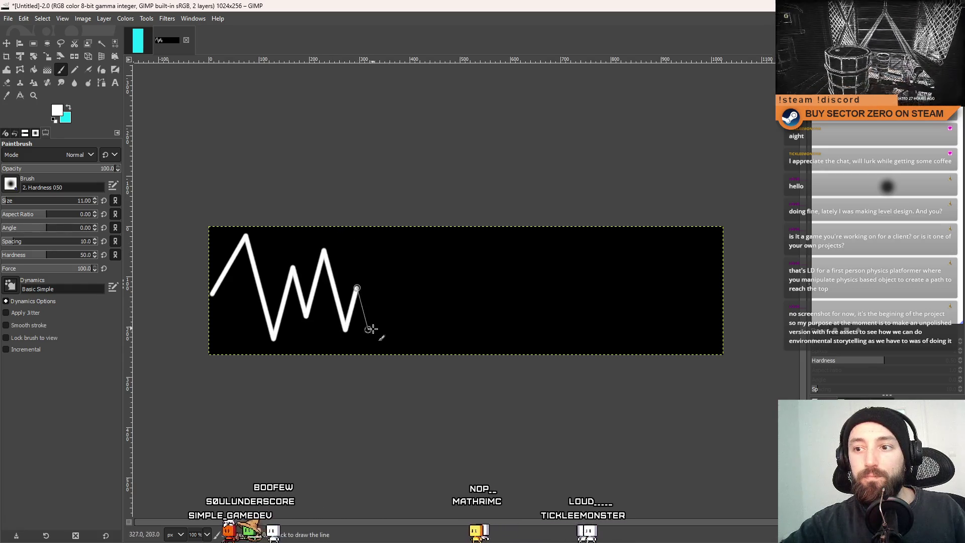
shift+click(371, 339)
shift+click(394, 249)
shift+click(409, 306)
shift+click(428, 241)
shift+click(454, 338)
shift+click(472, 275)
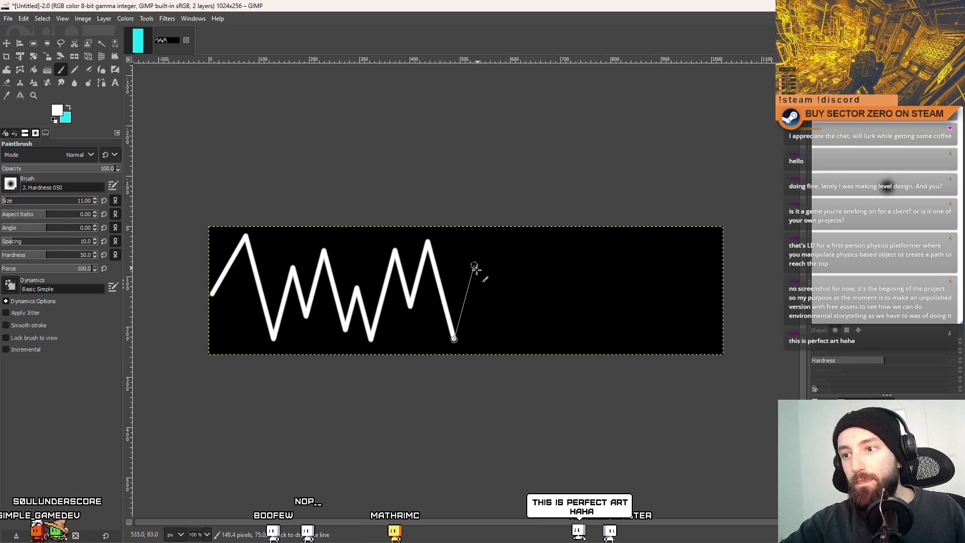
shift+click(503, 329)
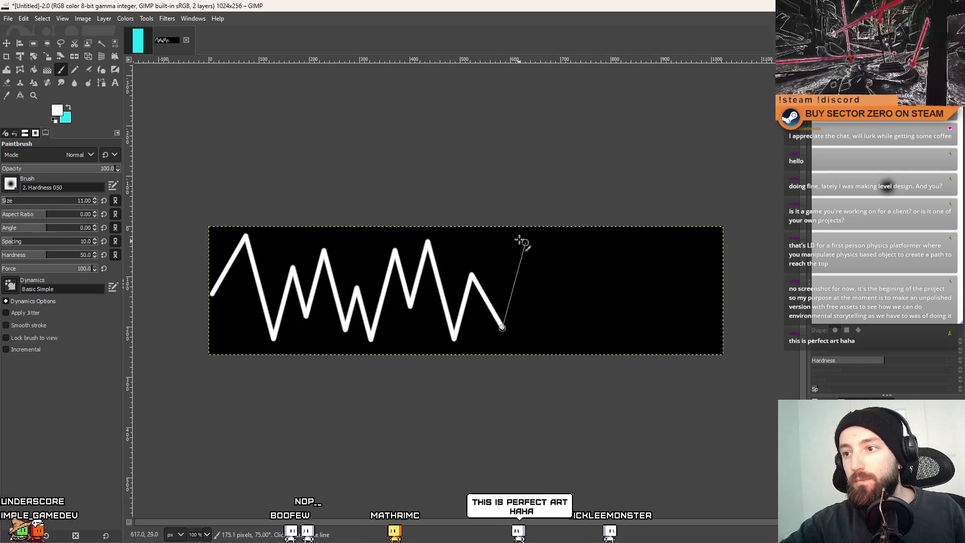
shift+click(527, 240)
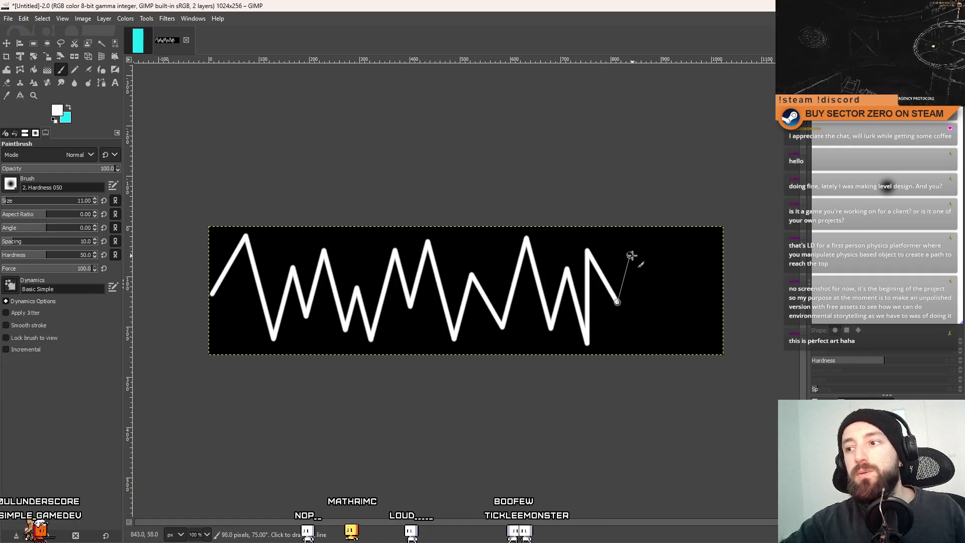
Step: Finish the zigzag with the last strokes reaching the image's right edge
shift+click(660, 345)
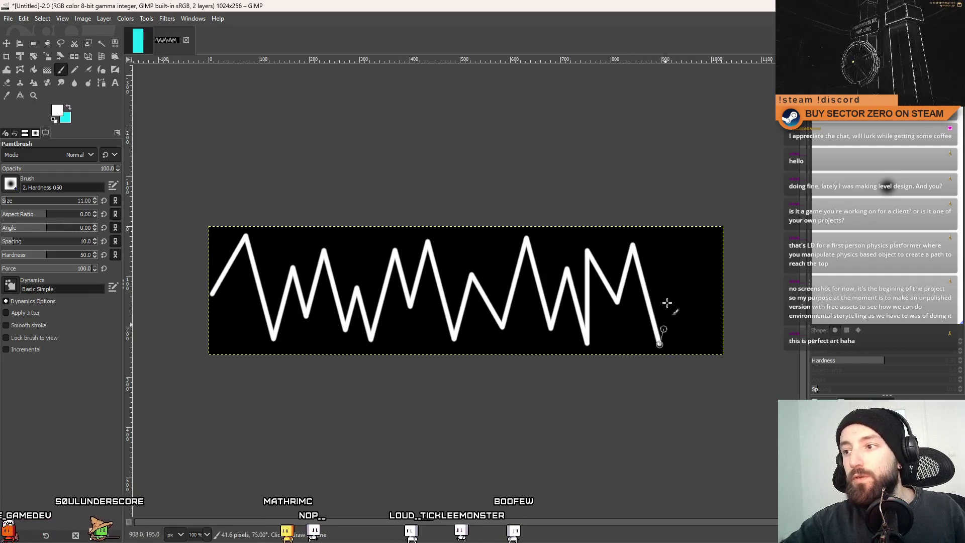
shift+click(687, 243)
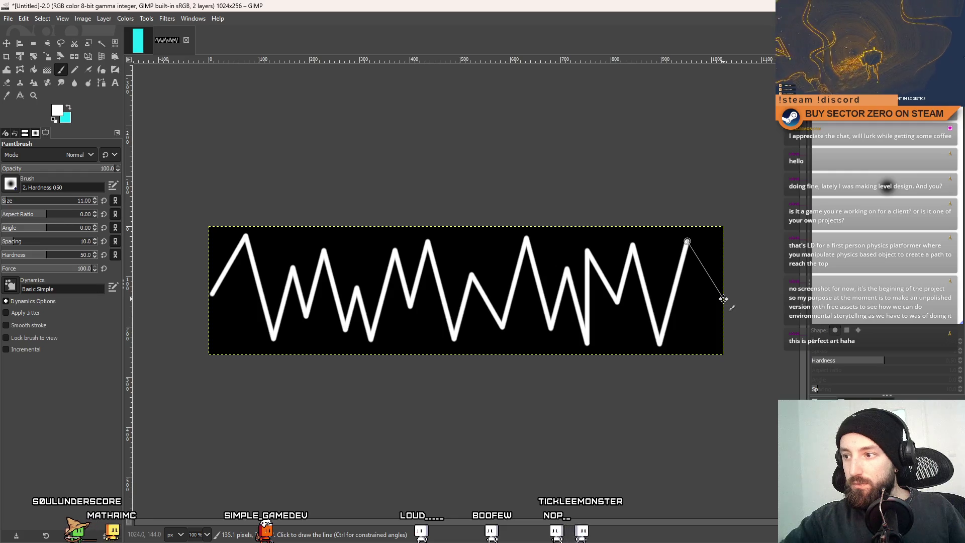
shift+click(723, 299)
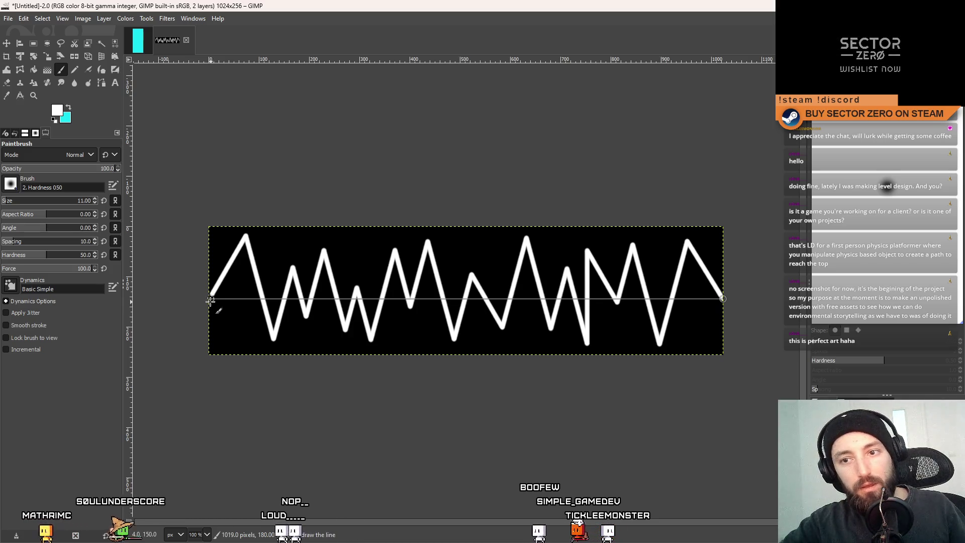
Step: Draw and undo a test horizontal line across the image
key(shift)
ctrl+scroll(209, 302, up, 4)
key(shift)
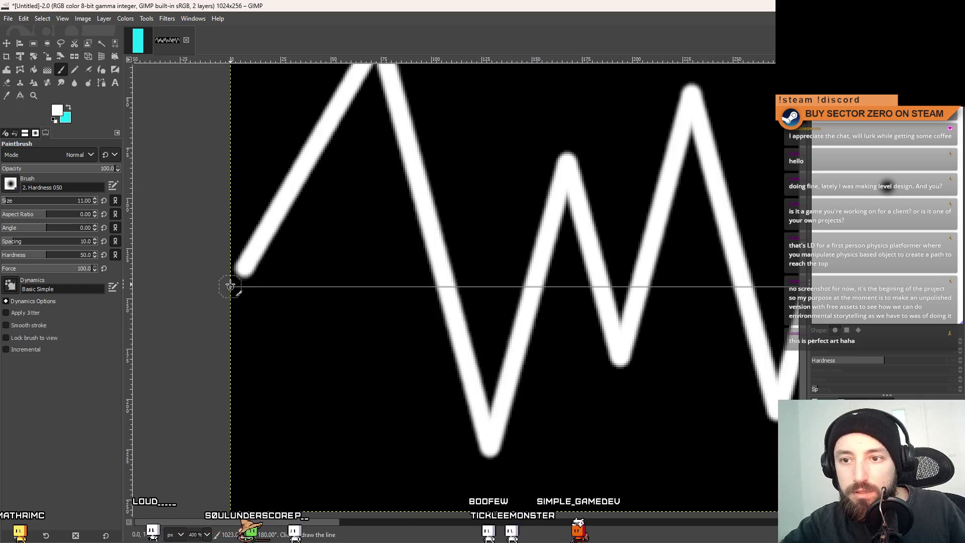
shift+click(230, 287)
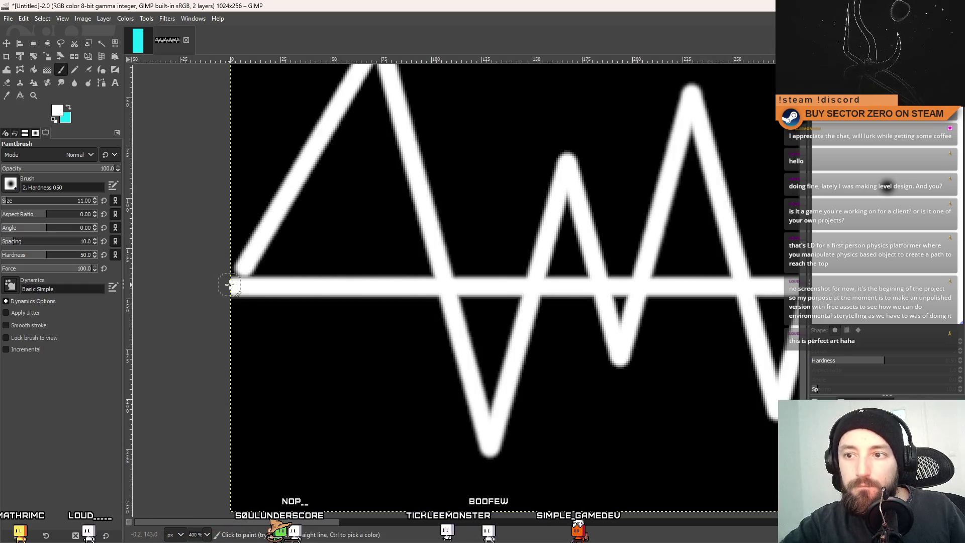
key(ctrl+z)
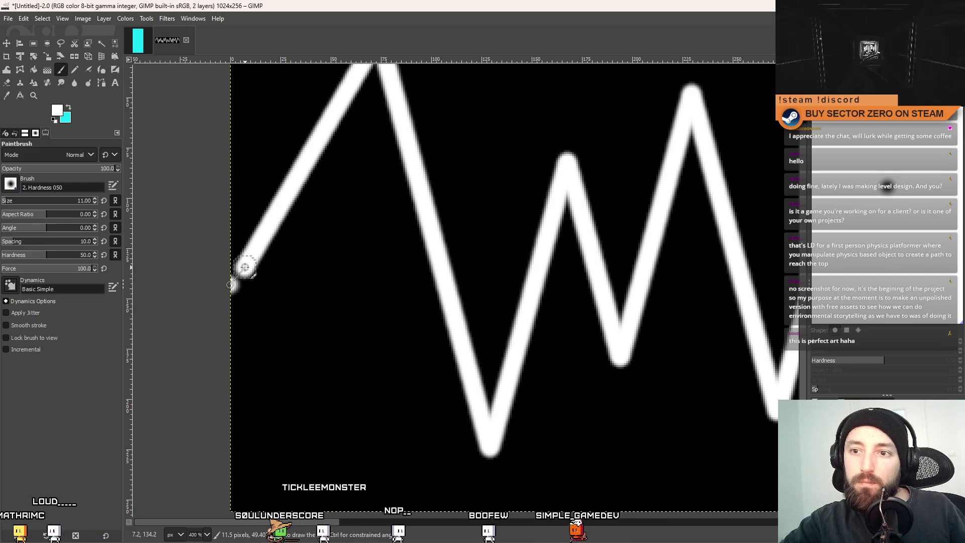
ctrl+scroll(448, 328, down, 3)
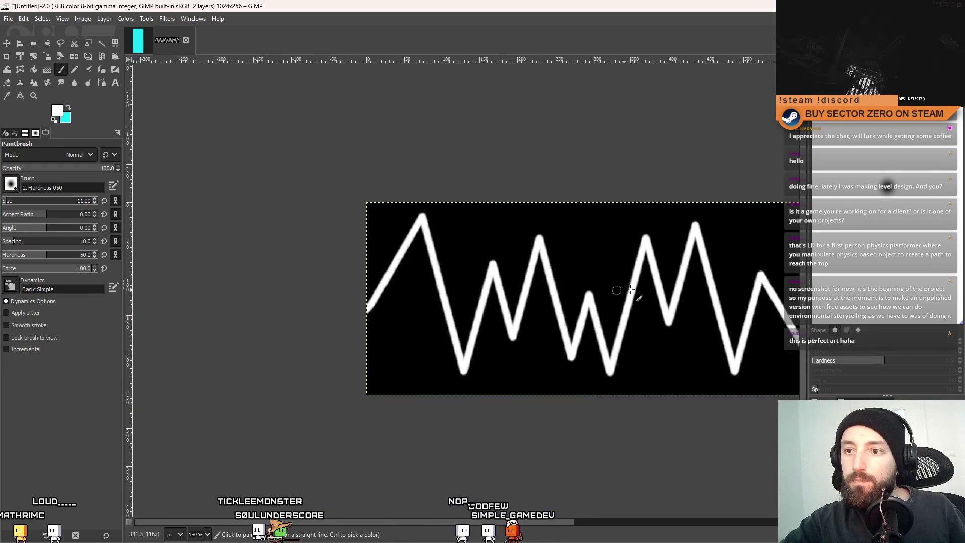
ctrl+scroll(625, 287, up, 1)
ctrl+scroll(577, 302, down, 1)
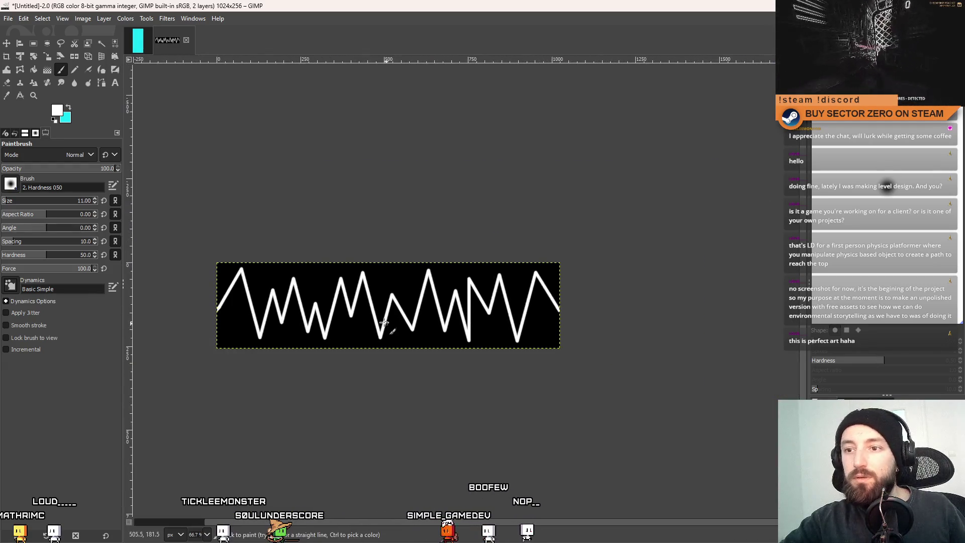
Step: Delete the black background layer so the zigzag sits on transparency
key(Delete)
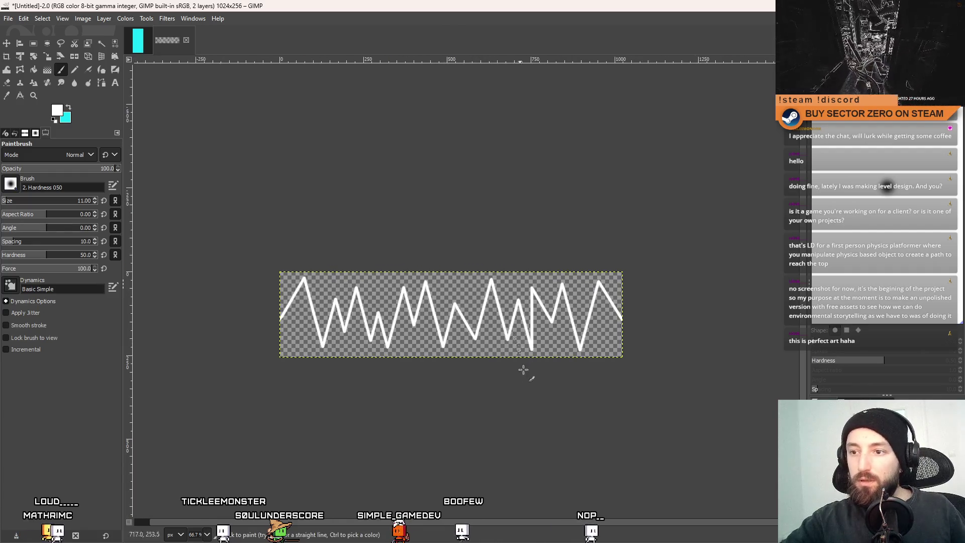
click(8, 18)
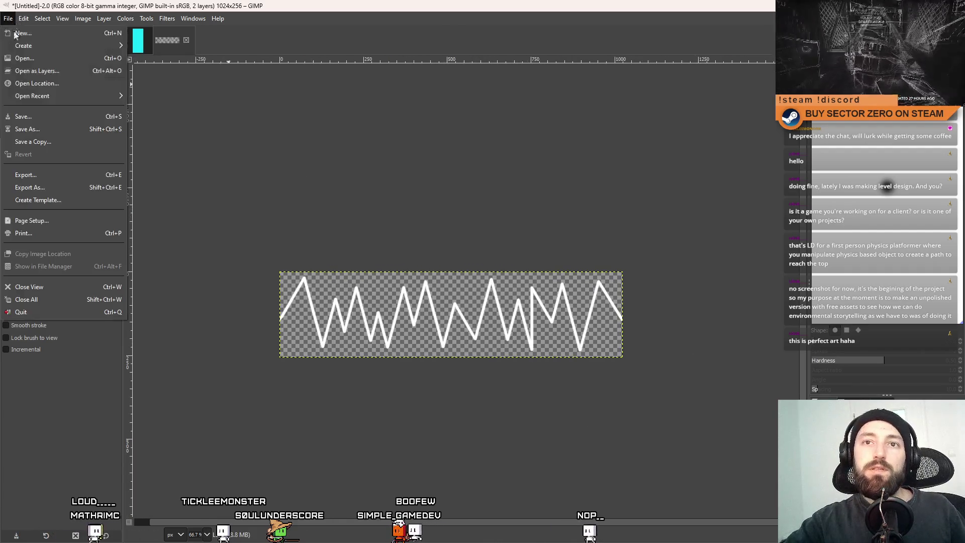
Step: Export the zigzag image to the desktop as Signal.png and switch to Unity
click(45, 186)
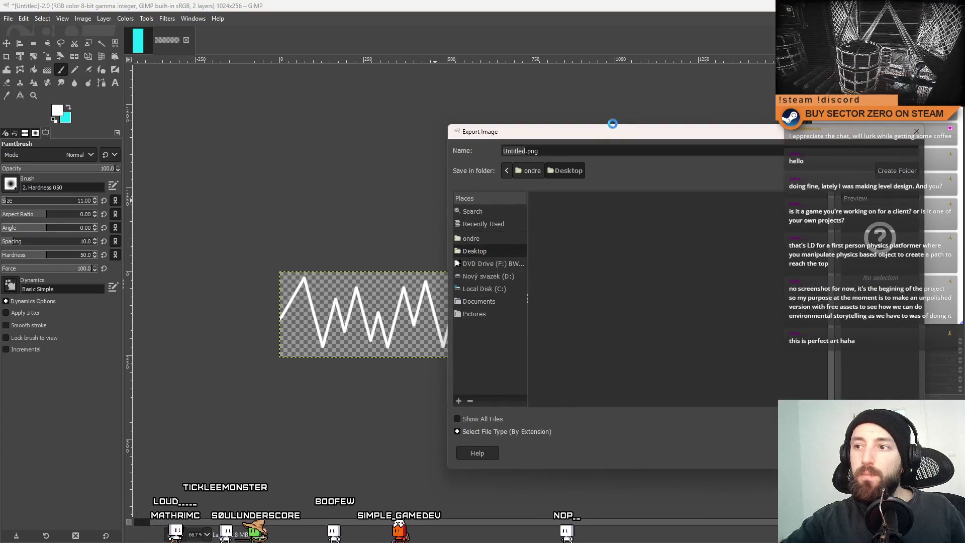
drag(589, 139, 382, 132)
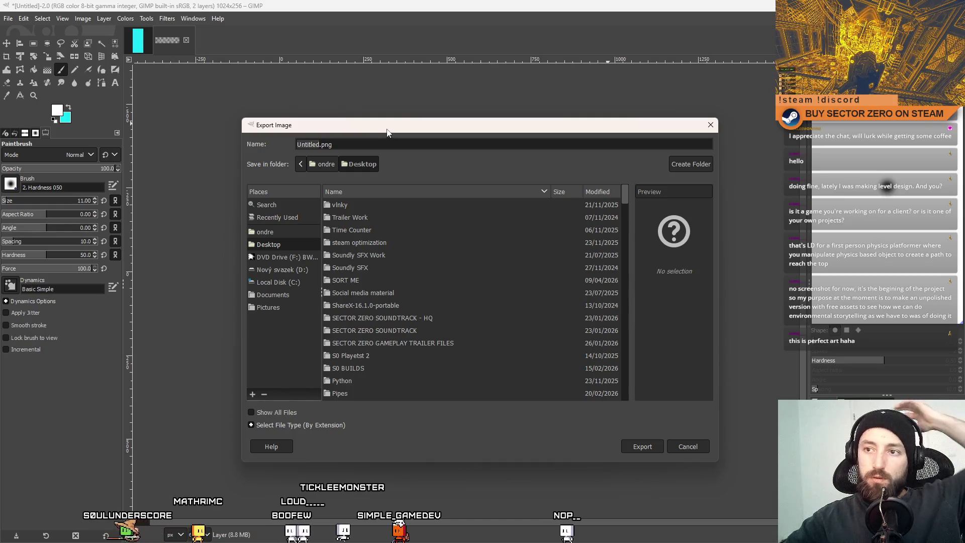
key(Escape)
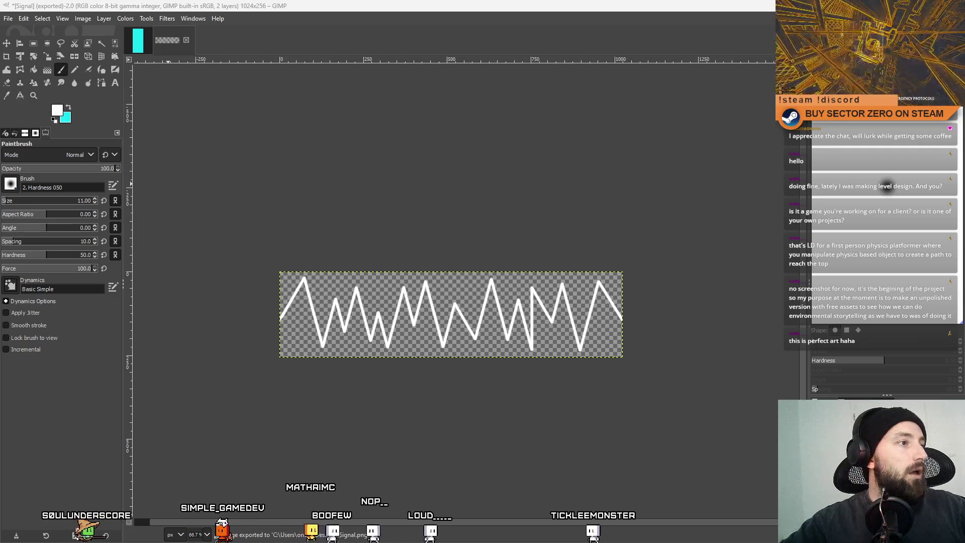
key(alt+Tab)
key(alt+Tab)
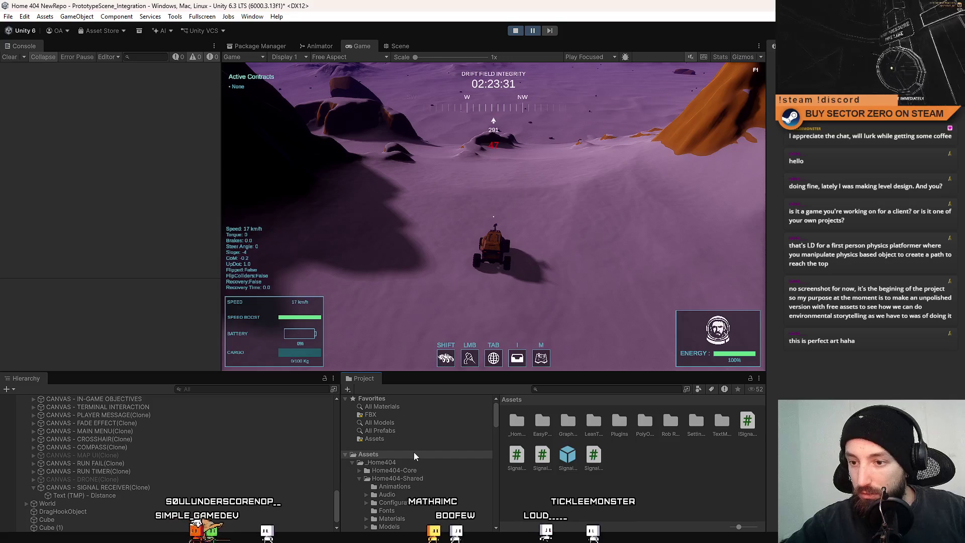
Step: Drag Signal.png into the project Assets folder and view its import settings
right_click(589, 494)
click(647, 222)
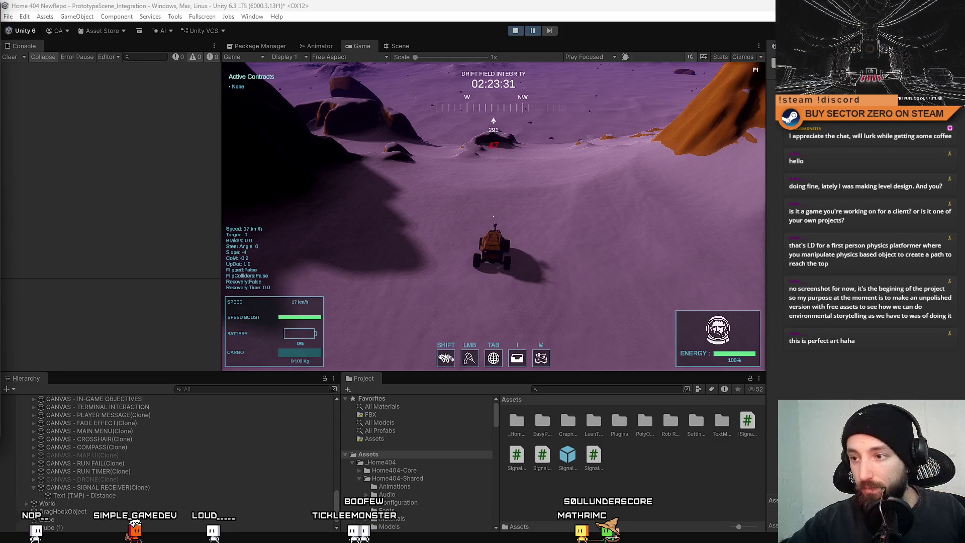
drag(633, 474, 624, 480)
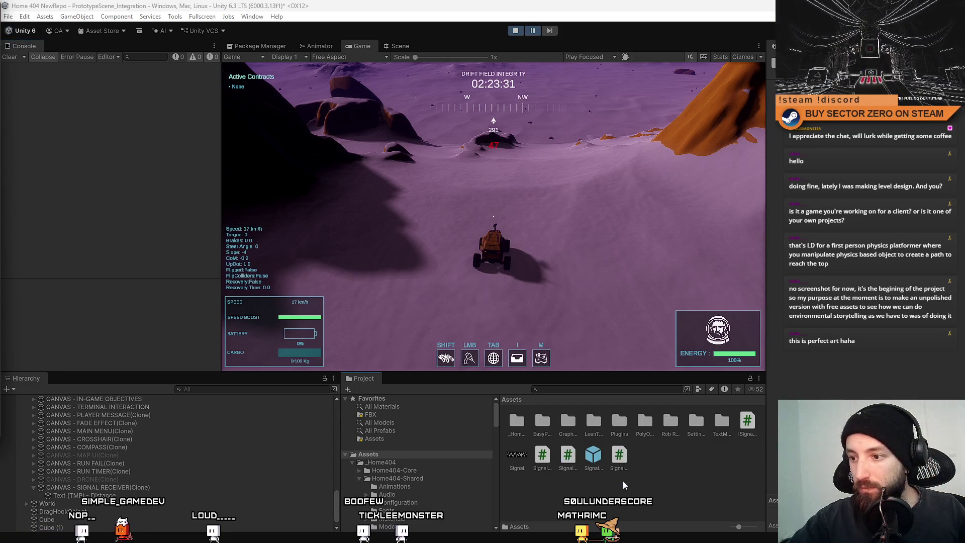
click(518, 454)
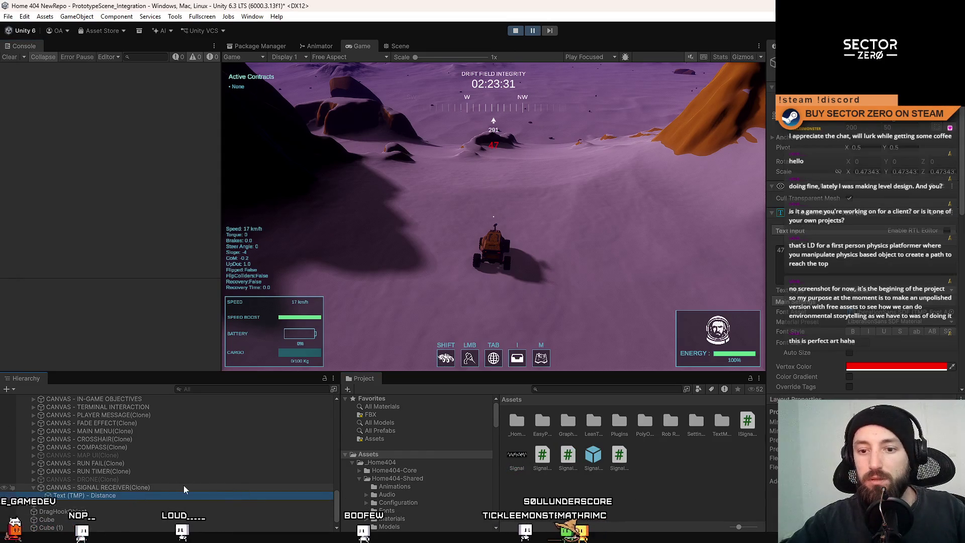
Step: Create a Raw Image under the CANVAS - SIGNAL RECEIVER
right_click(158, 487)
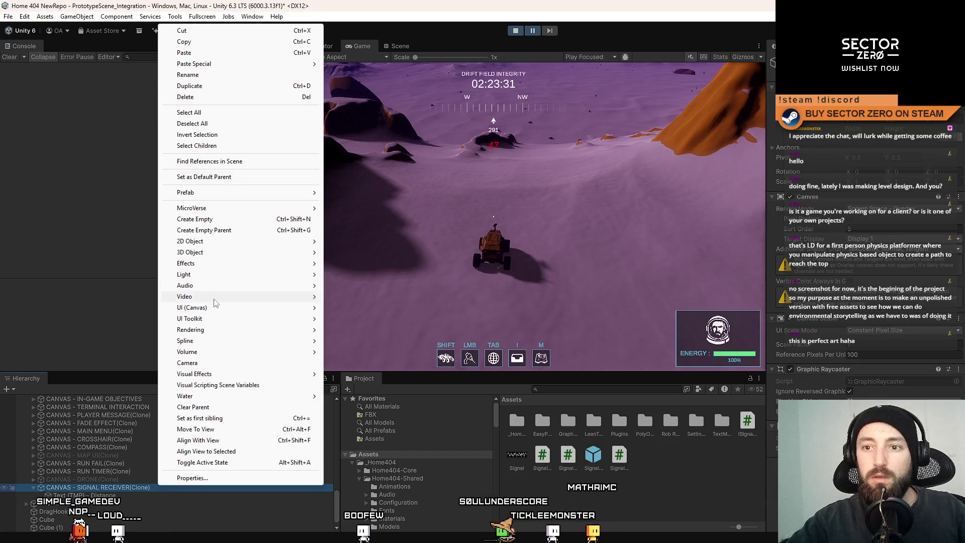
mouse_move(191, 307)
click(372, 331)
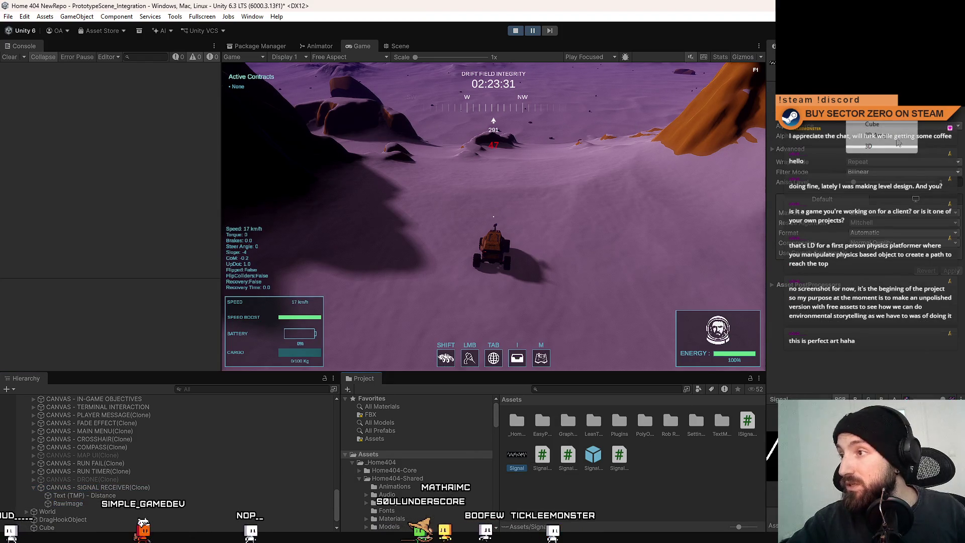
Step: Set the Signal texture's Texture Type to Sprite
click(517, 456)
click(918, 98)
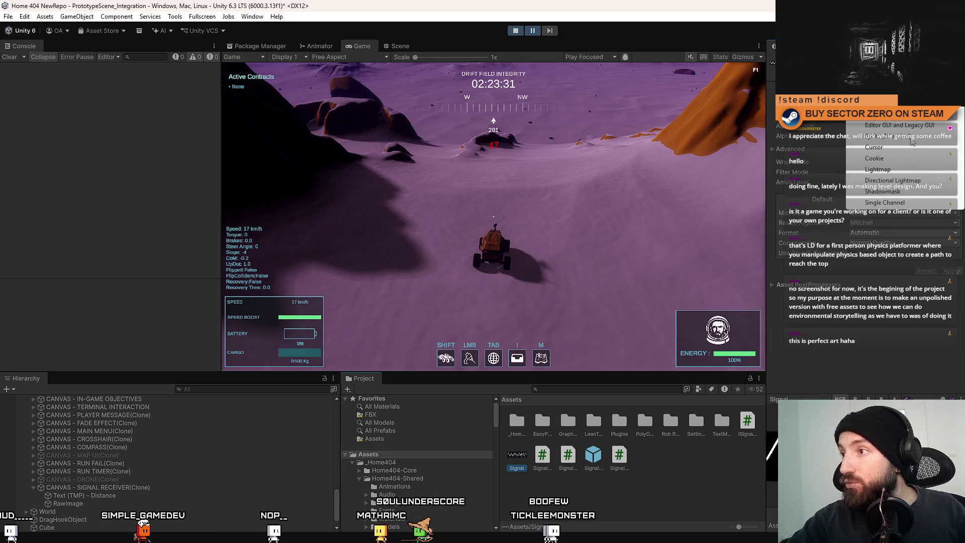
click(919, 140)
click(877, 128)
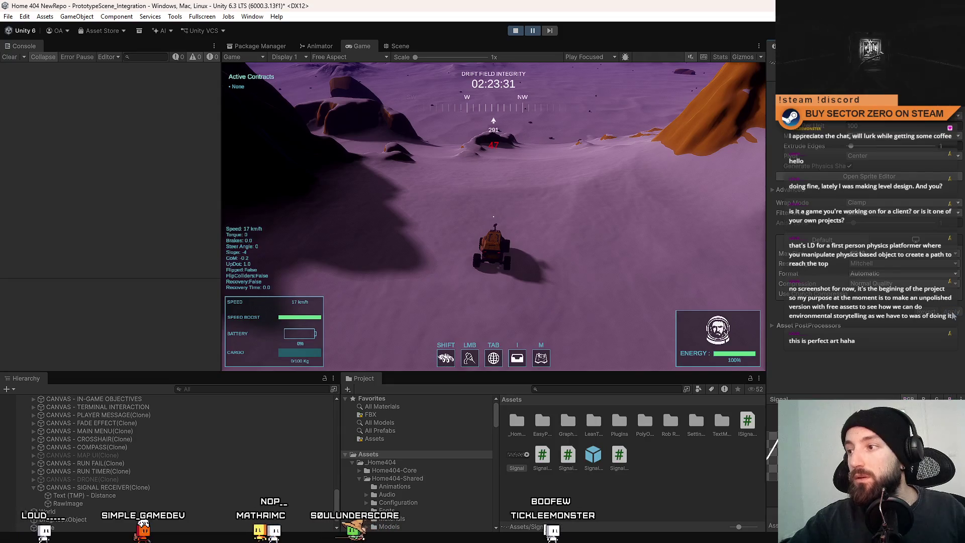
Step: Select the new RawImage and check it in the scene and game views
click(68, 503)
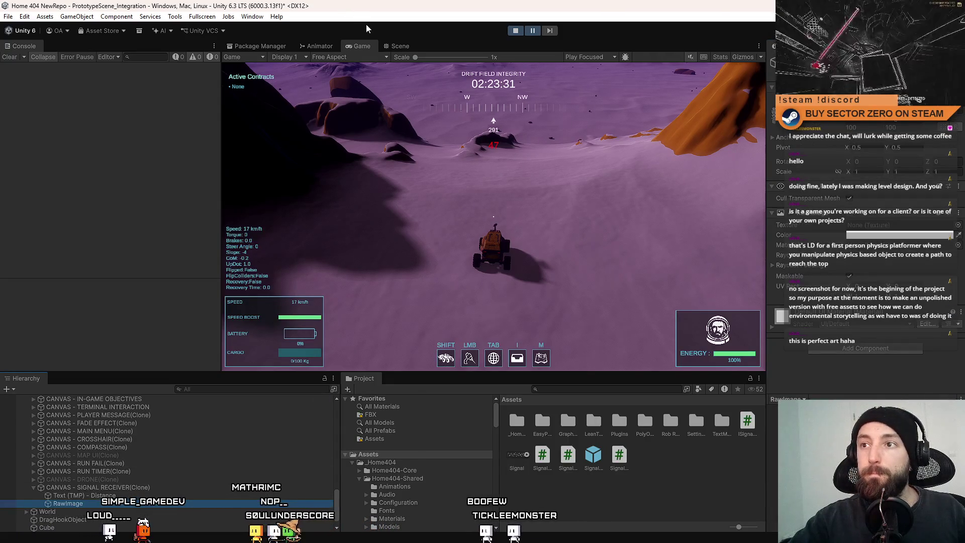
click(399, 47)
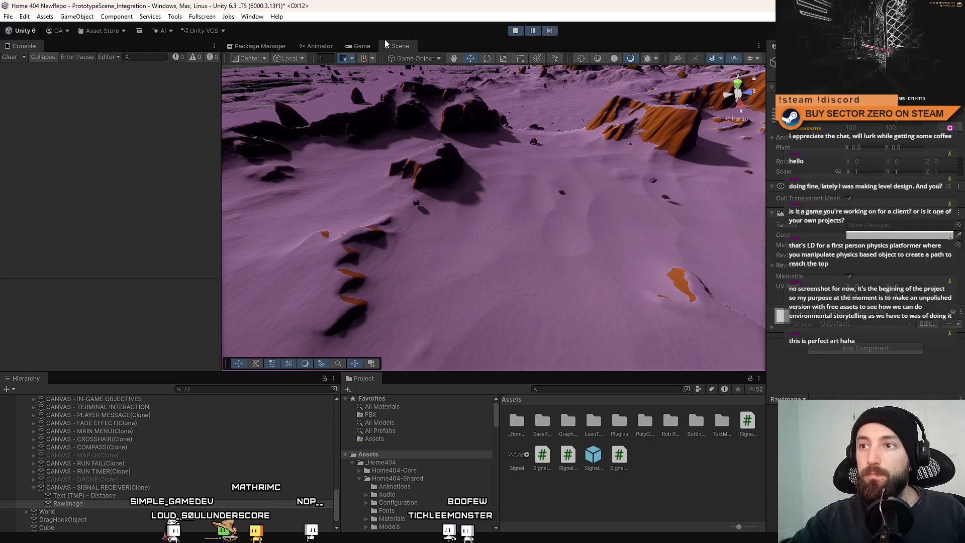
click(370, 46)
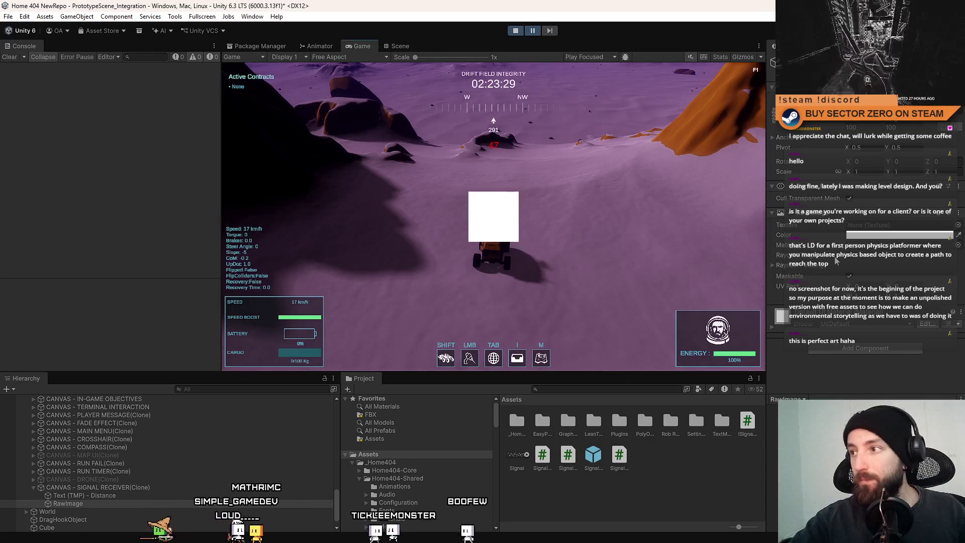
Step: Size the Raw Image 1024 by 256, then divide by 5 to 204.8 by 51.2
click(870, 125)
text(10)
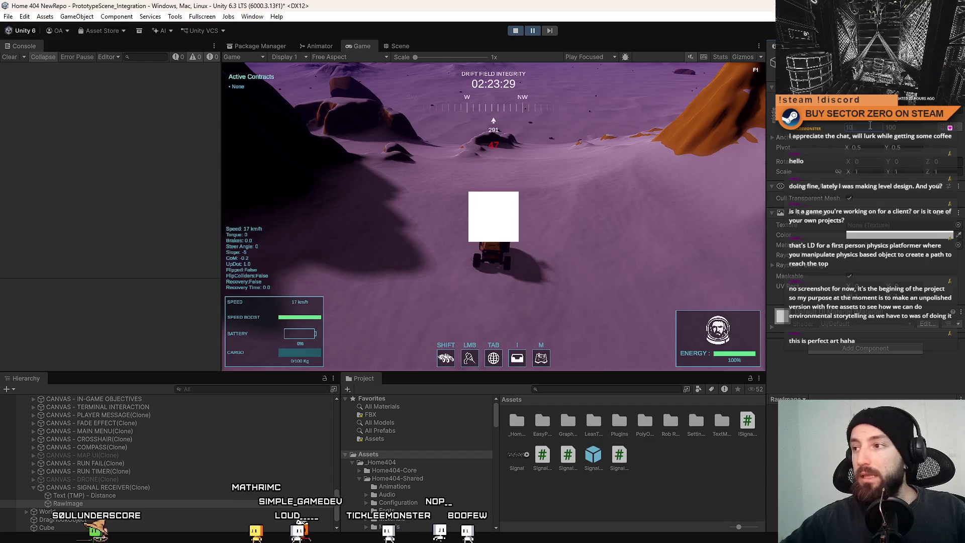
text(24256)
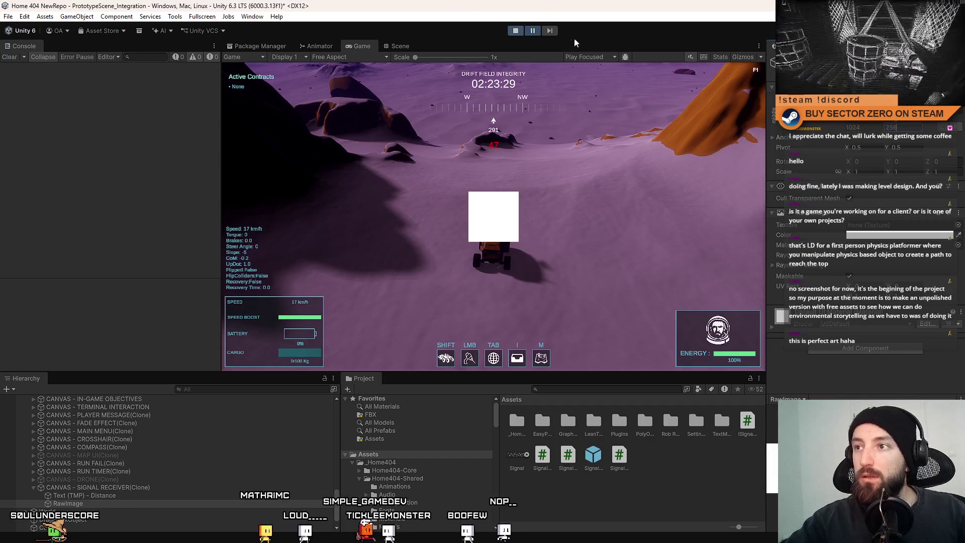
key(Return)
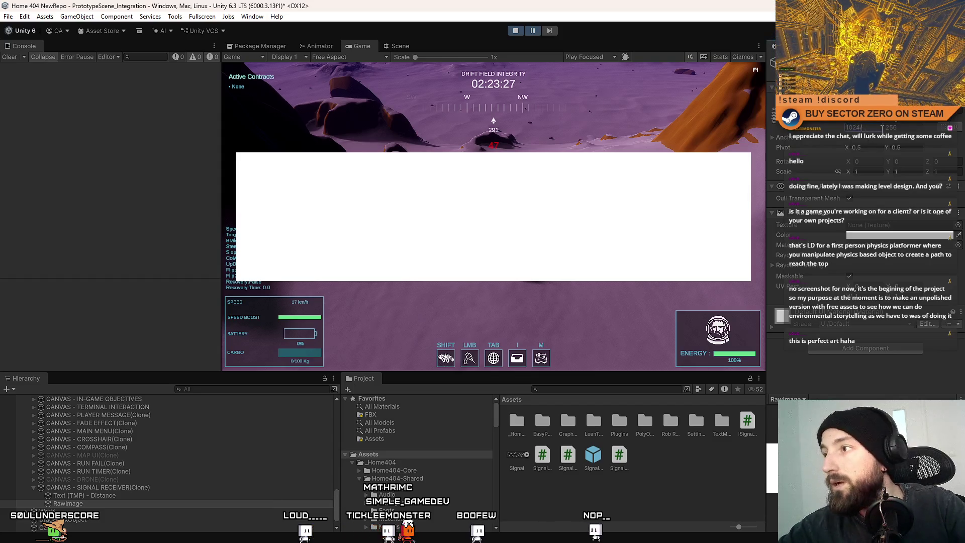
click(919, 128)
text(/5)
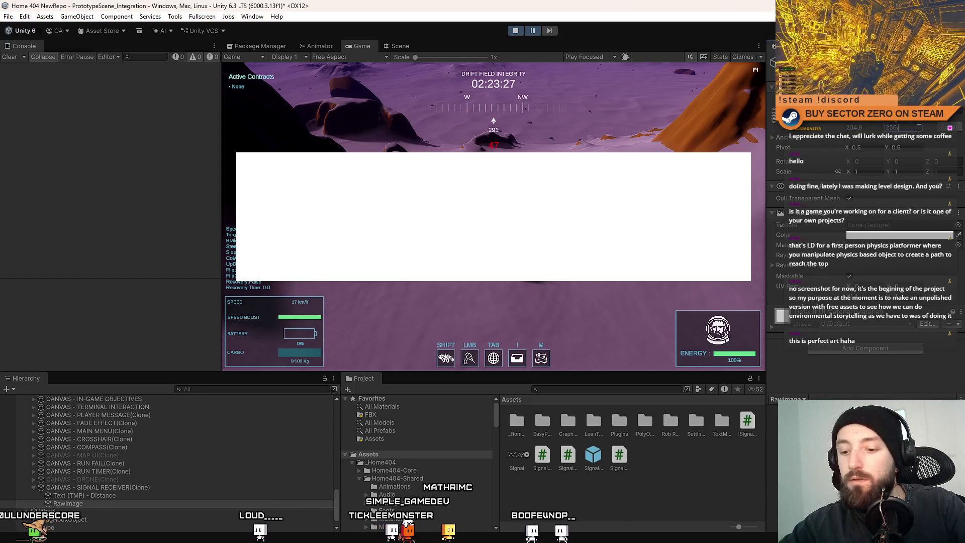
key(Return)
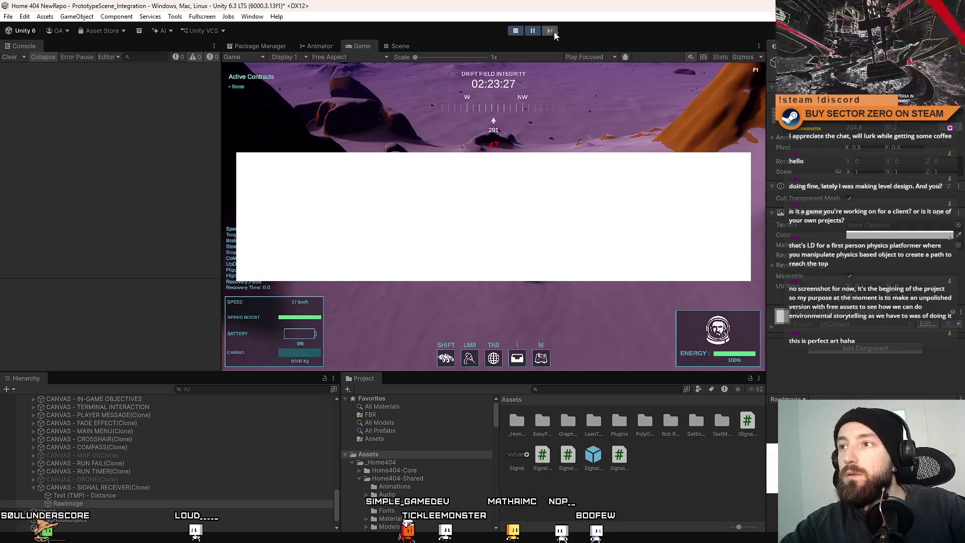
click(553, 31)
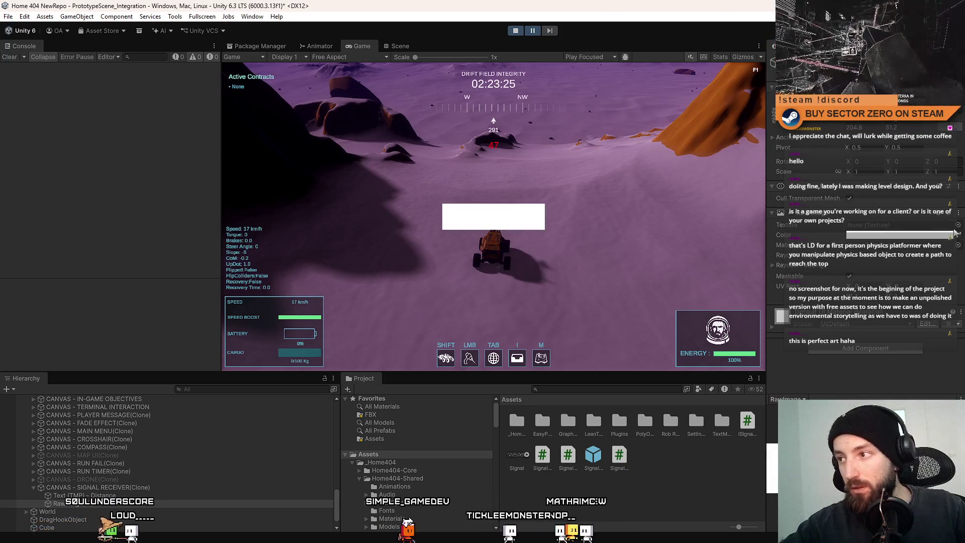
click(889, 230)
Step: Give the Signal texture Per-axis wrapping, keeping the horizontal axis clamped
click(518, 458)
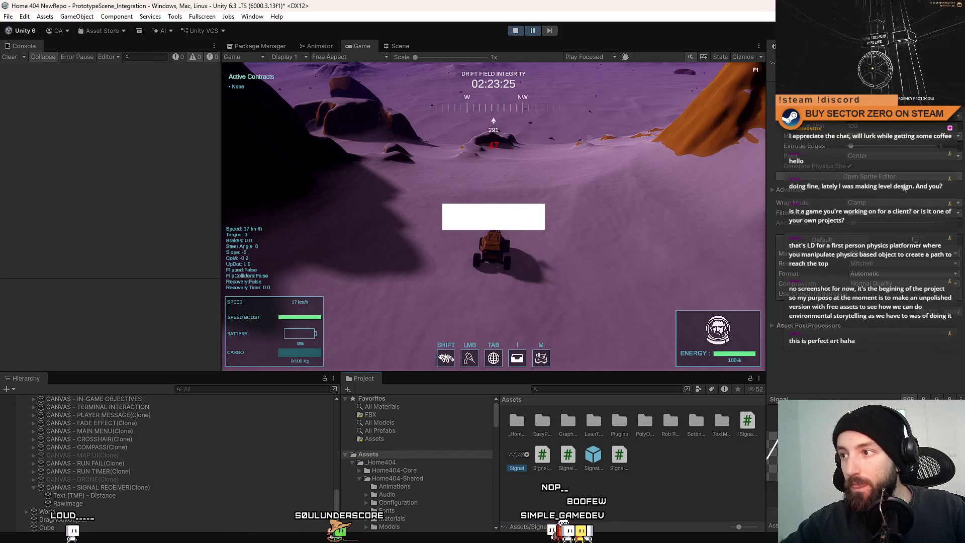
click(873, 208)
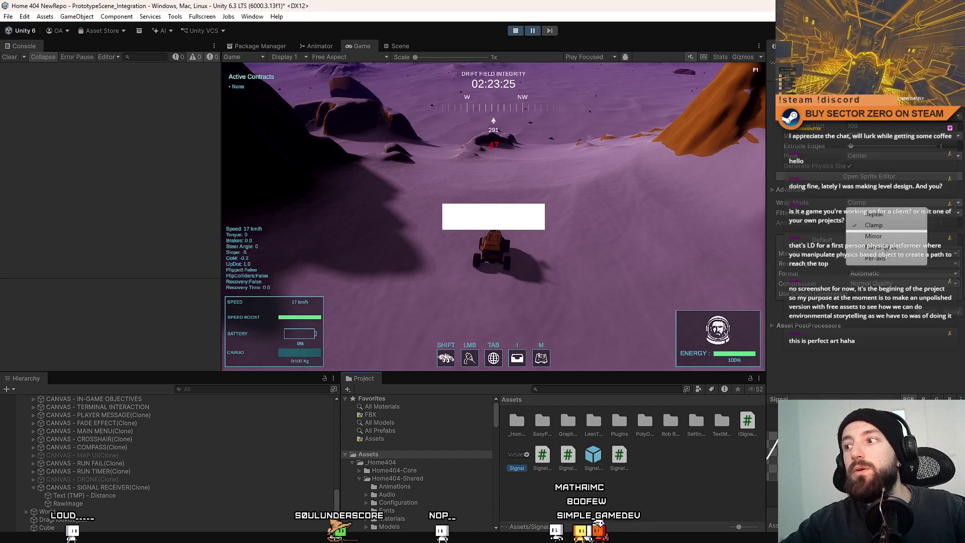
click(881, 259)
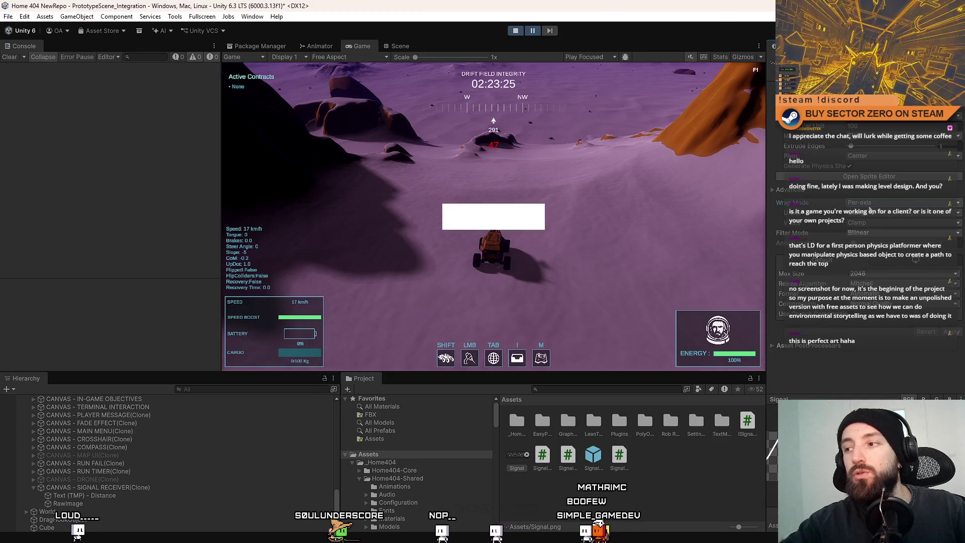
click(875, 213)
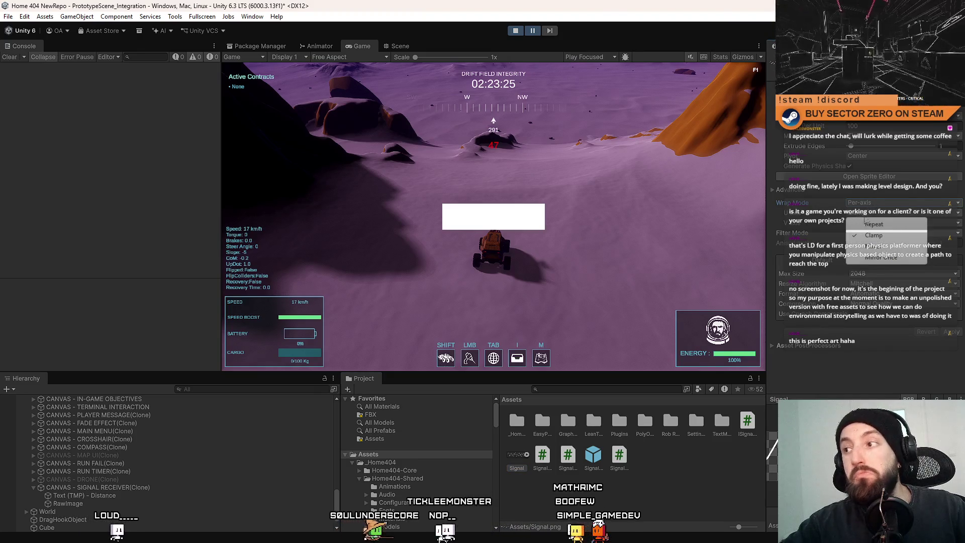
click(896, 235)
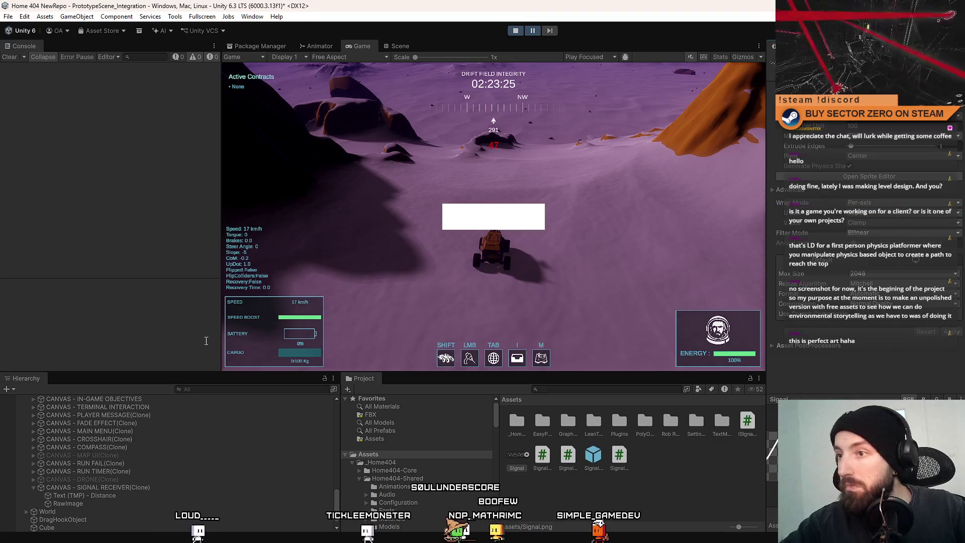
Step: Add an Image component to the RawImage object and step the game a frame to refresh
click(105, 503)
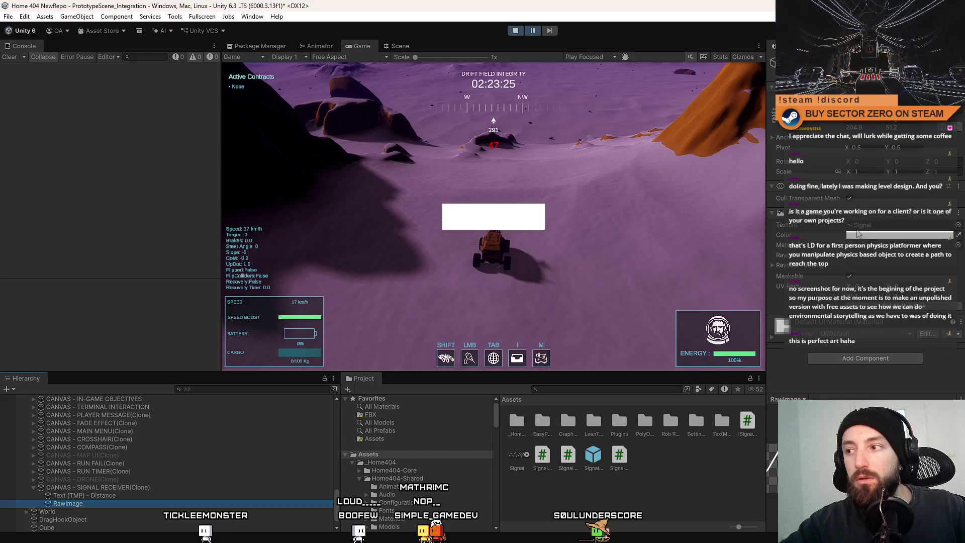
click(857, 358)
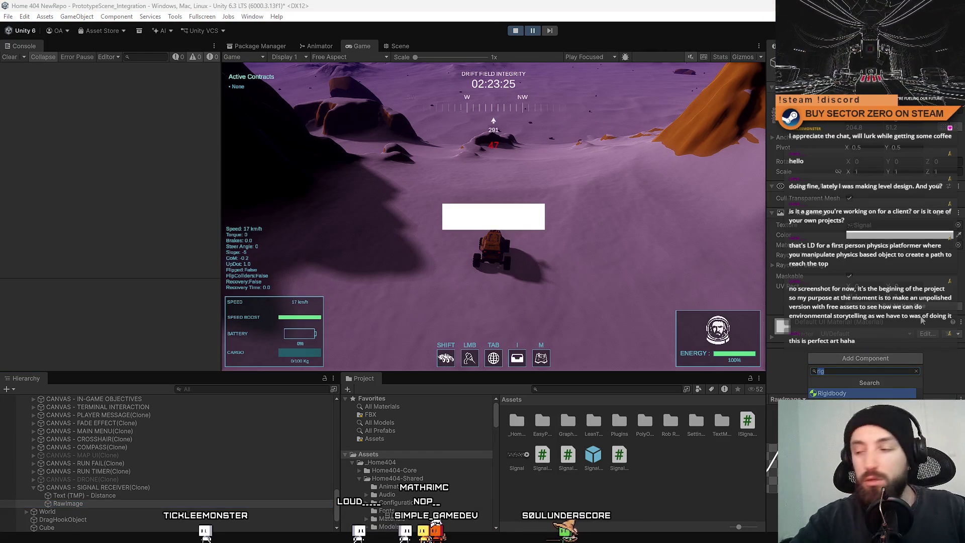
text(mage)
key(Return)
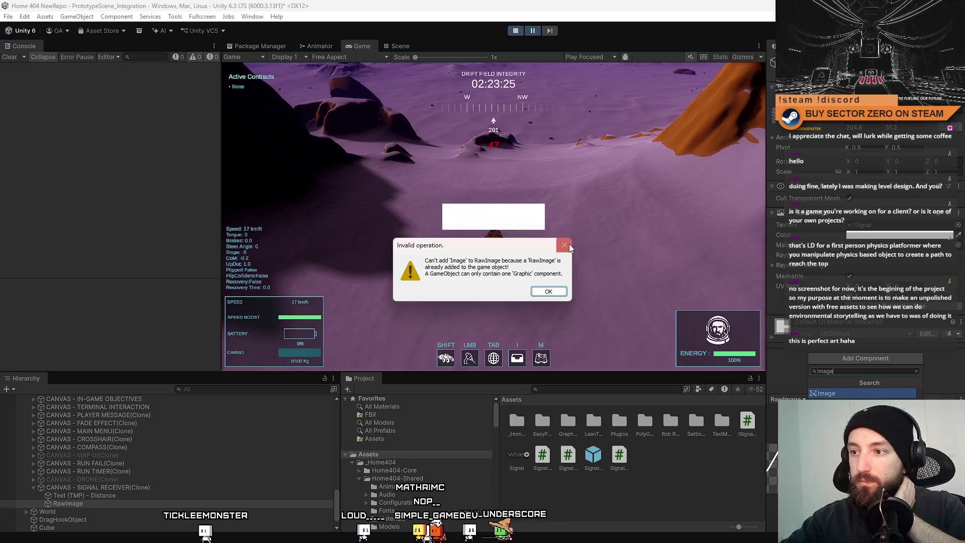
click(606, 289)
click(857, 225)
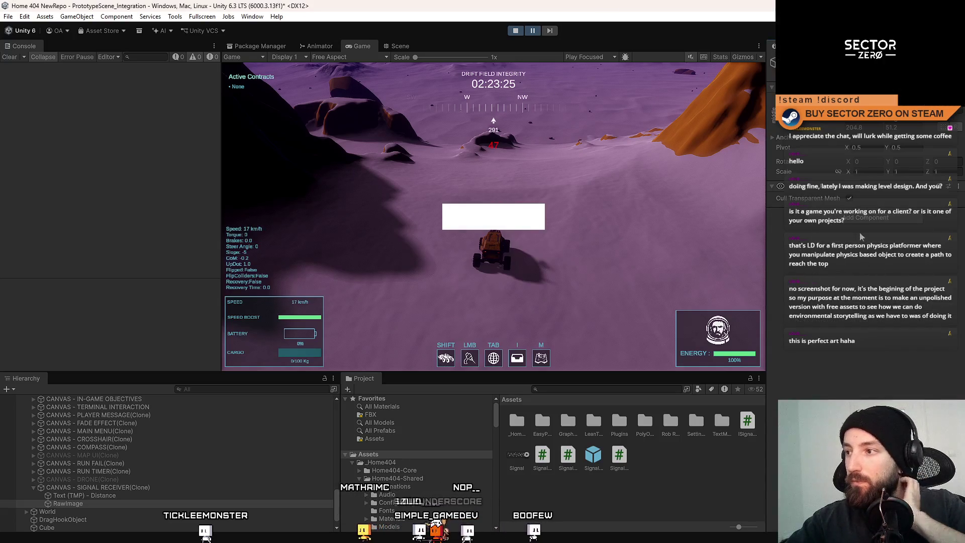
click(857, 225)
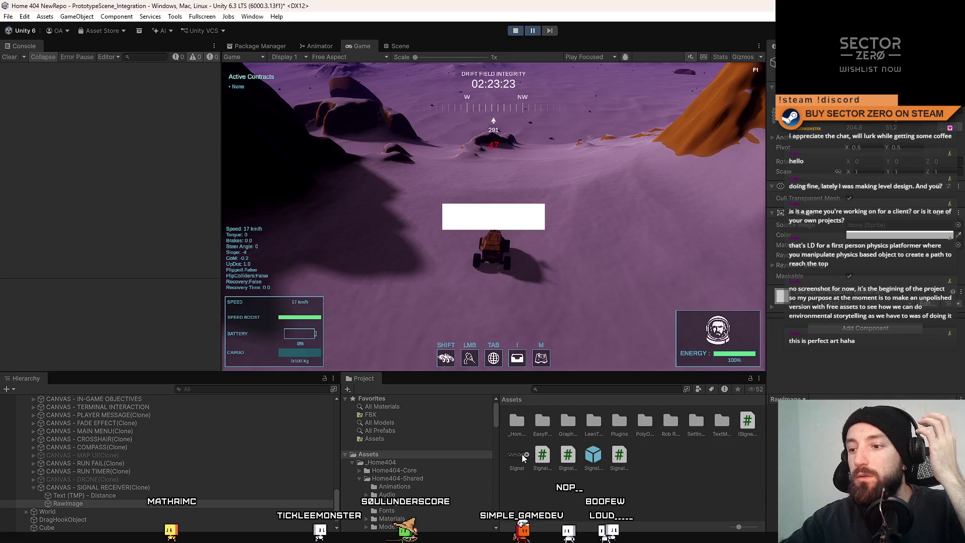
click(553, 30)
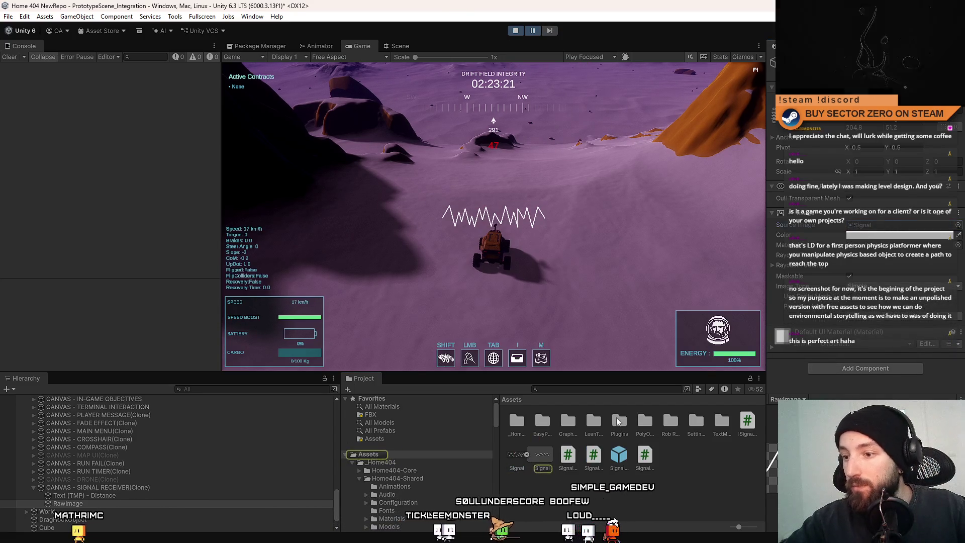
Step: Apply the Signal texture's import settings, then select the signal receiver's distance text and RawImage
click(515, 459)
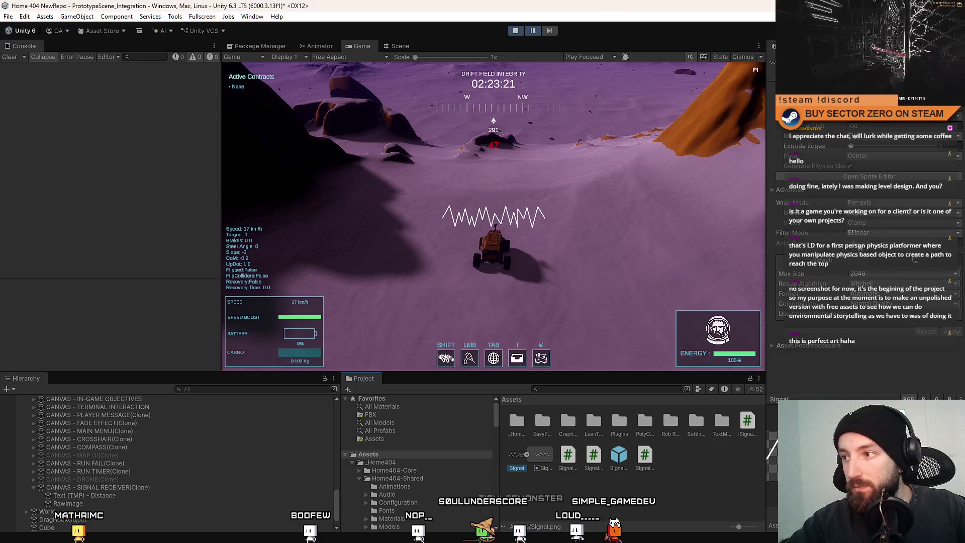
click(824, 190)
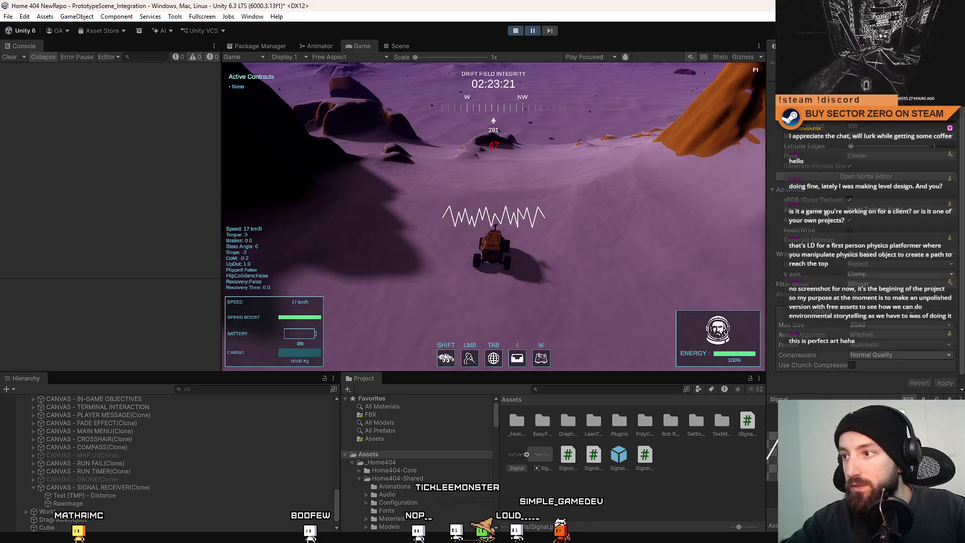
scroll(939, 381, down, 3)
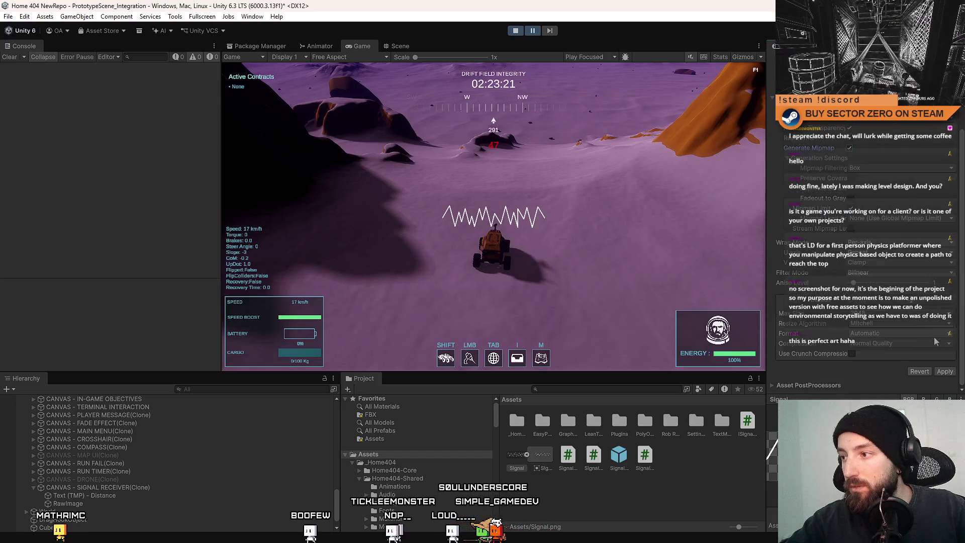
click(945, 371)
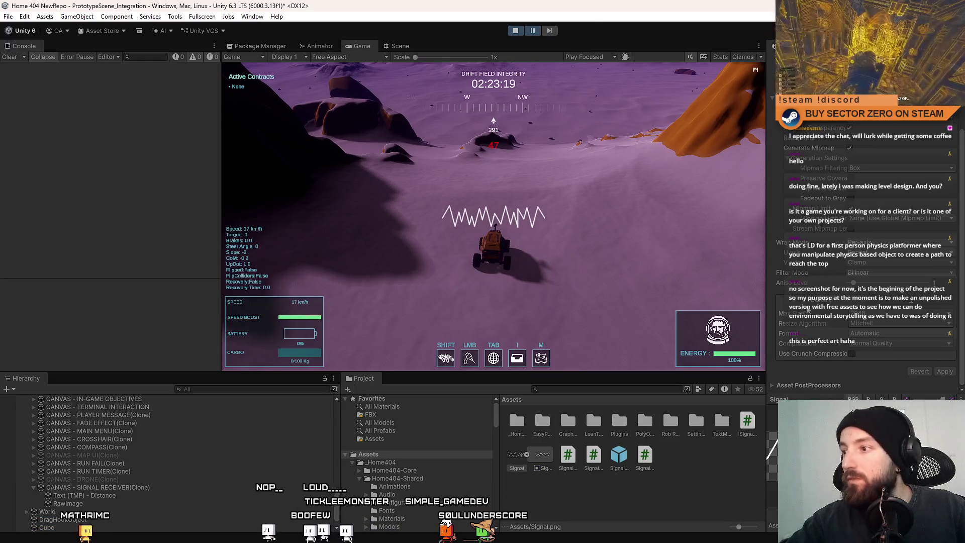
click(113, 496)
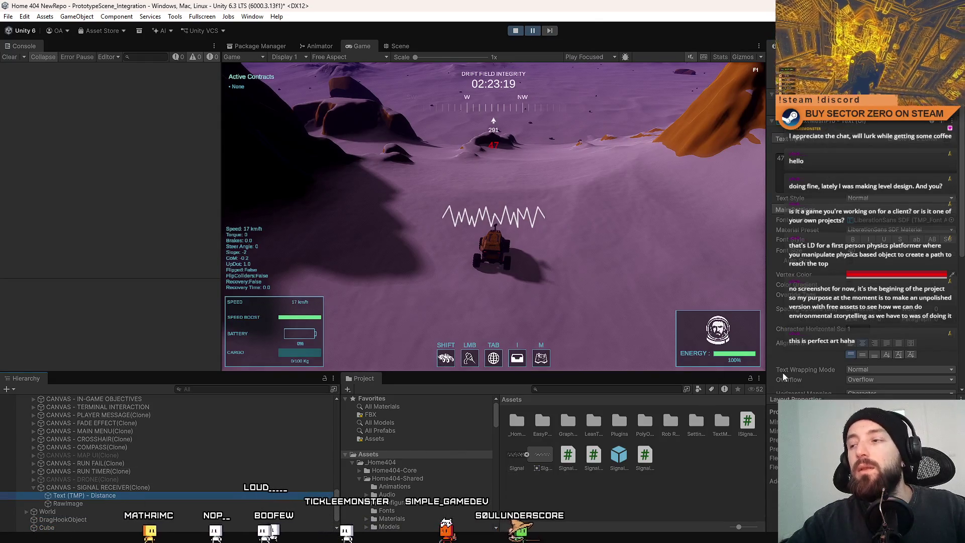
click(171, 505)
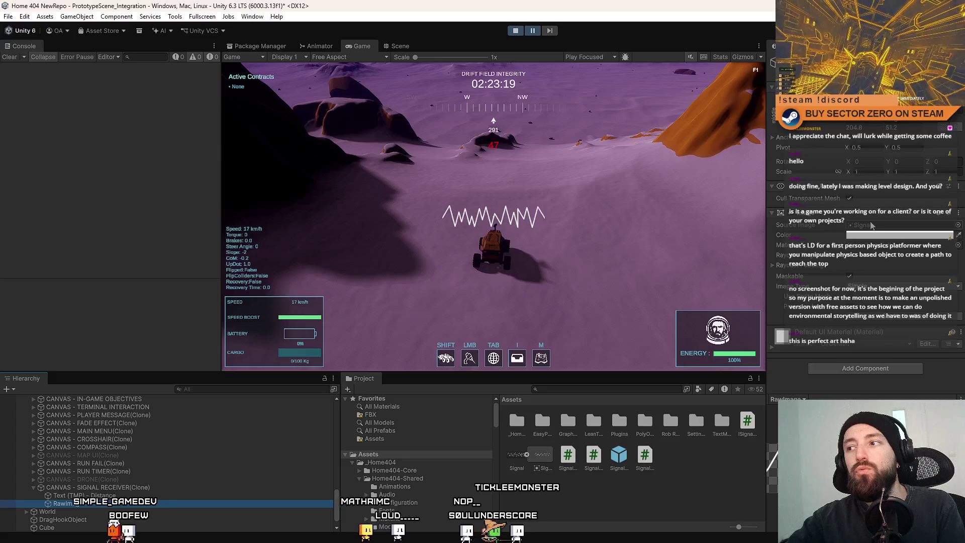
Step: Drag the Signal texture into the RawImage's Raw Image Texture field
click(871, 224)
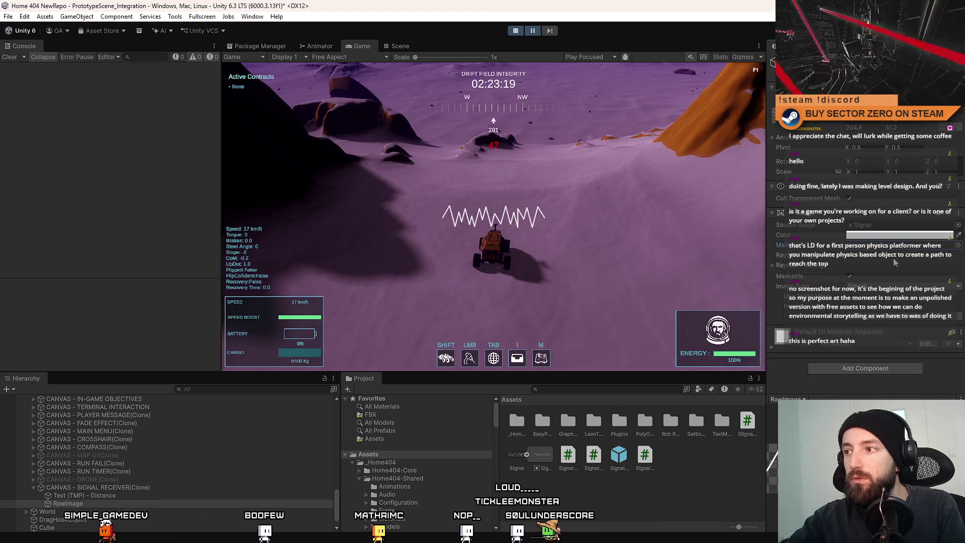
click(877, 369)
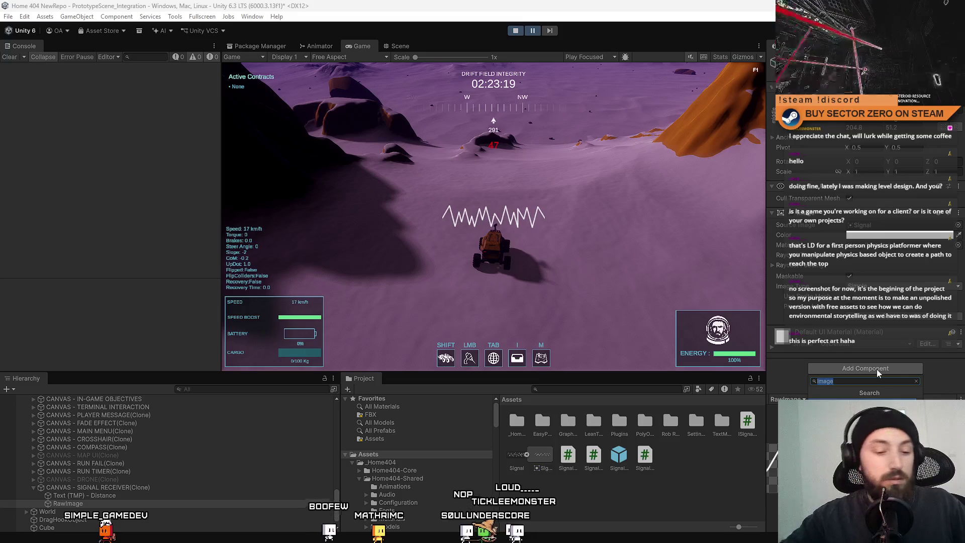
key(Escape)
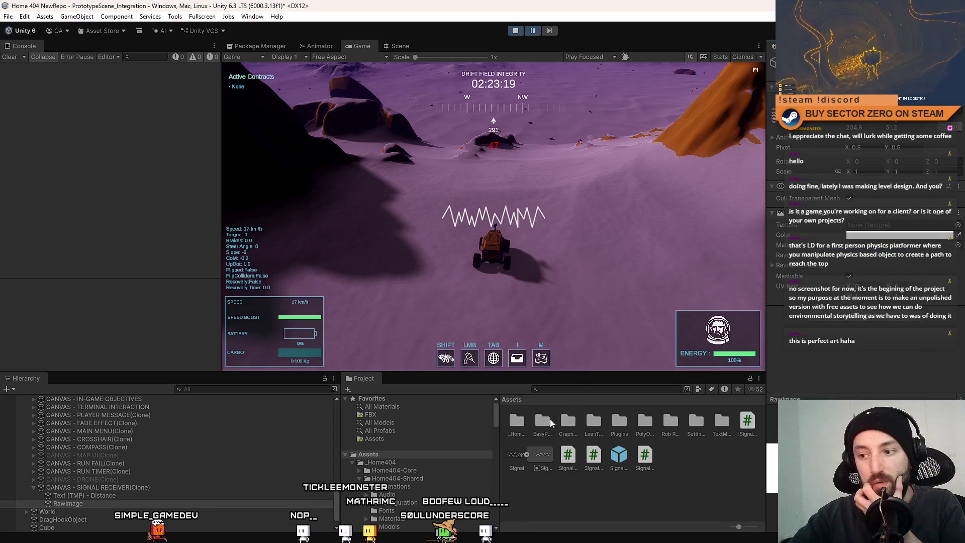
drag(516, 453, 871, 230)
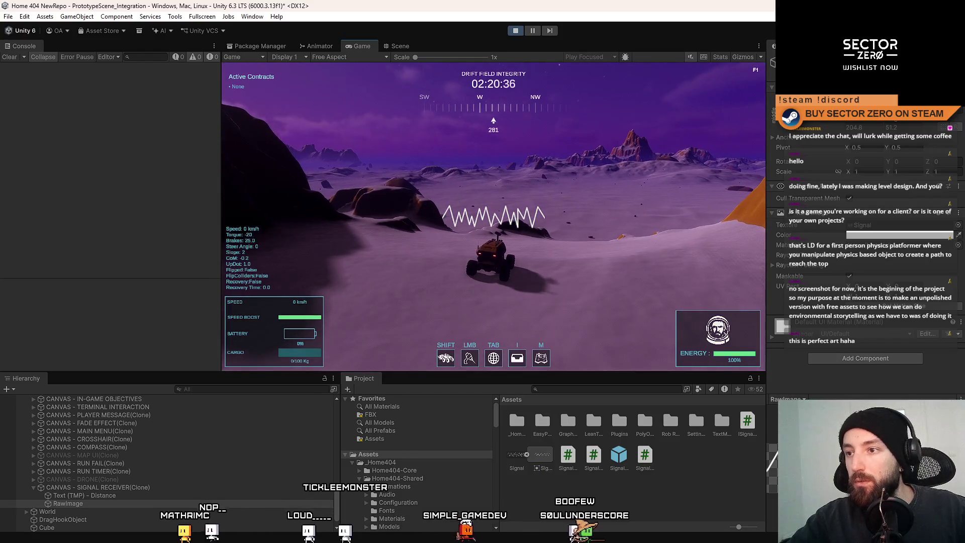
key(Escape)
key(Escape)
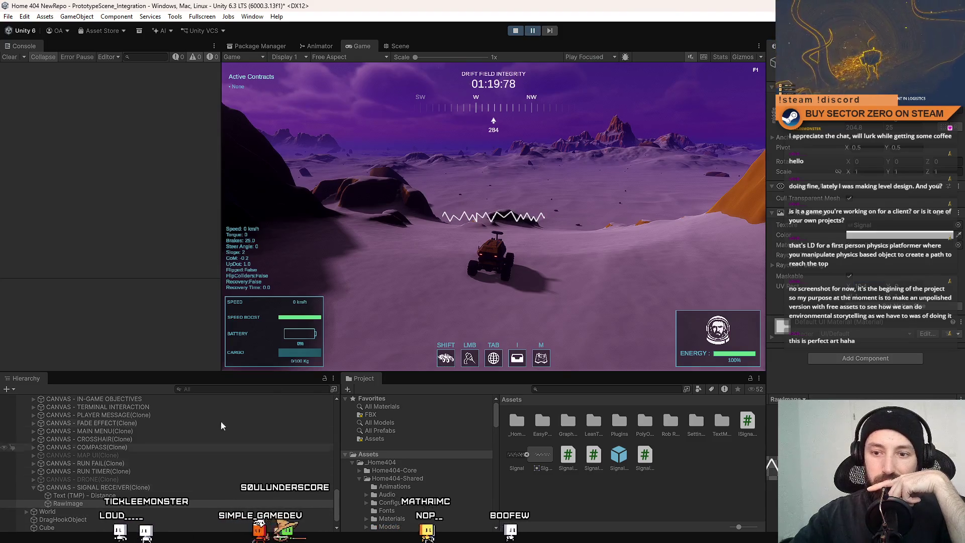
scroll(158, 445, up, 2)
Step: Select RawImage - CompassLines under the compass canvas and locate its HUDCompass material
click(35, 479)
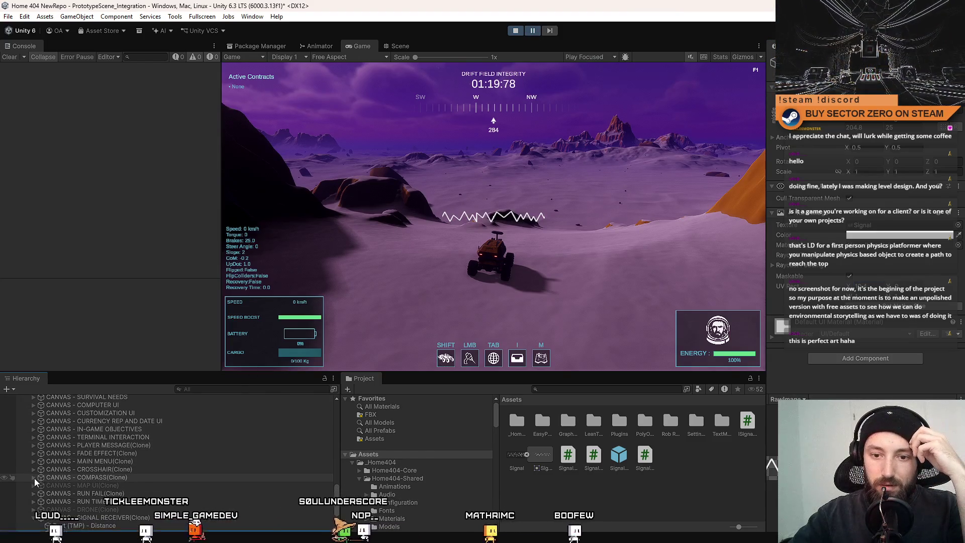
click(125, 488)
scroll(126, 490, down, 2)
scroll(125, 491, down, 2)
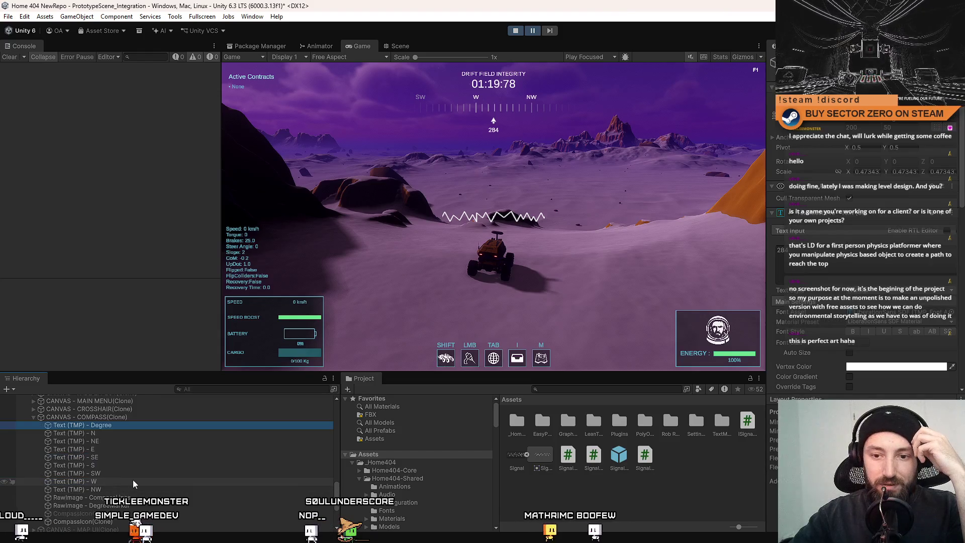
click(113, 505)
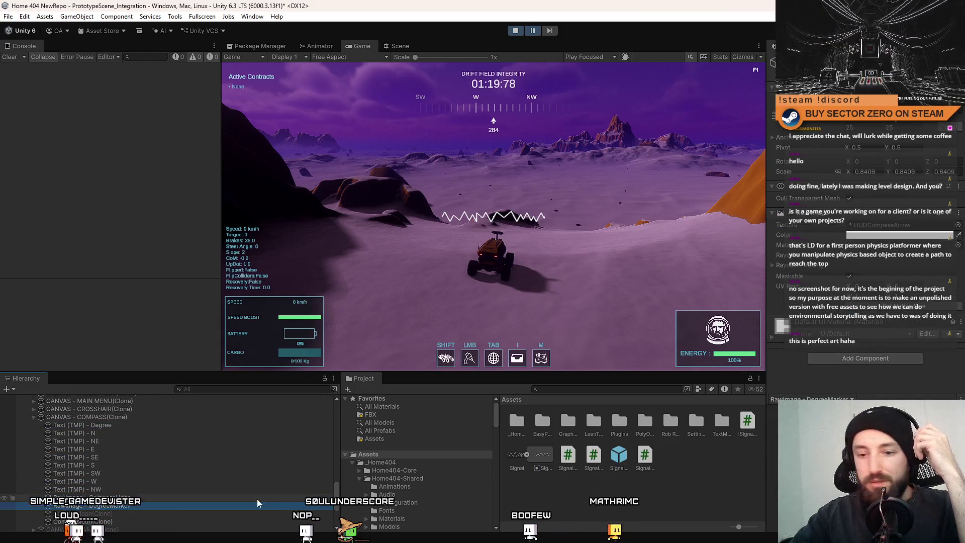
key(Up)
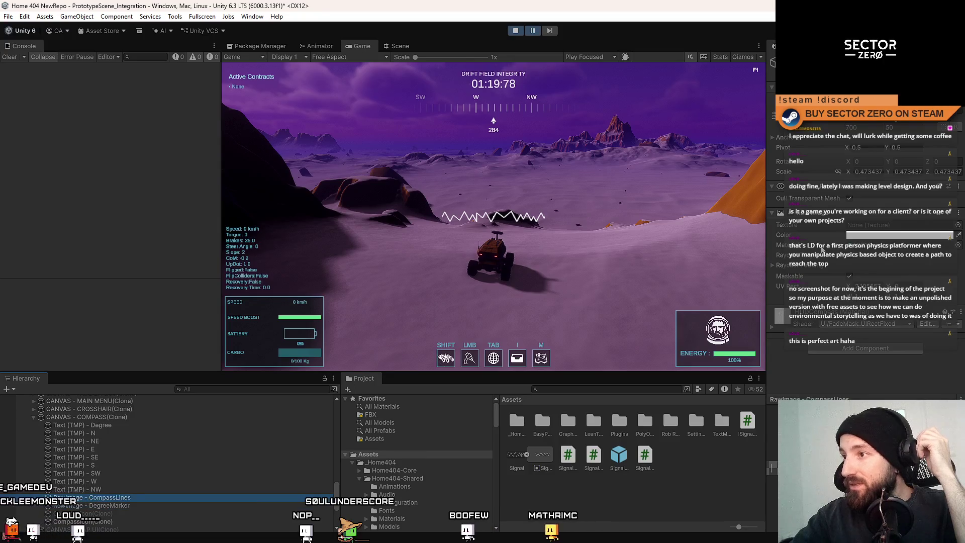
click(879, 247)
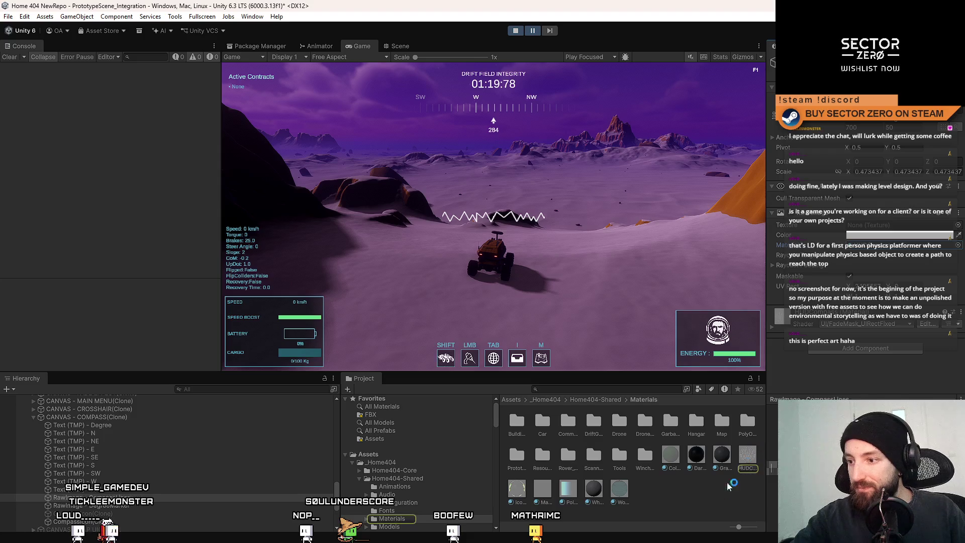
Step: Duplicate the HUDCompass material with Ctrl+D and begin renaming the copy
click(745, 456)
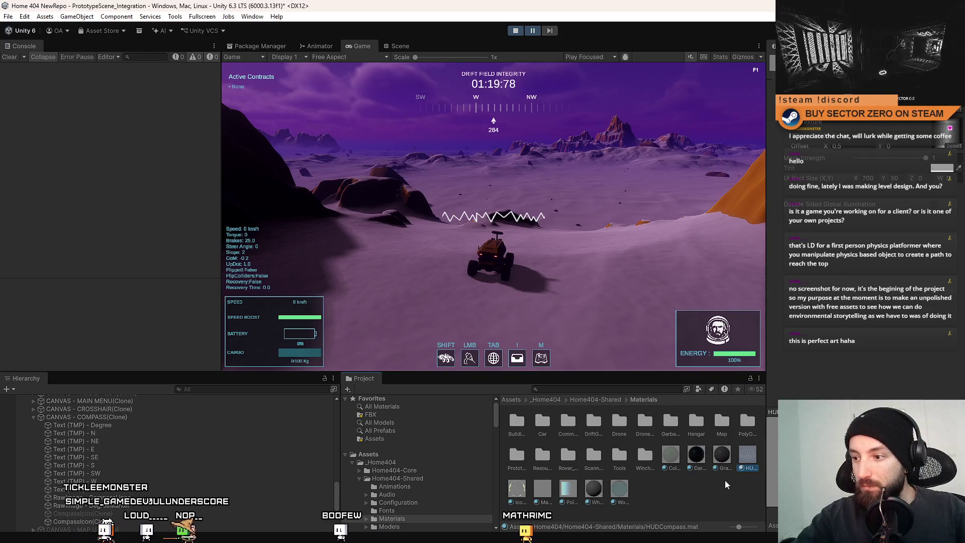
key(ctrl+d)
click(517, 502)
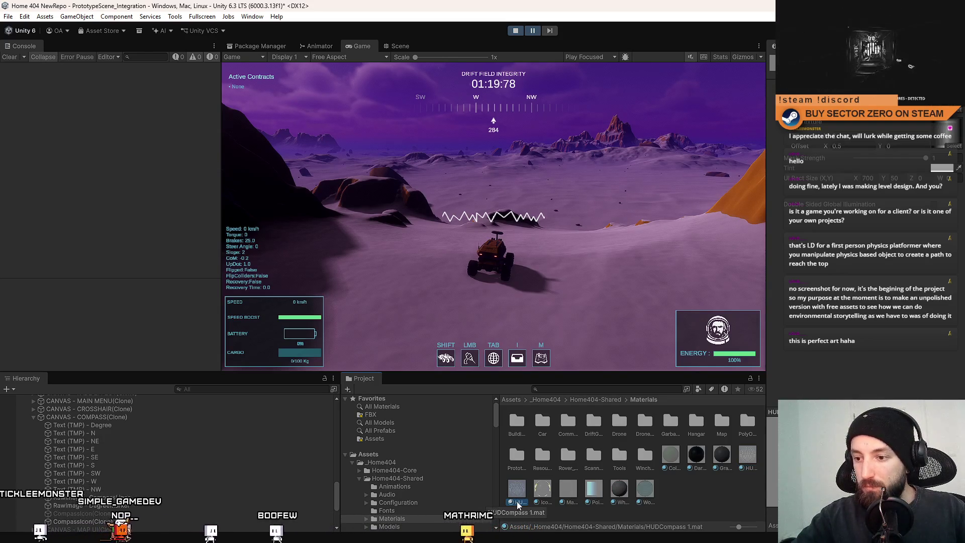
Step: Rename the copied material to HUDSignal and pick a texture for it
key(Home)
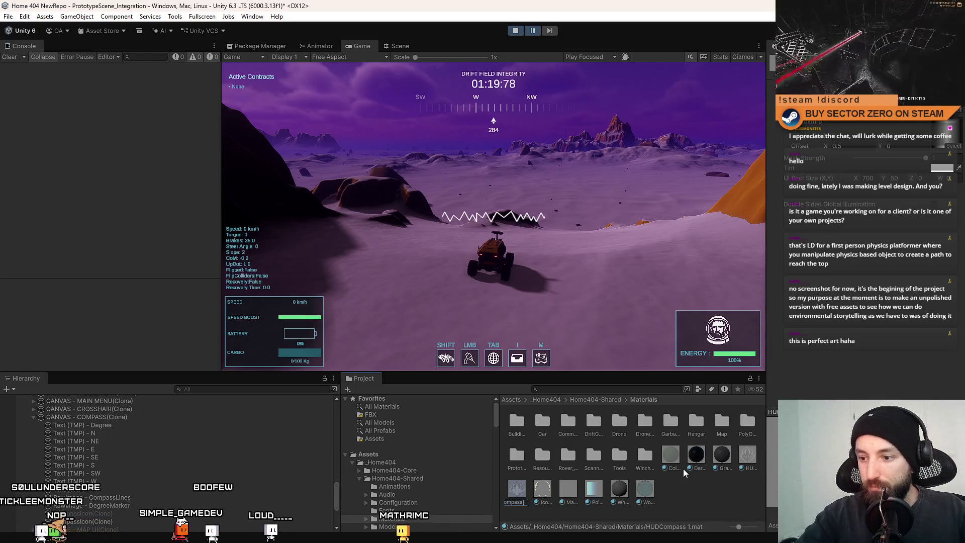
text(HUDSignal)
key(Return)
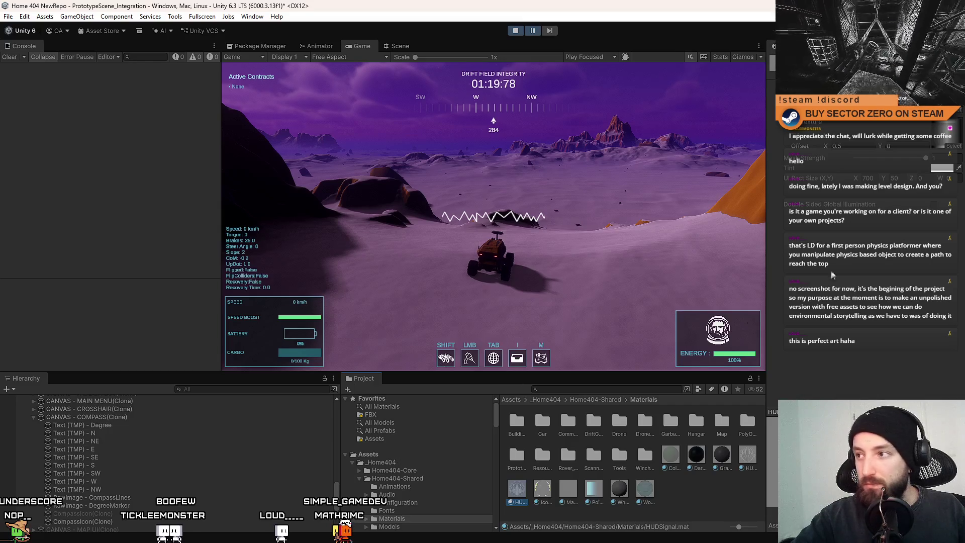
click(955, 120)
text(signal)
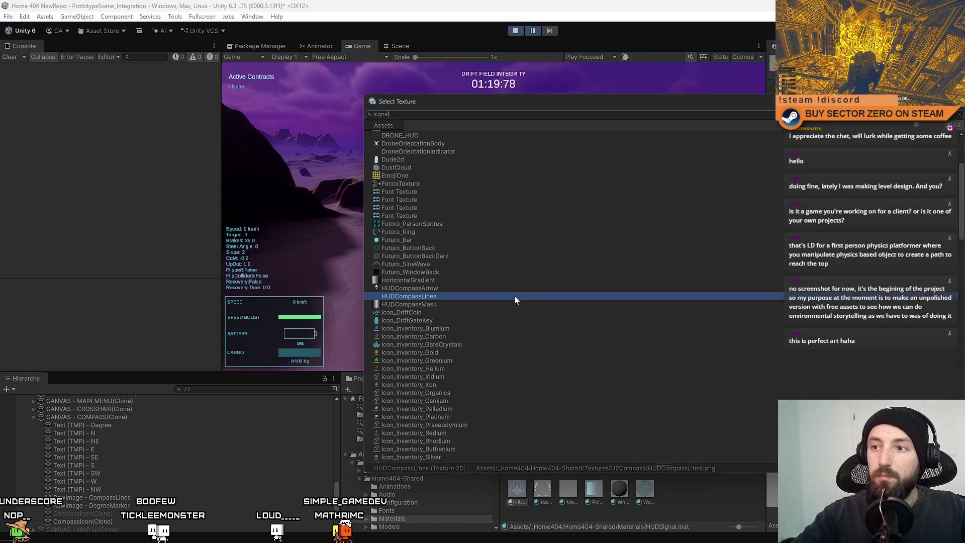
double_click(514, 296)
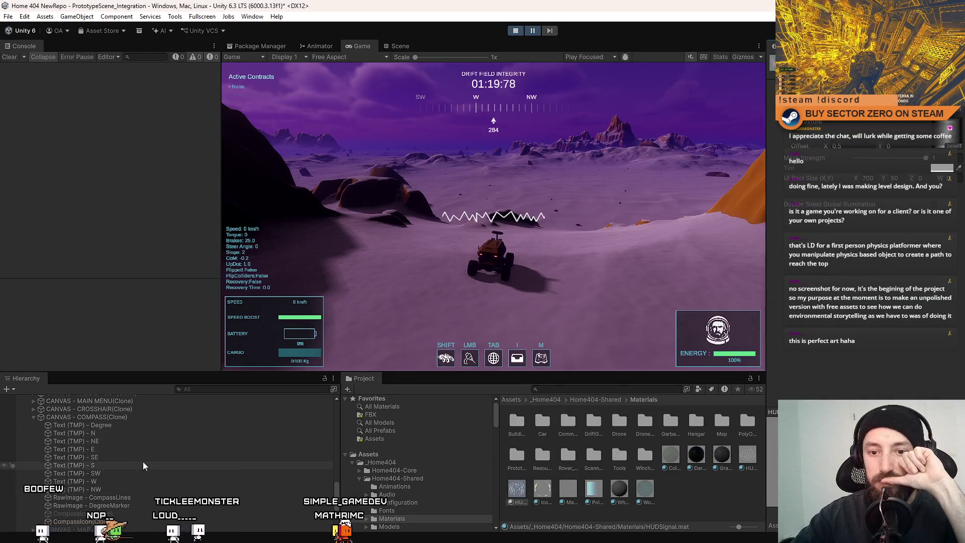
Step: Select the signal receiver's RawImage in the Hierarchy
click(31, 417)
click(97, 490)
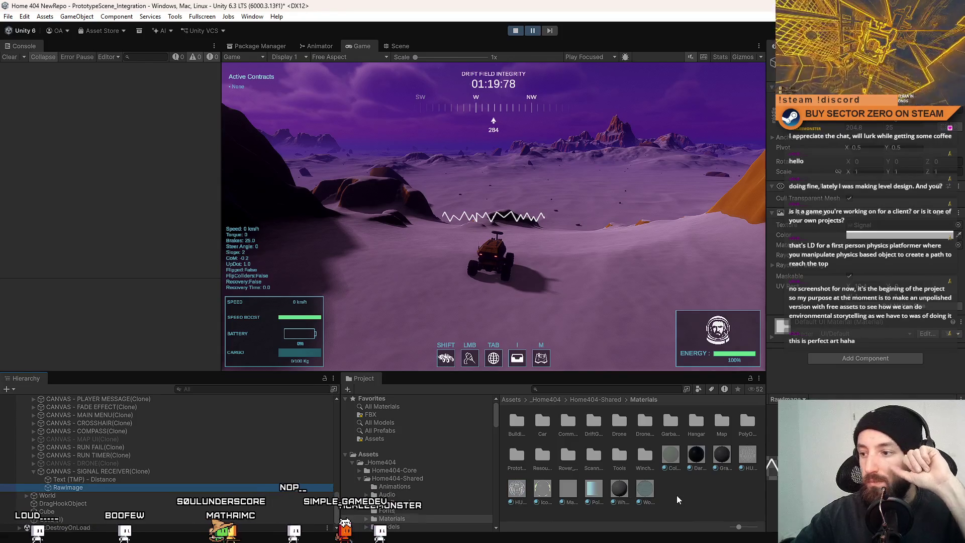
ctrl+scroll(674, 495, down, 3)
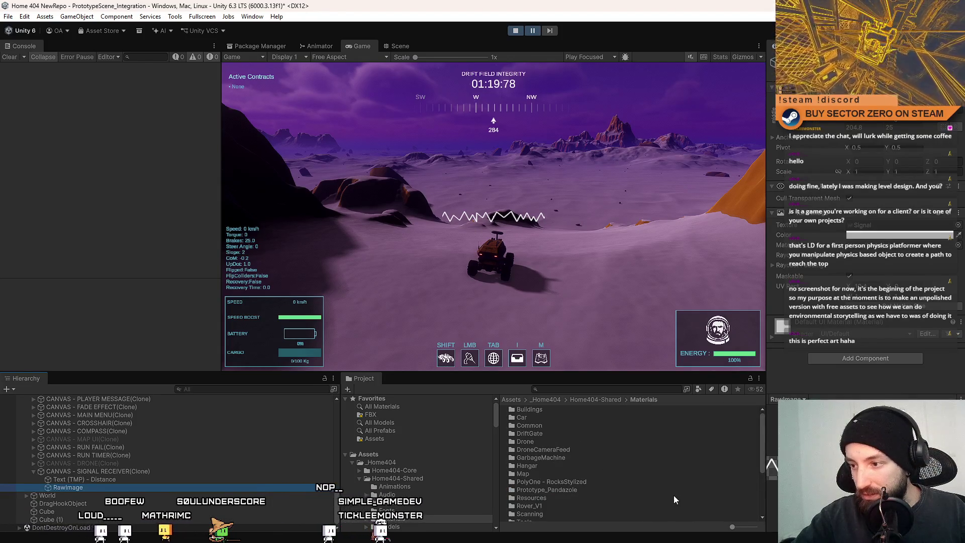
Step: Assign the HUDSignal material to the RawImage through the material picker
click(949, 246)
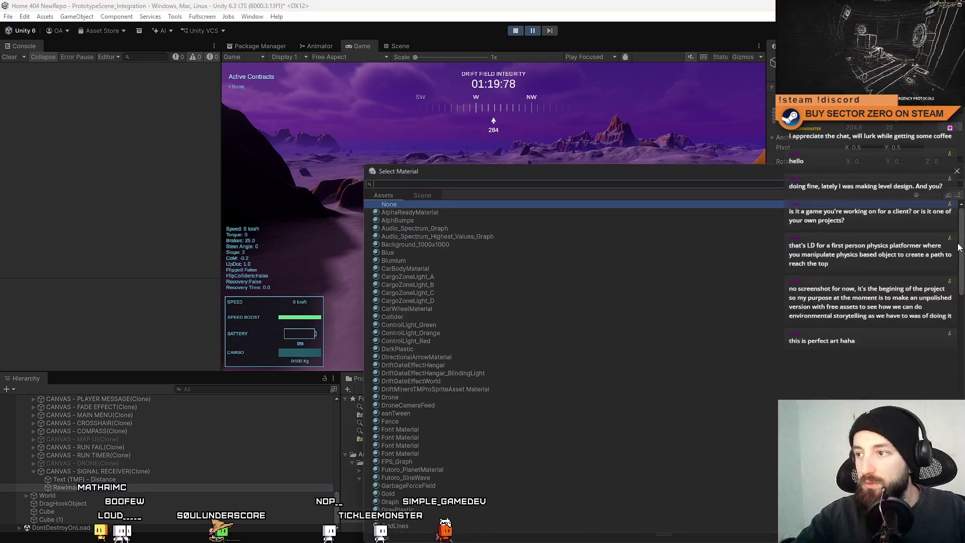
text(hud s)
key(Down)
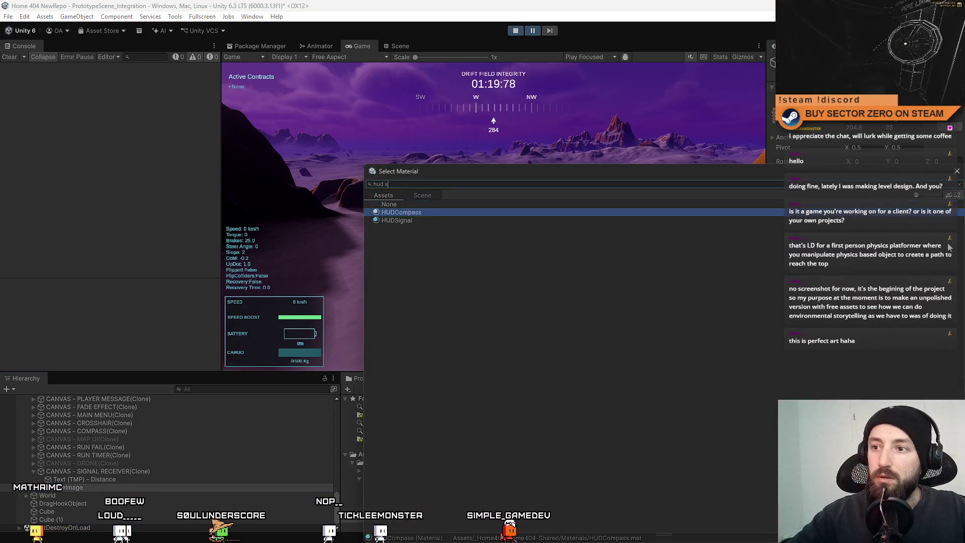
key(Down)
key(Return)
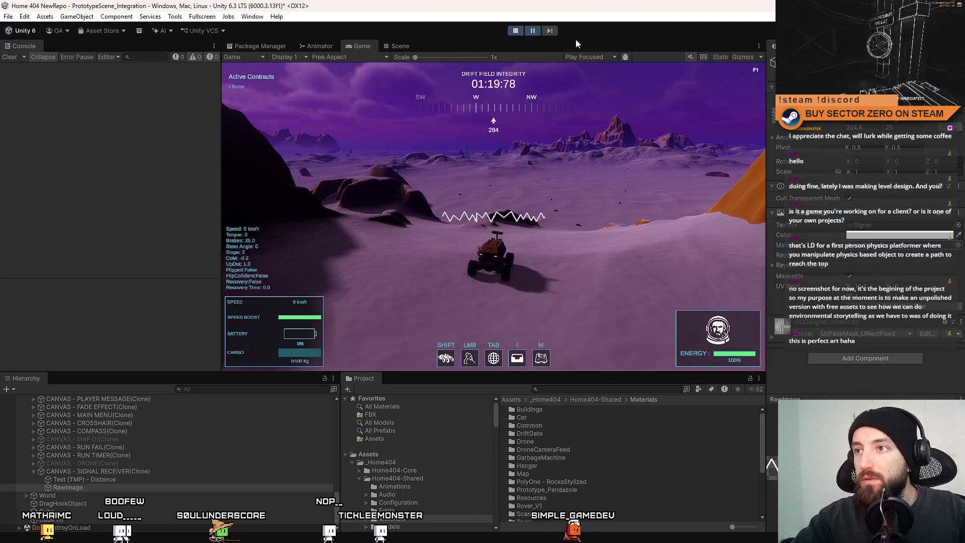
Step: Pause and resume the game, bringing up its in-game pause menu
click(552, 31)
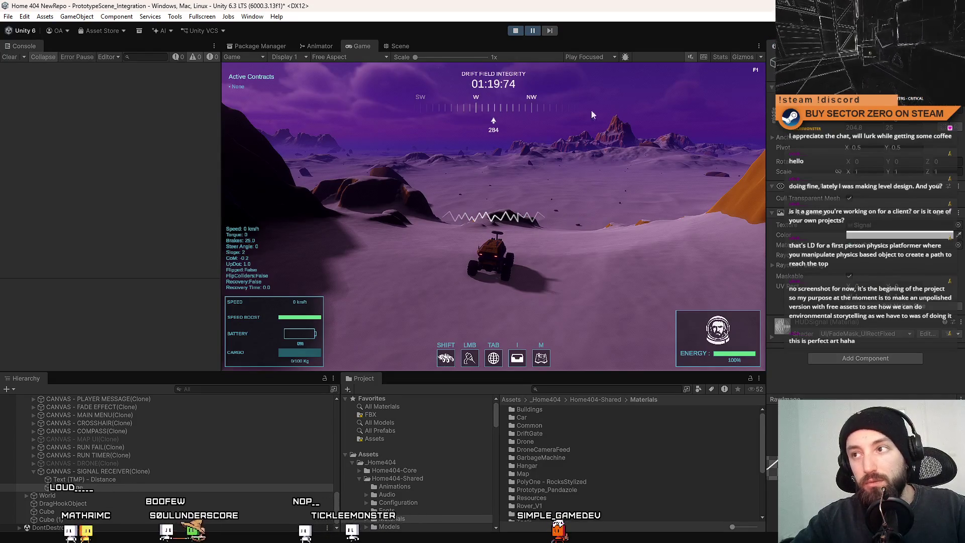
click(533, 30)
key(Escape)
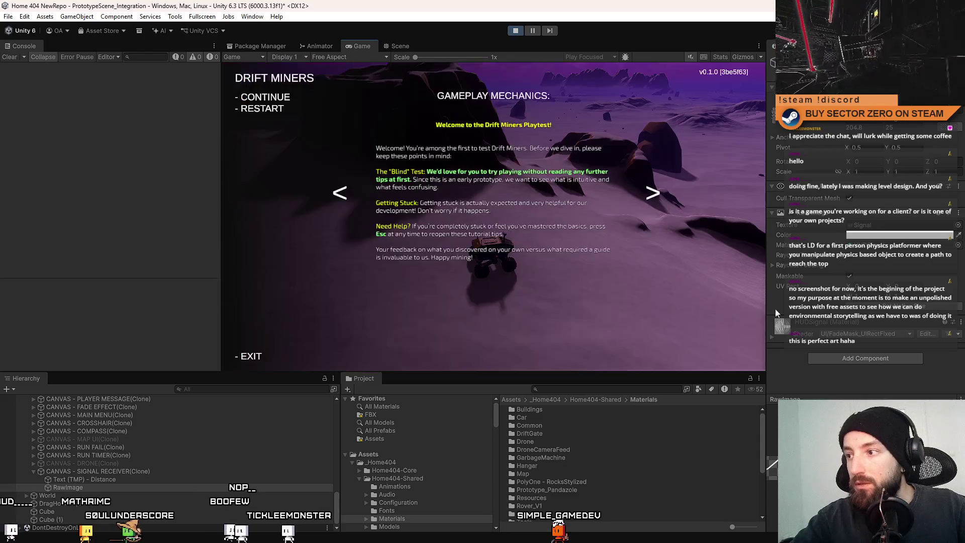
Step: Dismiss the pause menu and select the HUDSignal material asset from the RawImage's Material field
key(Escape)
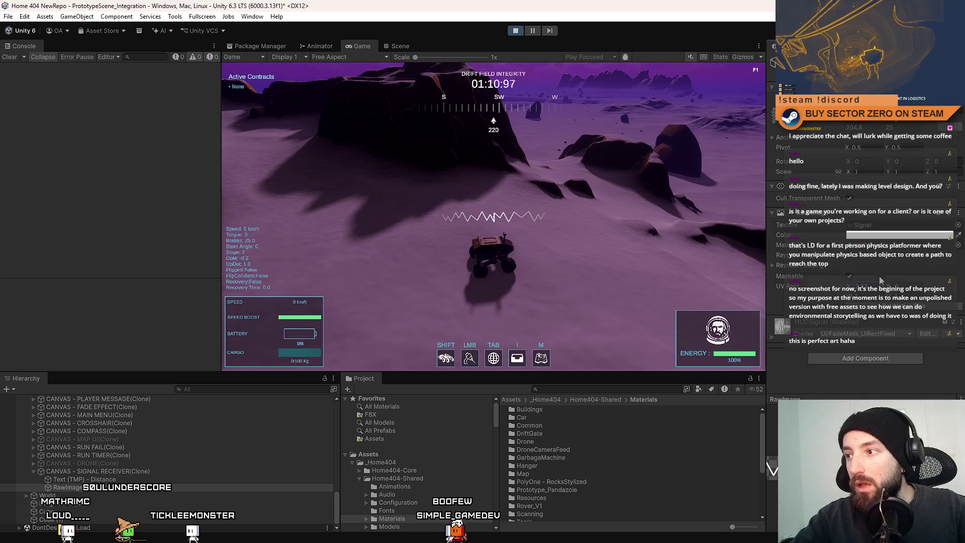
click(873, 251)
click(531, 478)
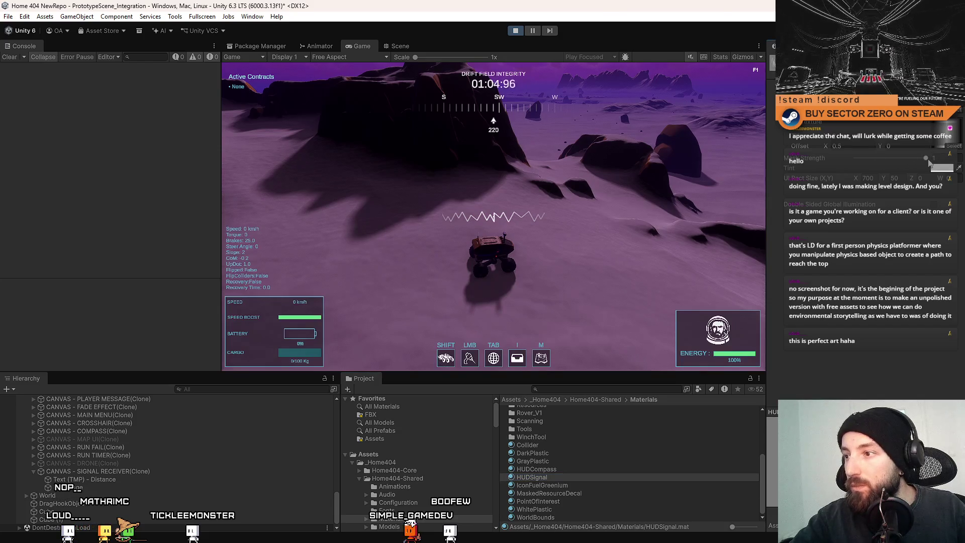
Step: Raise HUDSignal's Mask Strength to 1 and nudge its horizontal offset to about -0.44
drag(866, 162, 945, 185)
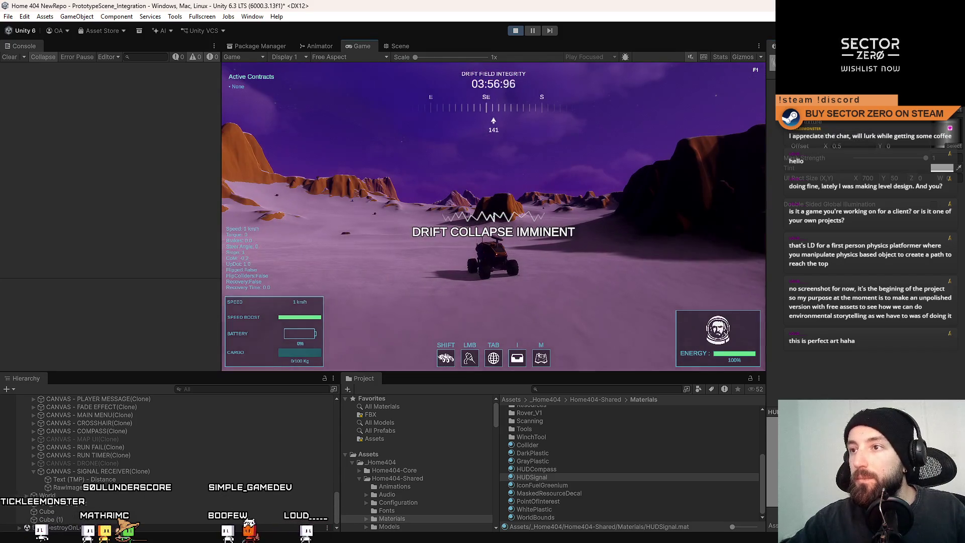
key(Escape)
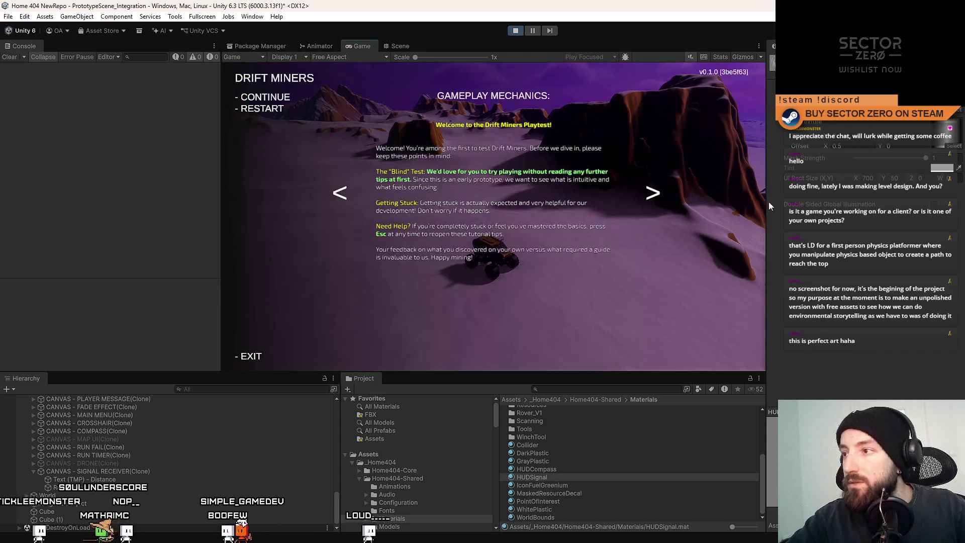
key(Escape)
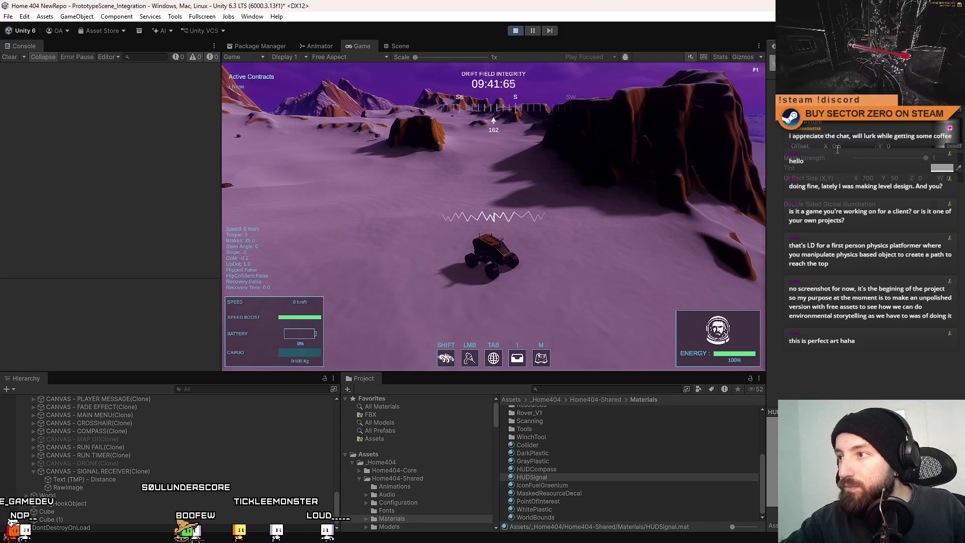
mouse_move(826, 147)
mouse_down()
mouse_move(836, 151)
mouse_move(816, 149)
mouse_up()
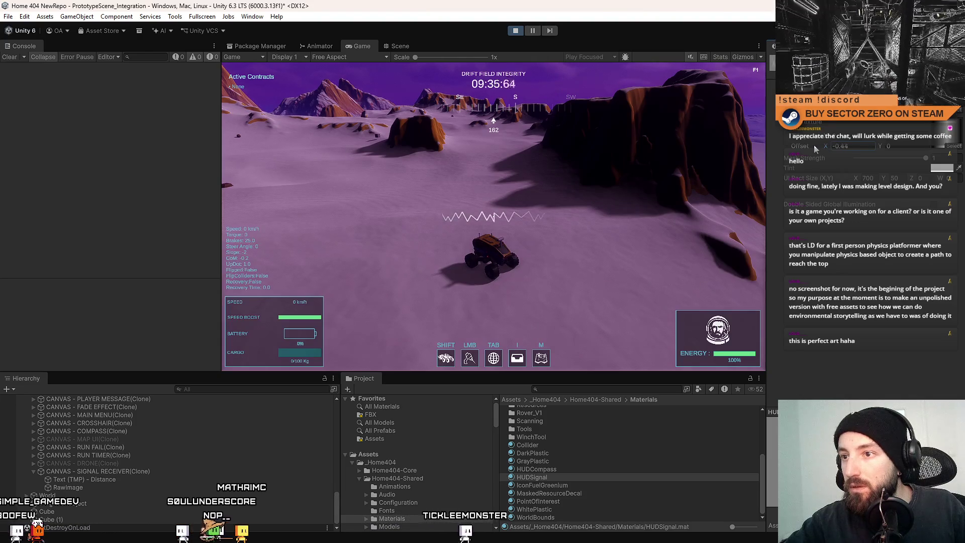
Step: Try Offset X values 0.45, 0.42, 0.48, 0.96, .5, .7, .8, ending near 1.9, watching the wave slide
drag(814, 145, 820, 144)
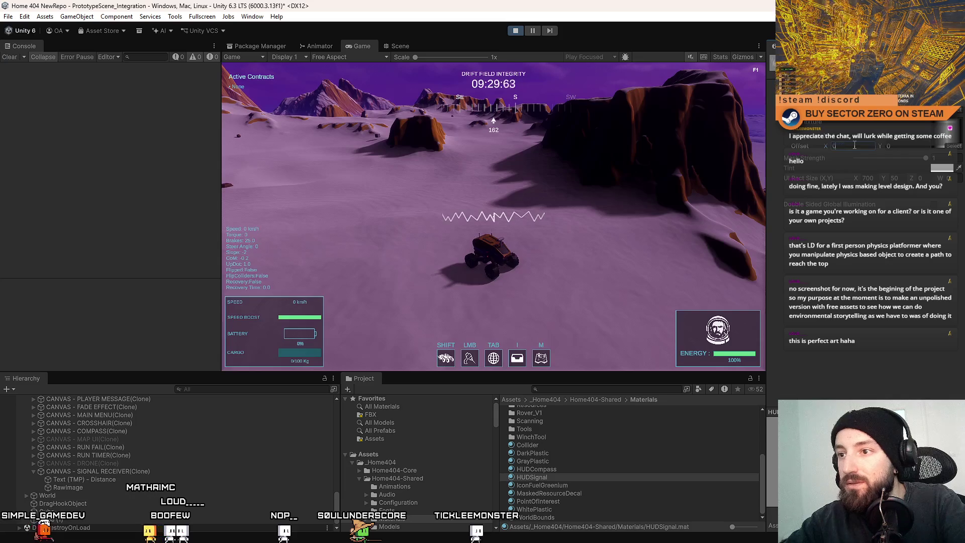
text(.45)
key(BackSpace)
text(2)
key(BackSpace)
text(8)
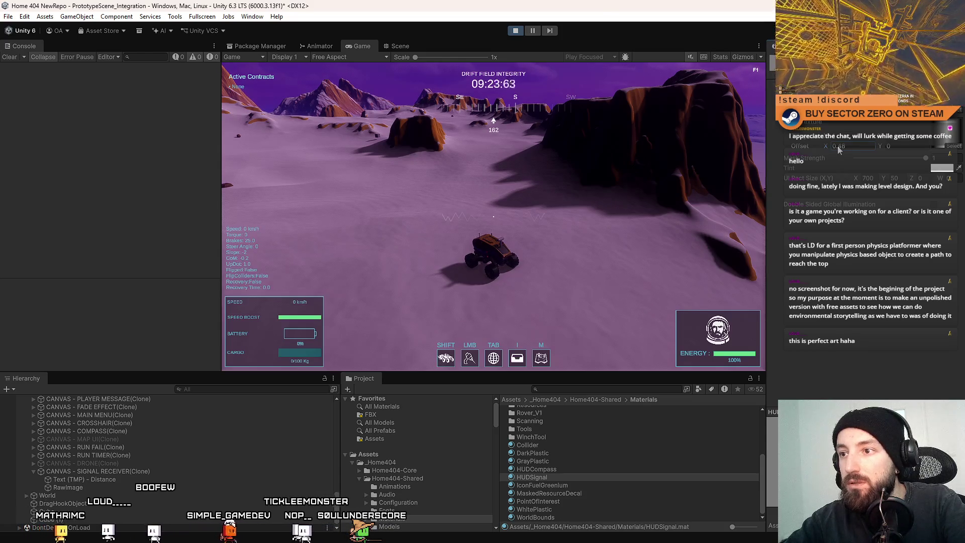
key(BackSpace)
key(BackSpace)
text(96)
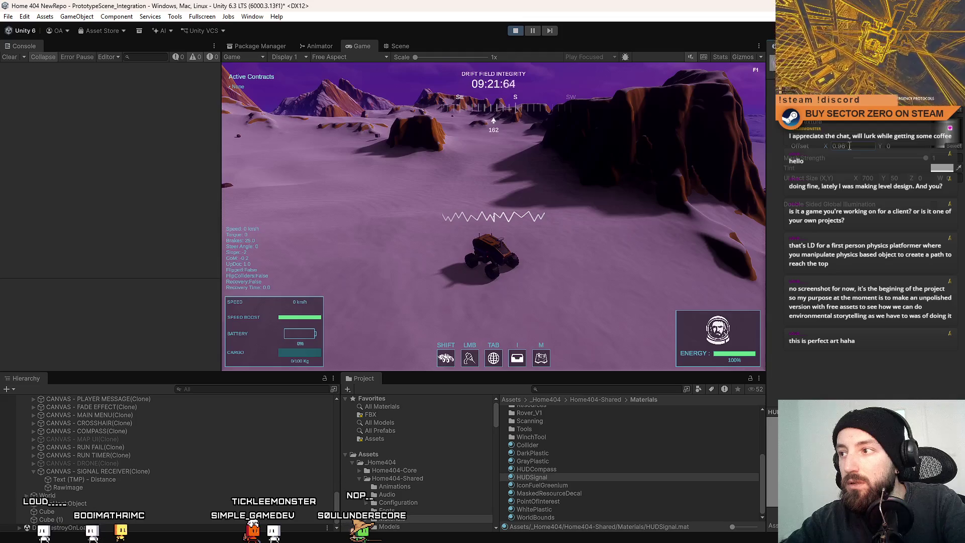
key(BackSpace)
key(BackSpace)
key(BackSpace)
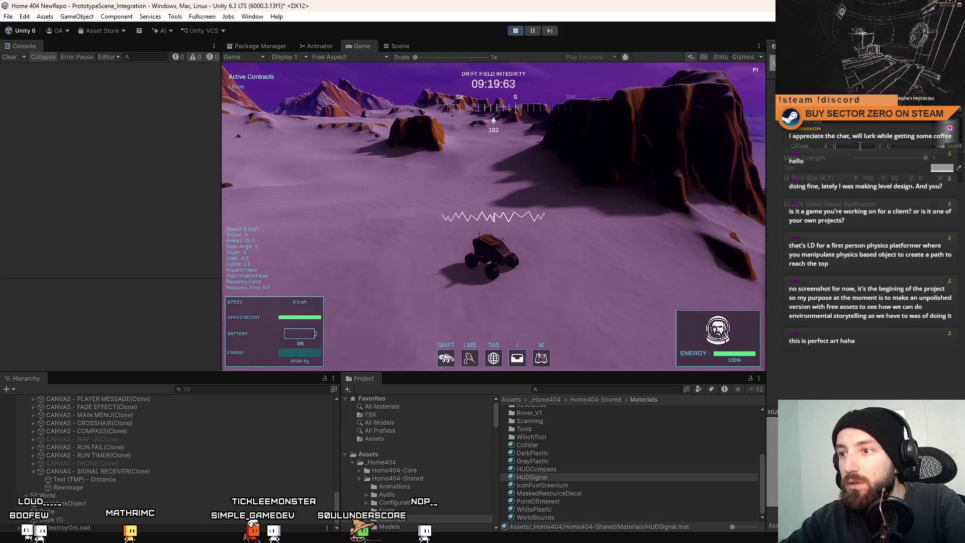
text(.5)
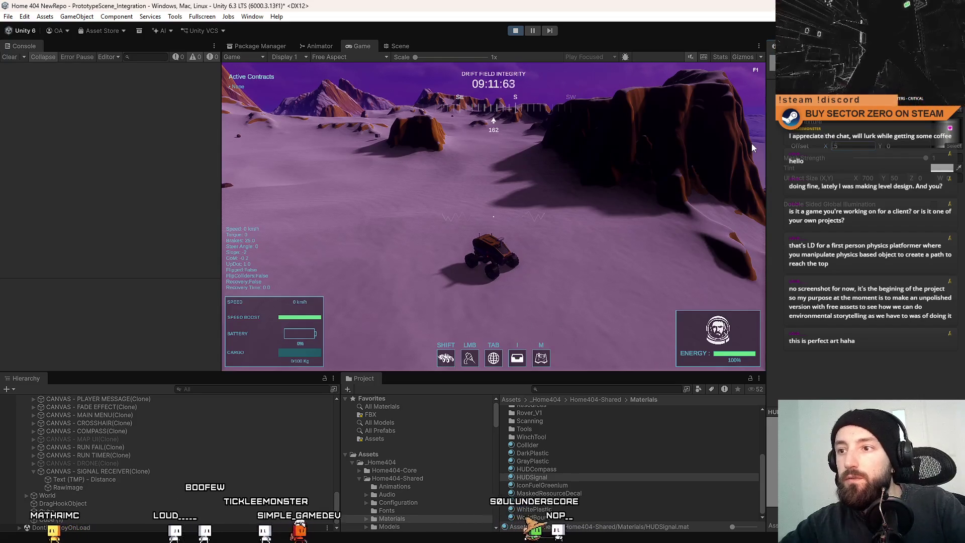
key(BackSpace)
text(7)
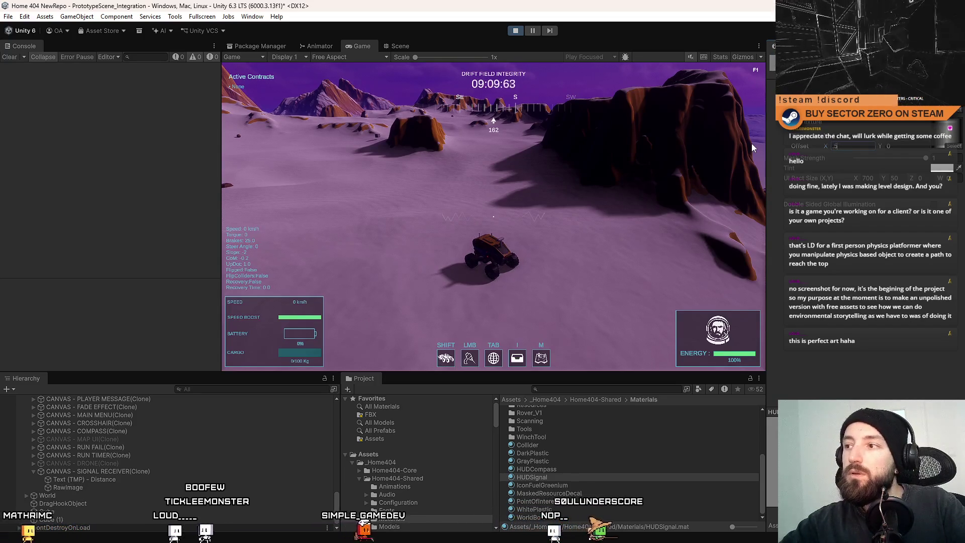
key(BackSpace)
text(8)
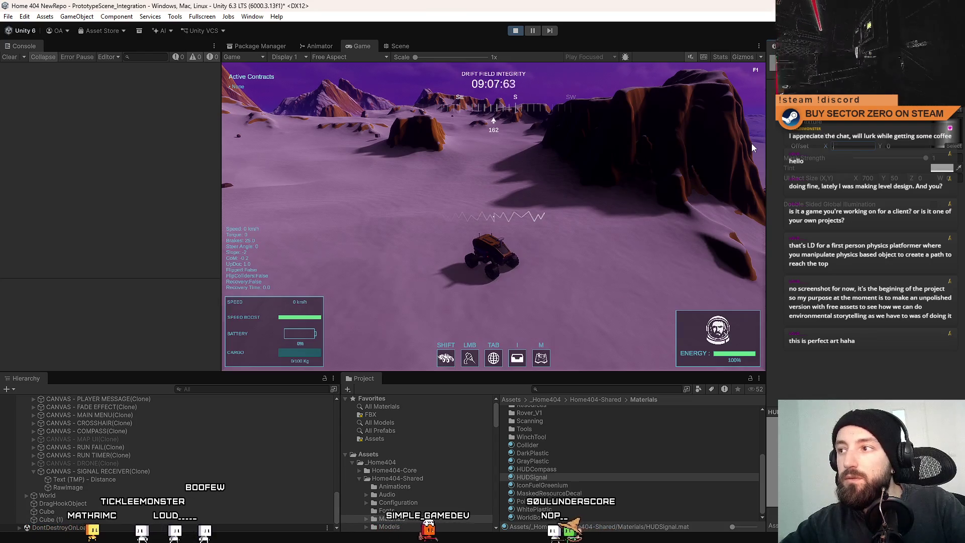
key(BackSpace)
key(BackSpace)
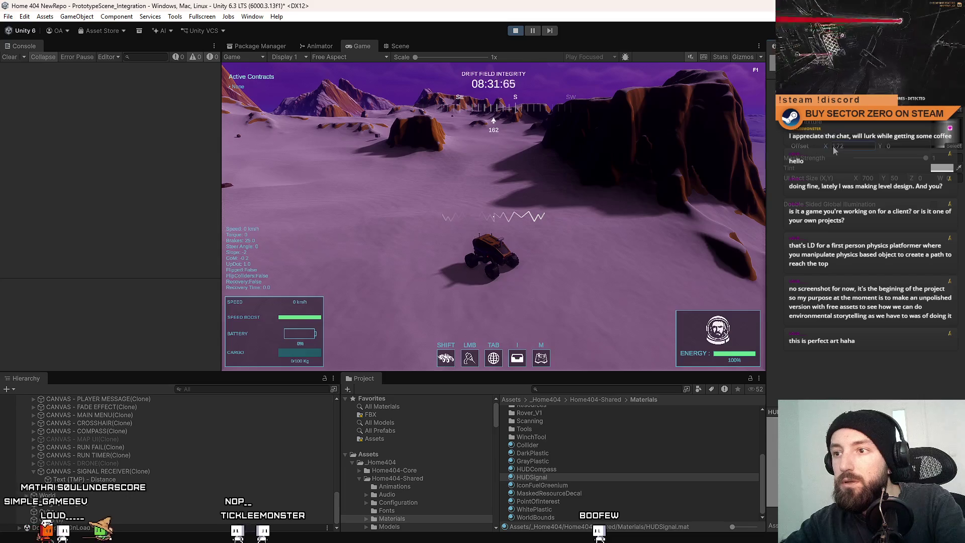
drag(833, 145, 822, 147)
text(6)
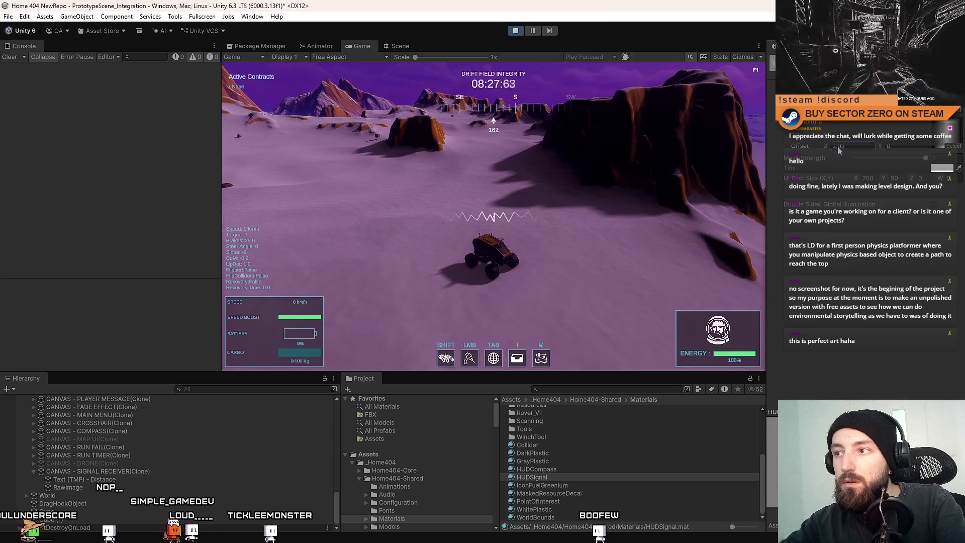
text(0)
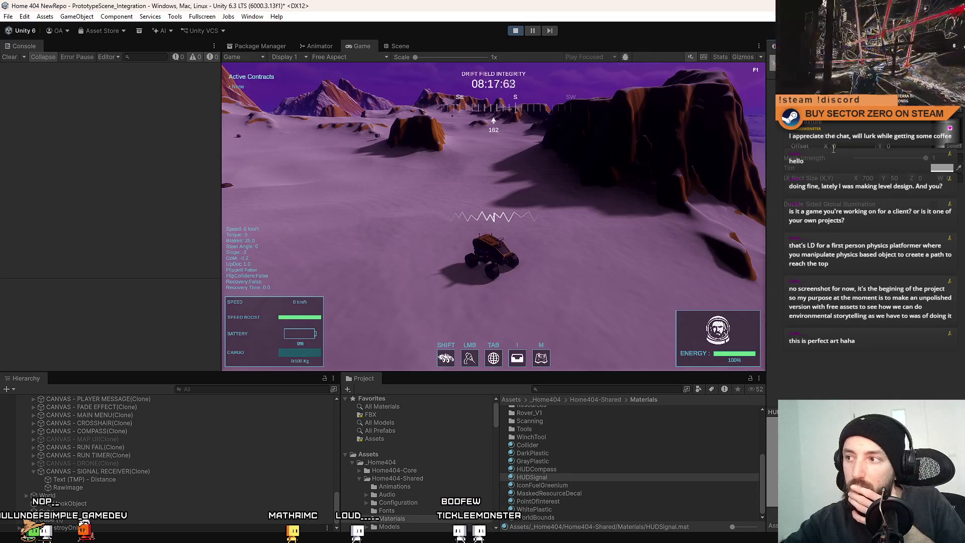
Step: Select RawImage in the Hierarchy to show its properties
click(110, 485)
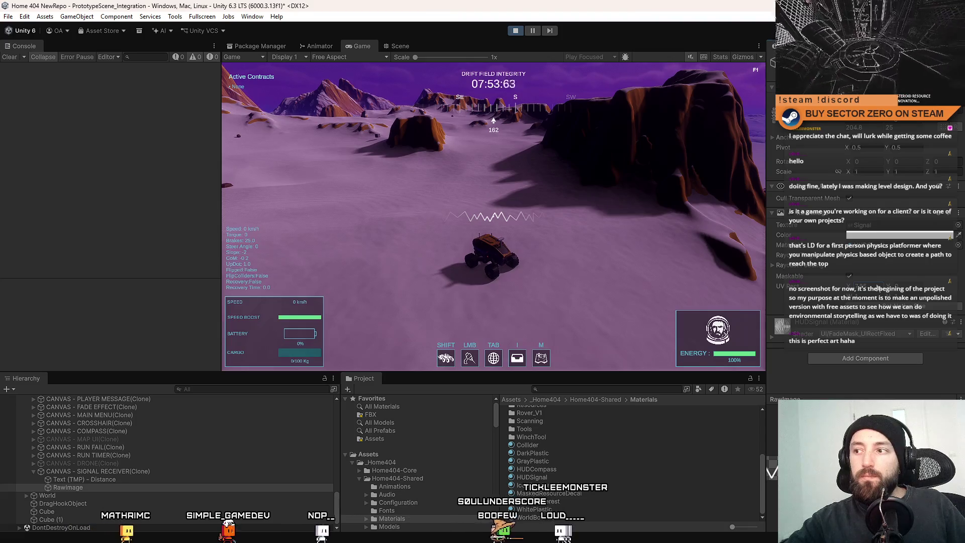
Step: Duplicate RawImage and assign the 2x2_Texture texture to the copy, with the game paused
click(77, 486)
key(ctrl+d)
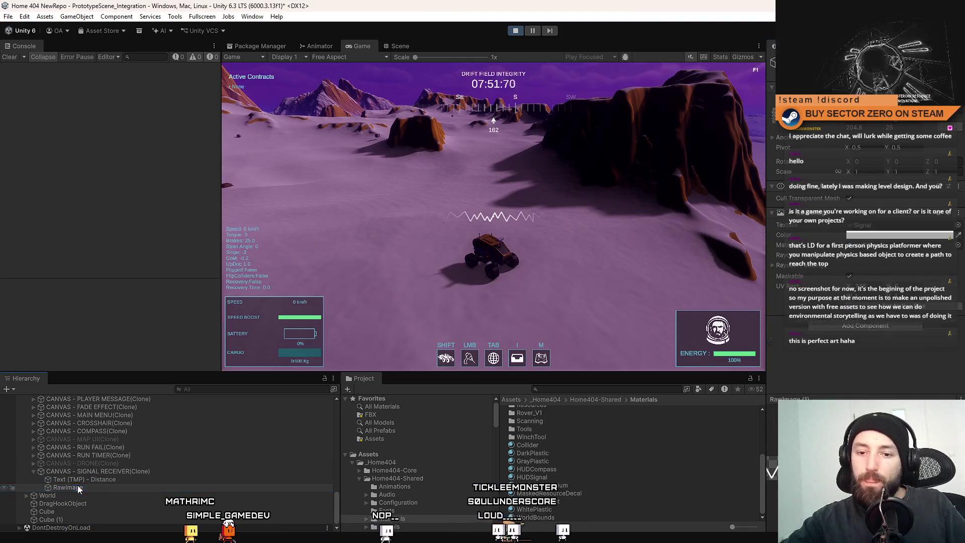
click(955, 225)
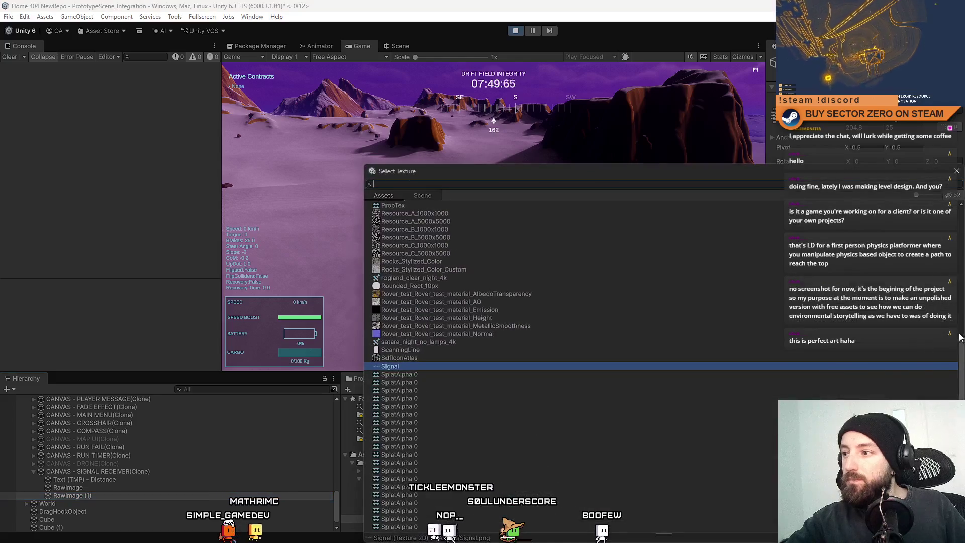
scroll(782, 198, up, 5)
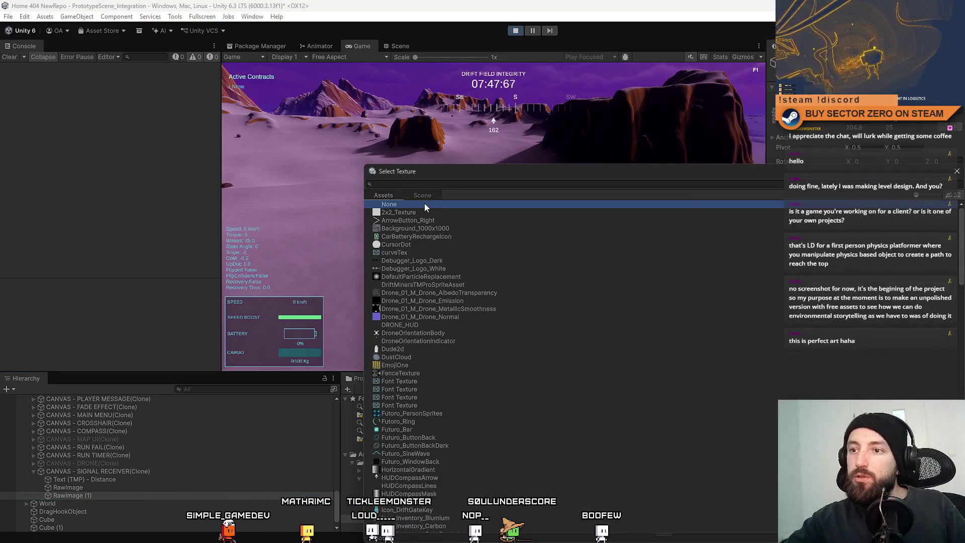
double_click(424, 203)
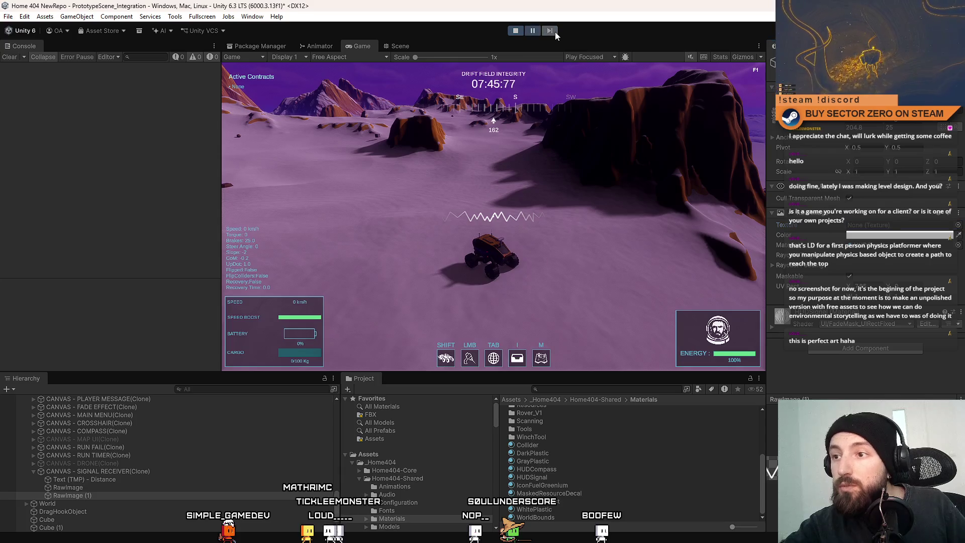
click(532, 30)
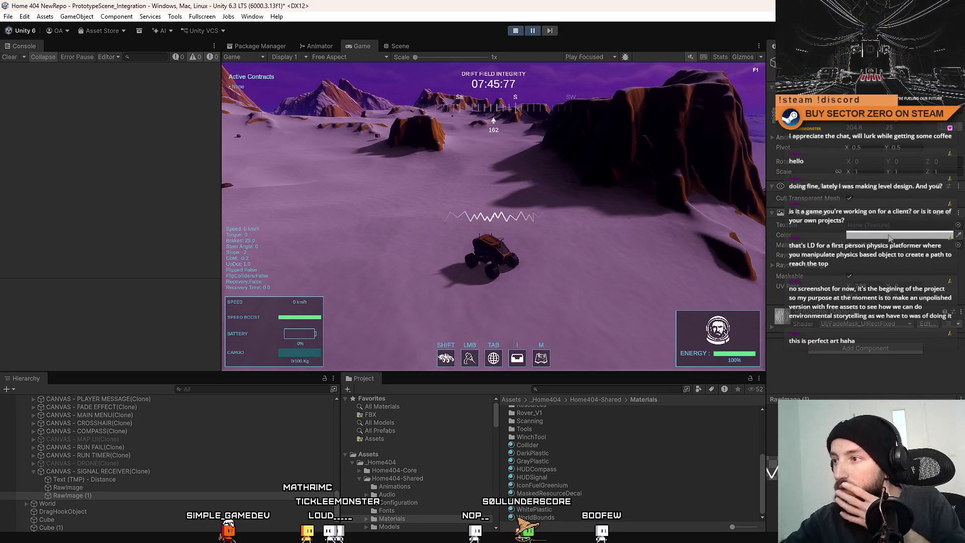
click(959, 225)
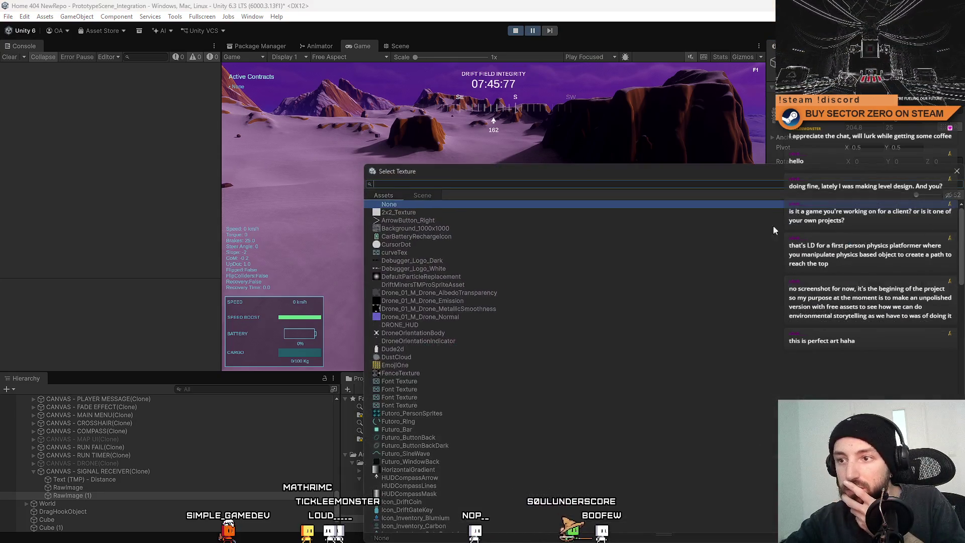
double_click(457, 213)
Step: Step the paused game a few frames and move RawImage (1) above RawImage in the hierarchy
click(550, 31)
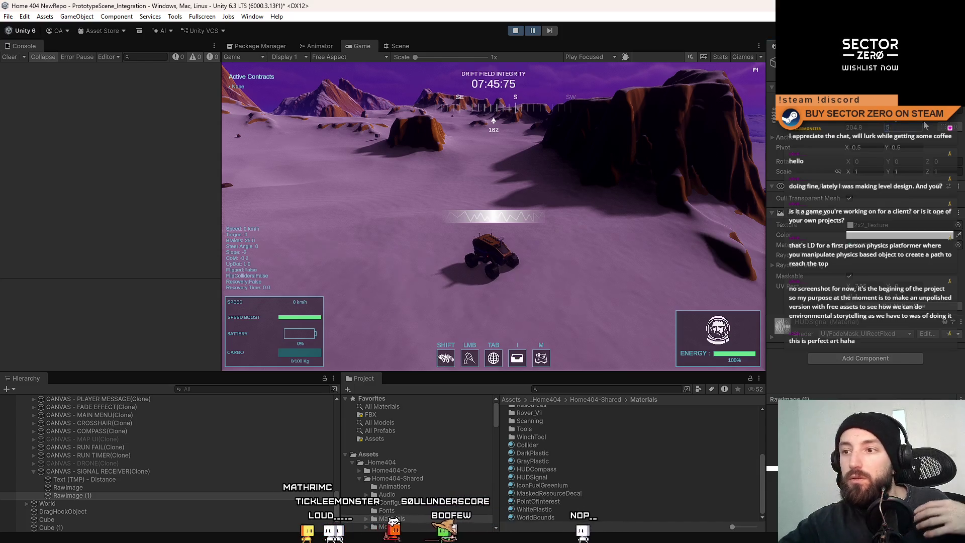
click(551, 30)
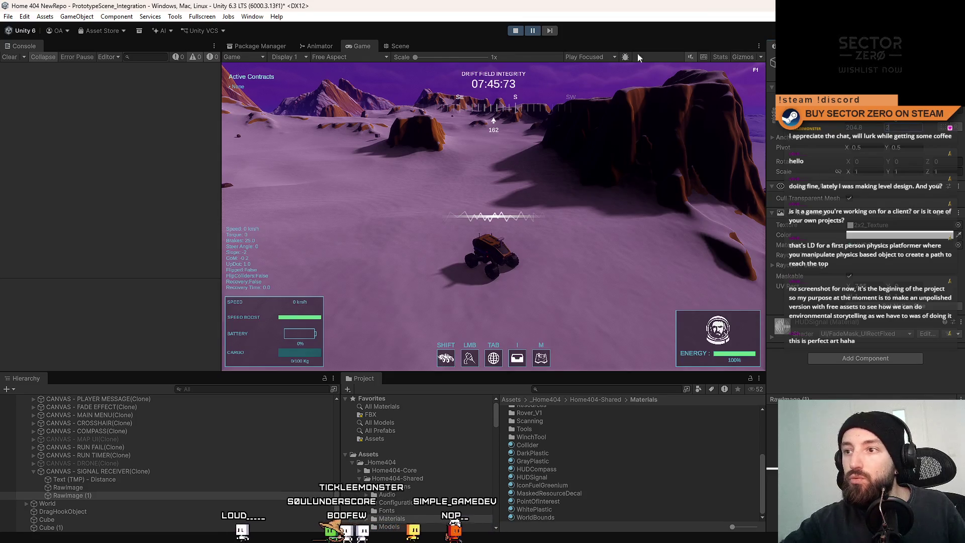
click(551, 32)
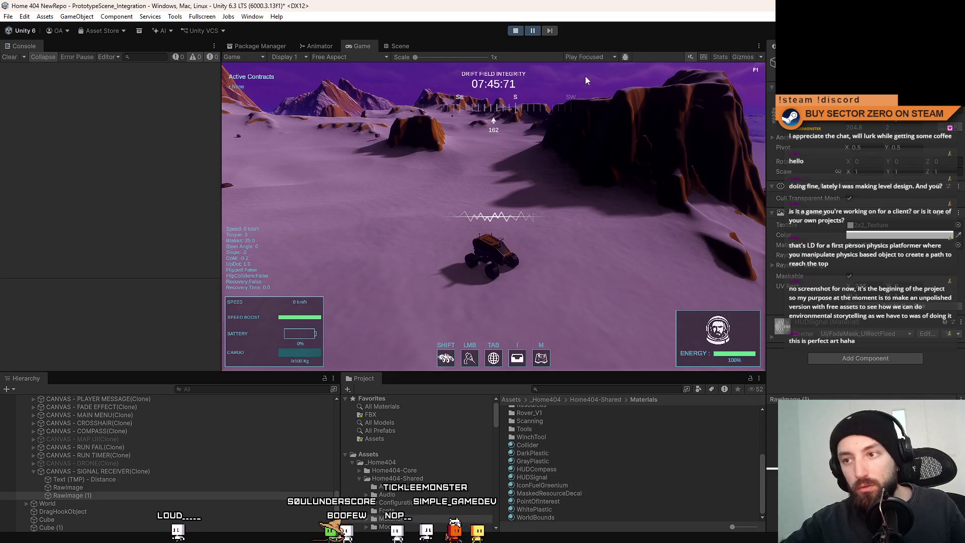
drag(90, 496, 102, 484)
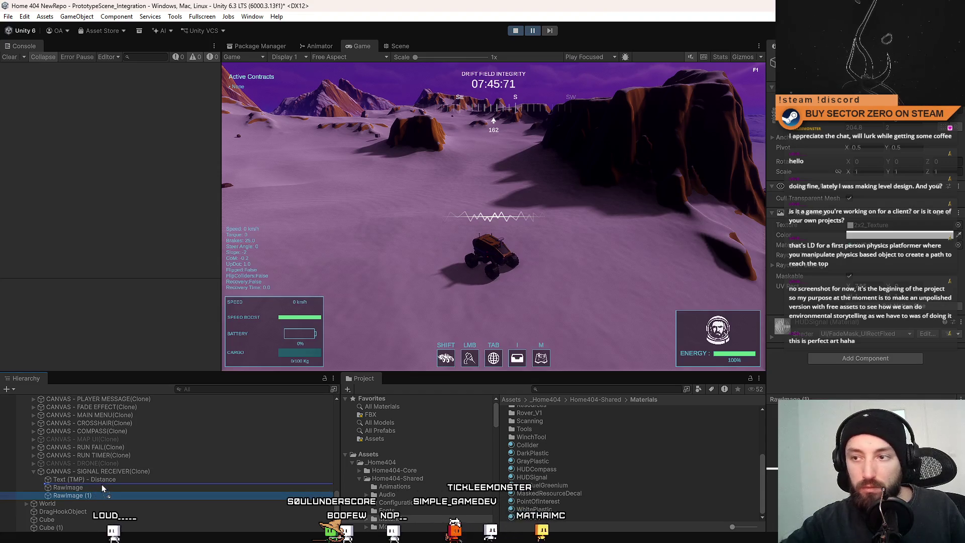
Step: Lower RawImage (1)'s Color to a muted greyish tint, stepping the paused game to check
click(550, 31)
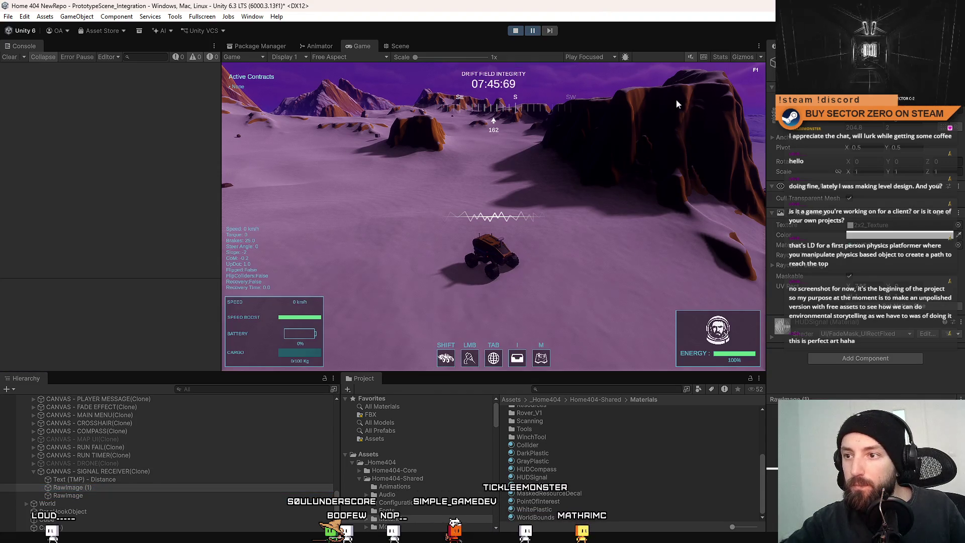
click(871, 236)
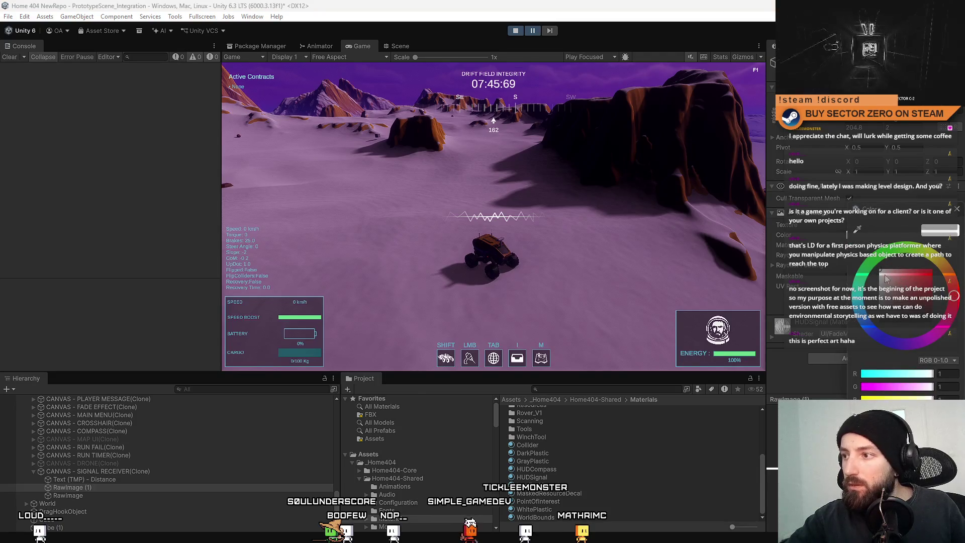
click(956, 209)
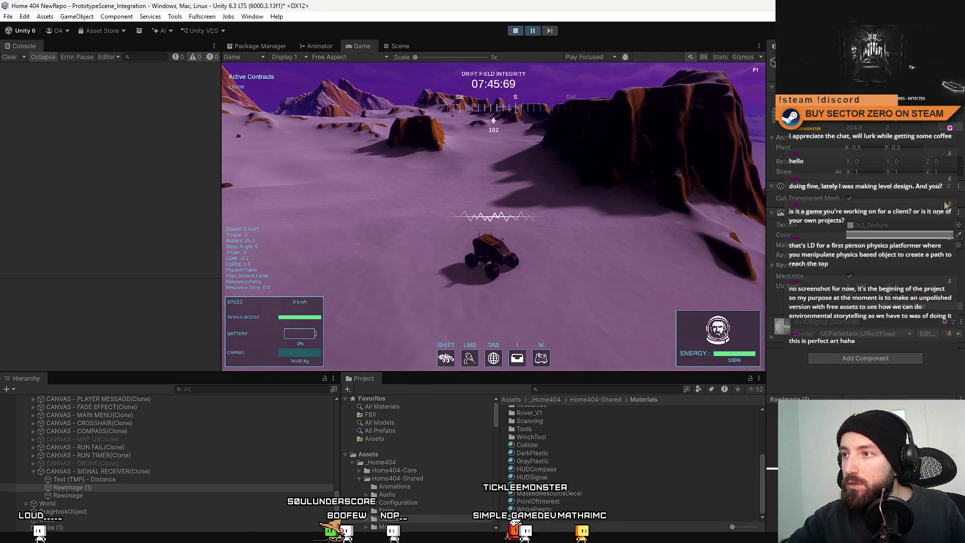
click(552, 30)
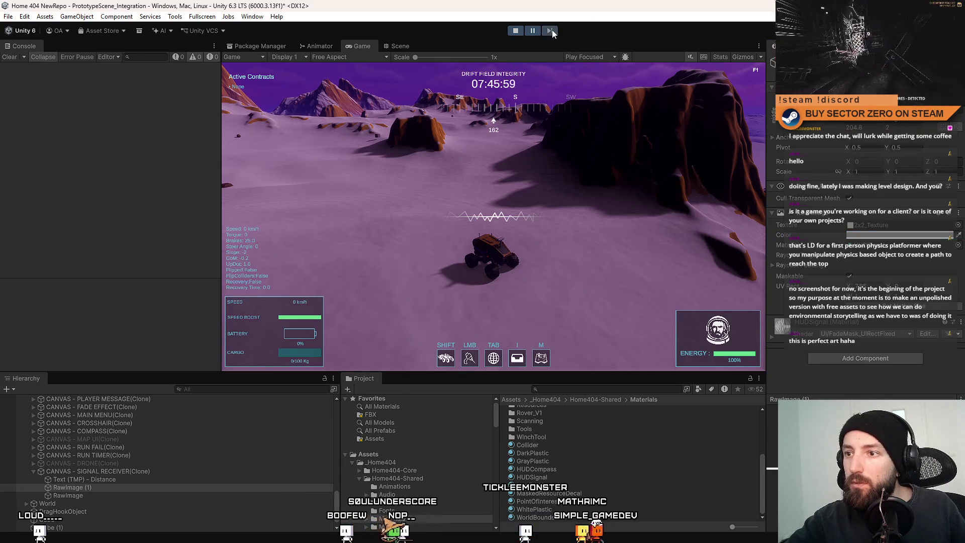
click(875, 237)
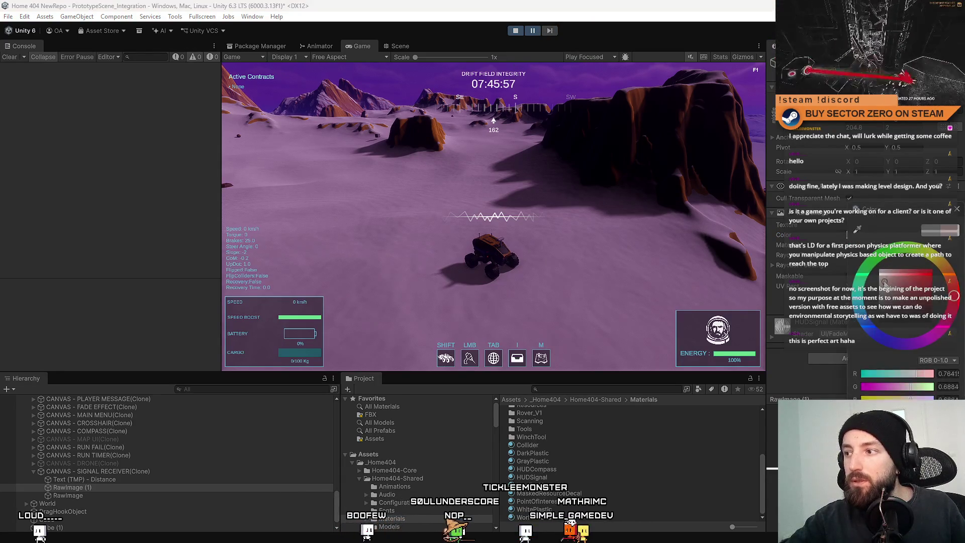
click(650, 5)
click(551, 30)
click(552, 31)
click(551, 30)
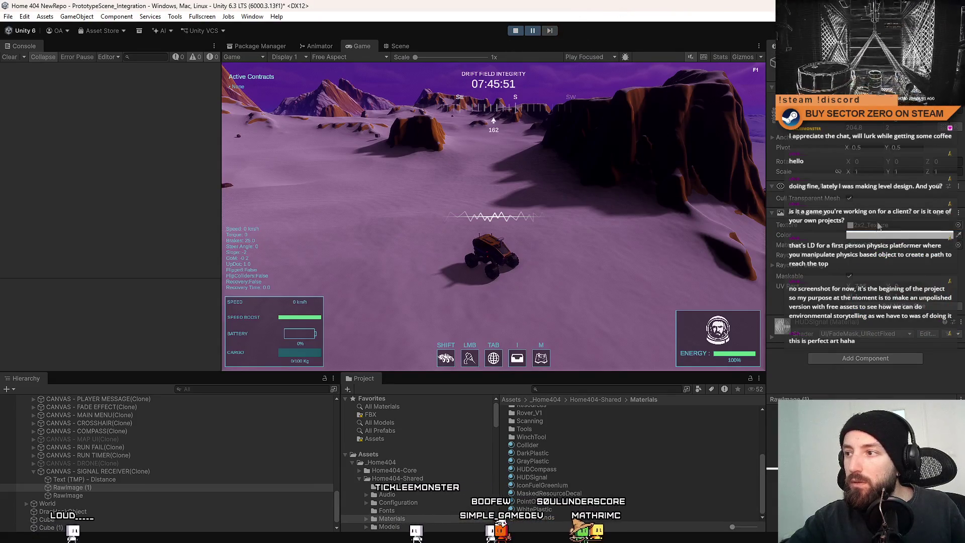
click(550, 33)
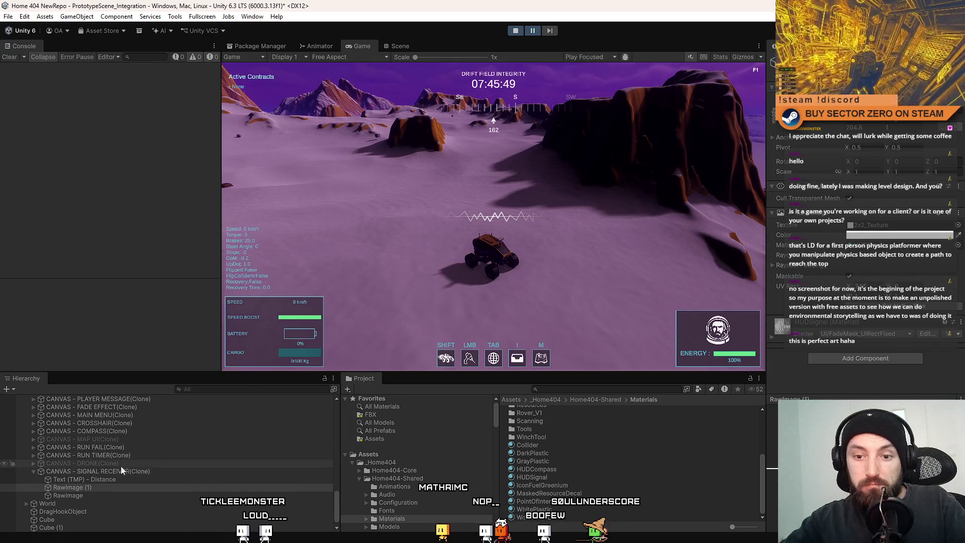
Step: Delete RawImage (1) and select the remaining original RawImage
click(173, 495)
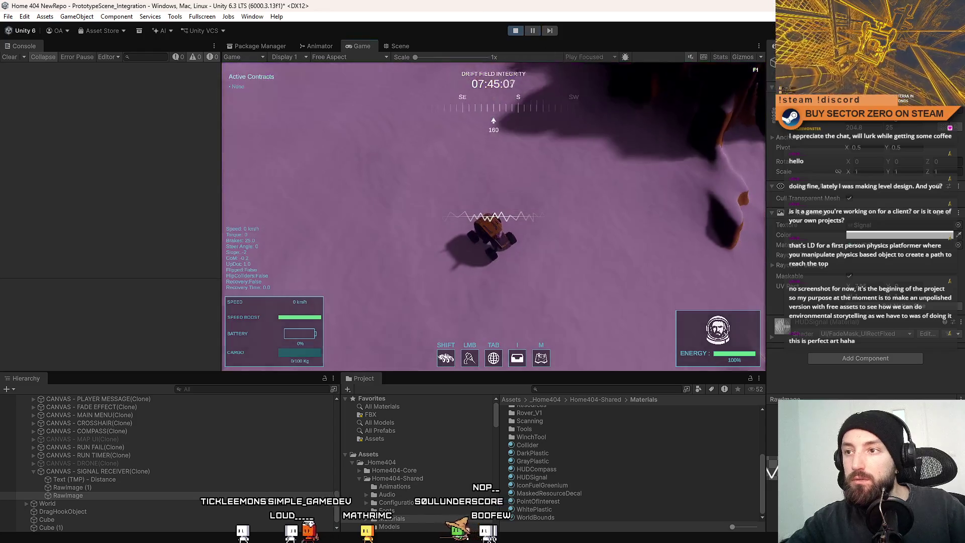
key(Escape)
key(Escape)
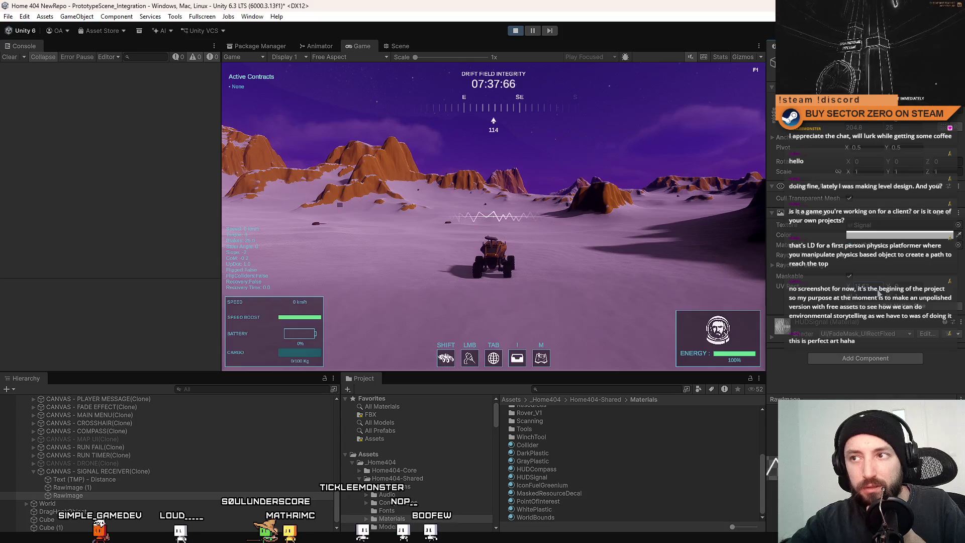
key(Delete)
click(181, 488)
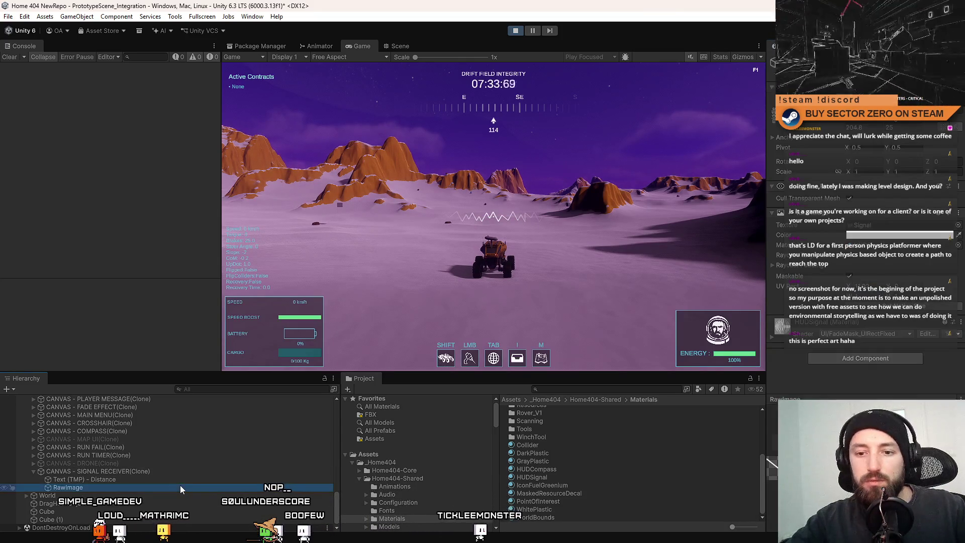